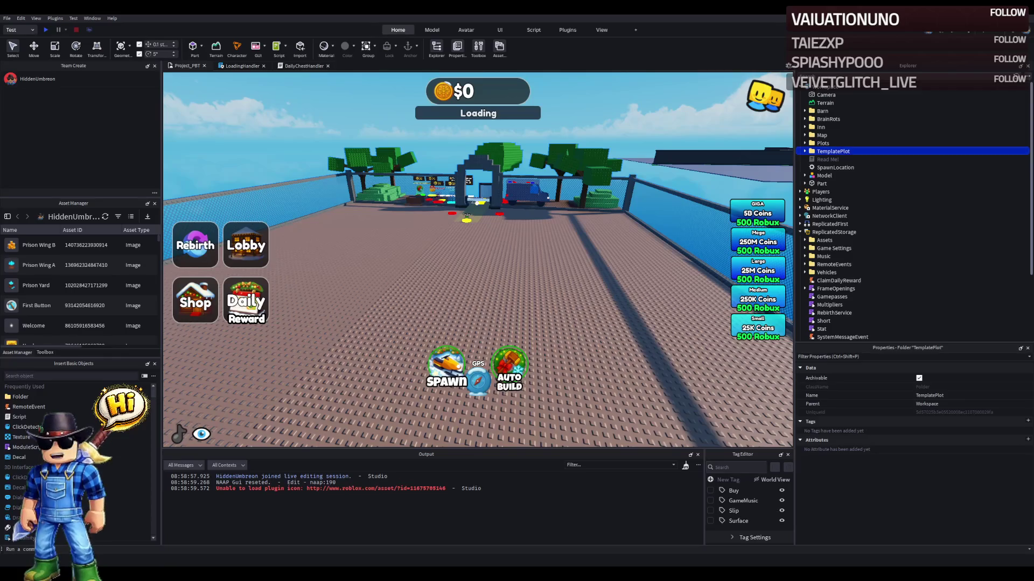
Put the TemplatePlot folder under ReplicatedStorage and launch a playtest with F5.
{"action": "key", "text": "w"}
{"action": "key", "text": "w"}
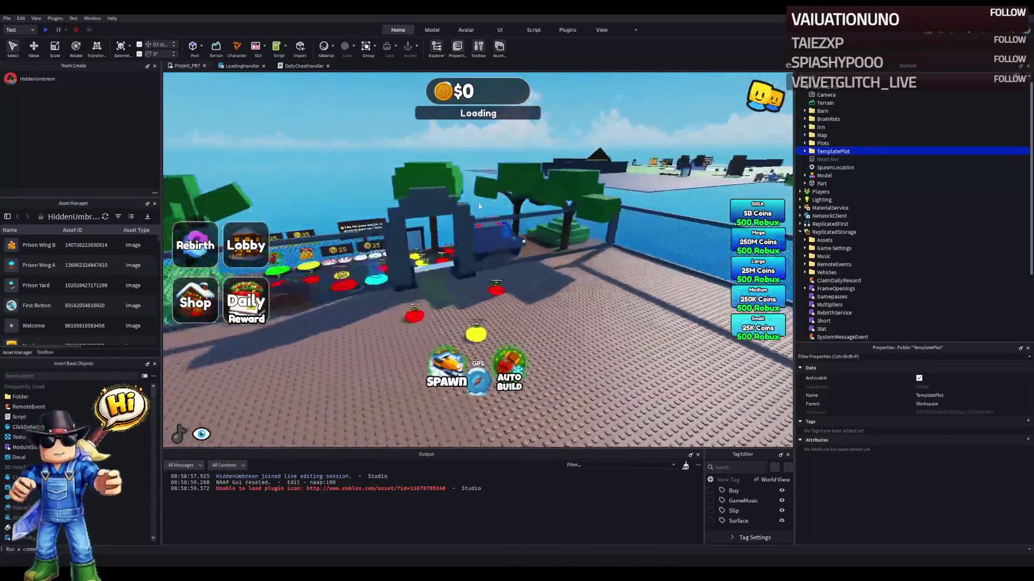
{"action": "key", "text": "s"}
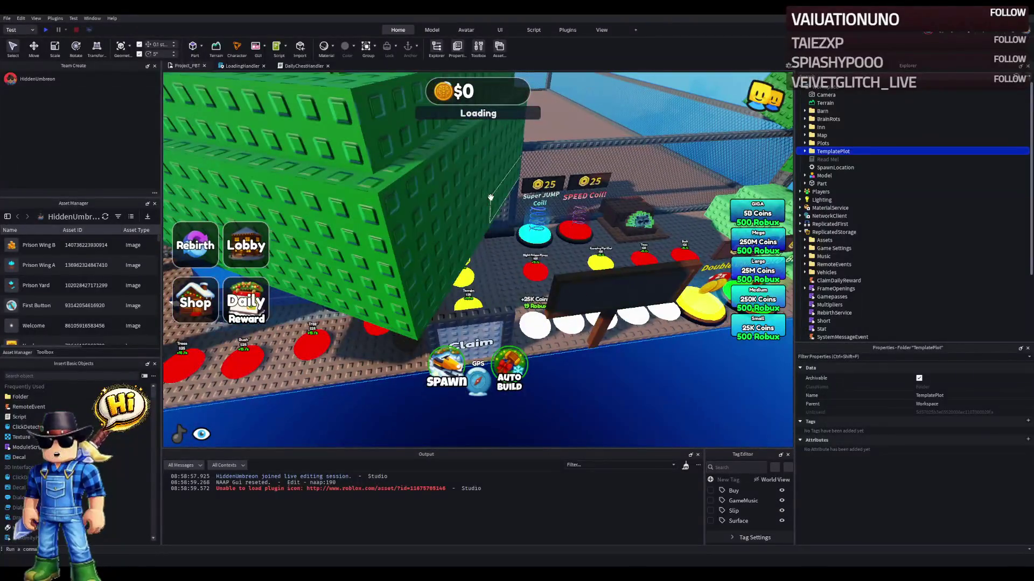
{"action": "key", "text": "s"}
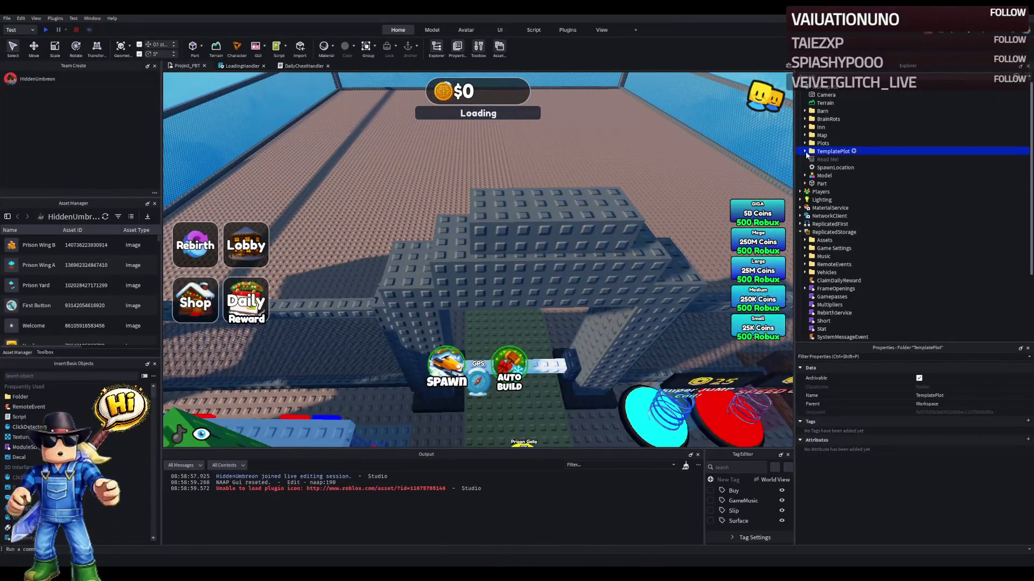
{"action": "left_click_drag", "start_coordinate": [822, 225], "coordinate": [823, 232]}
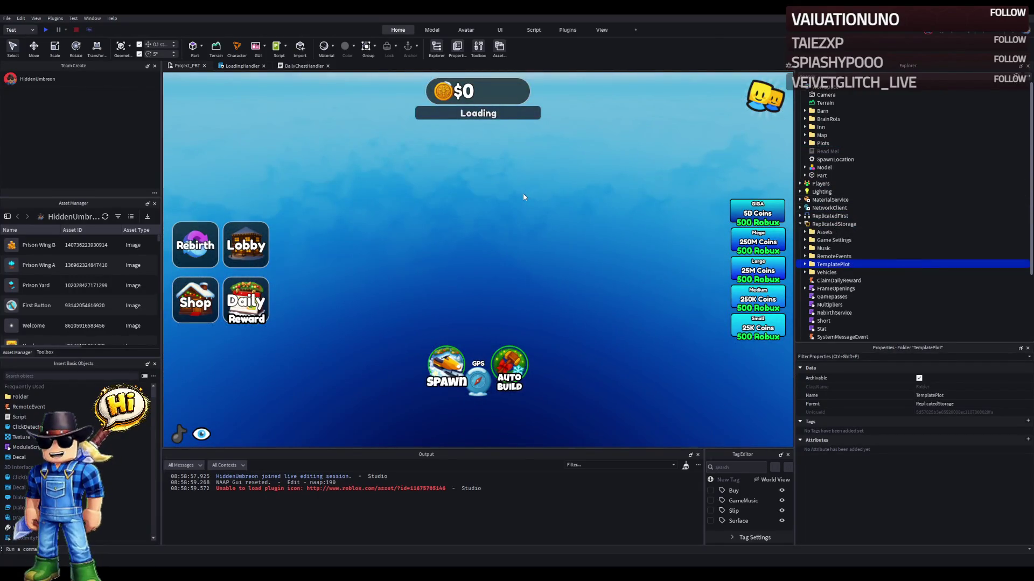
{"action": "key", "text": "F5"}
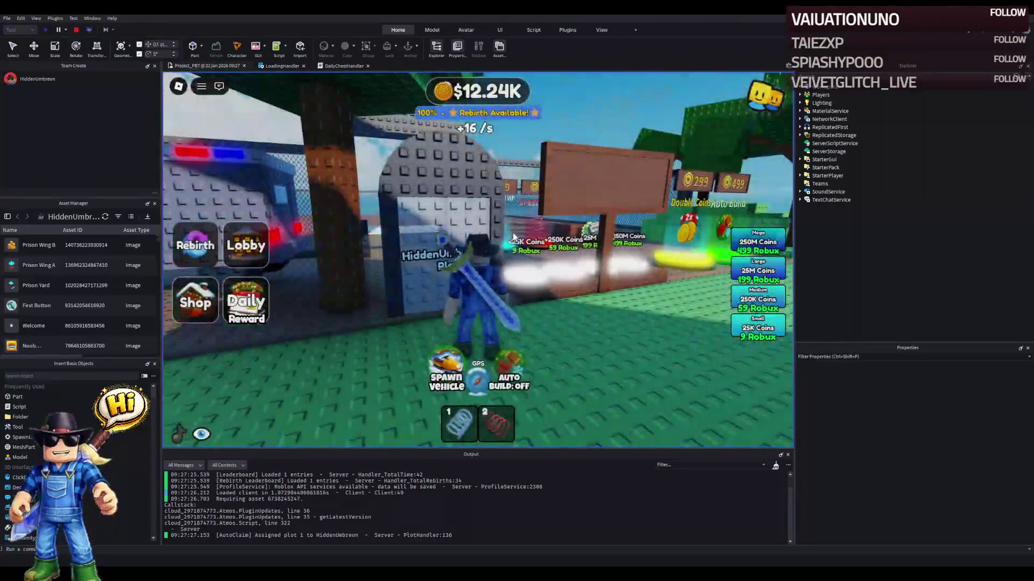
{"action": "key", "text": "s"}
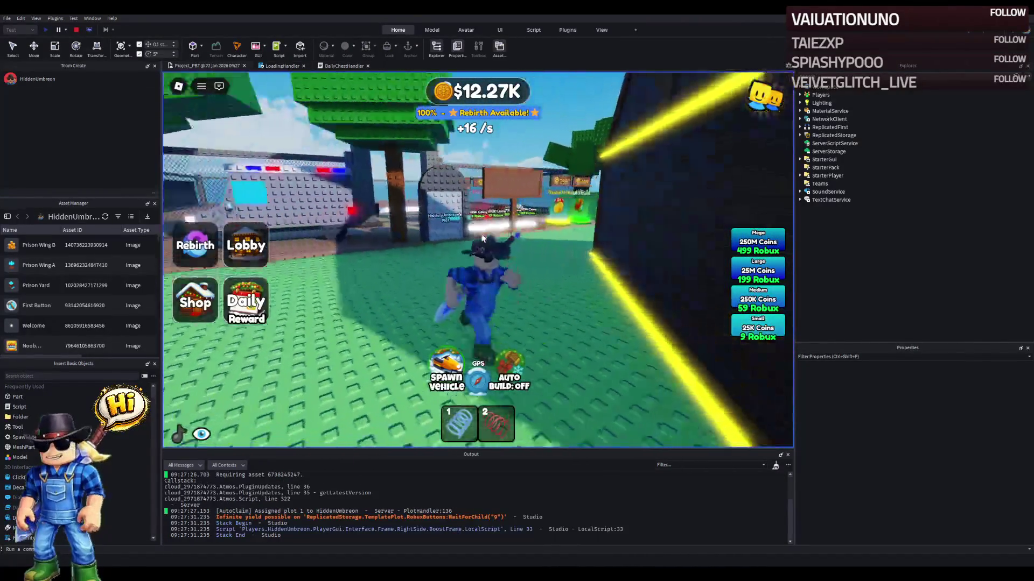
{"action": "key", "text": "w"}
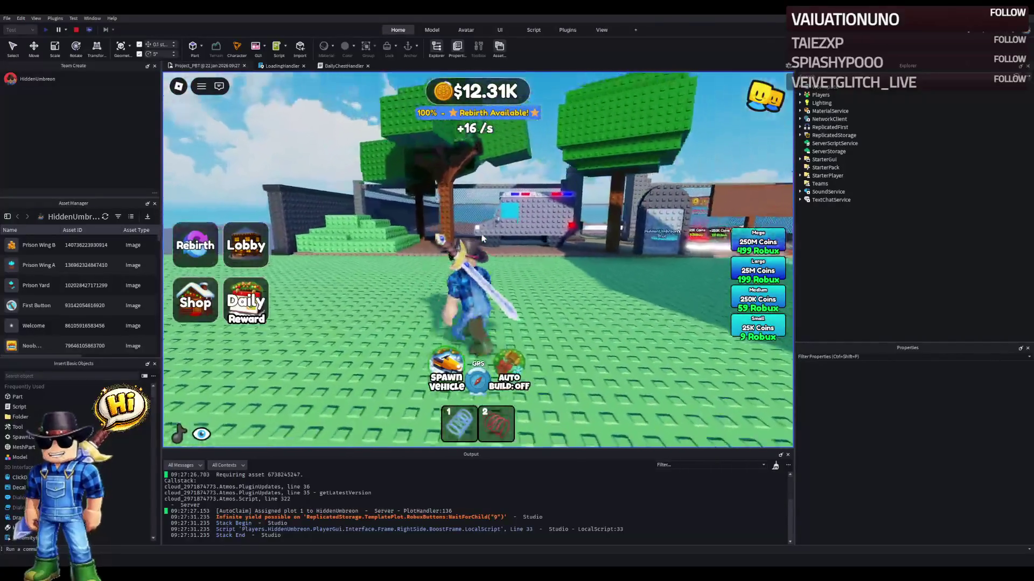
{"action": "key", "text": "w"}
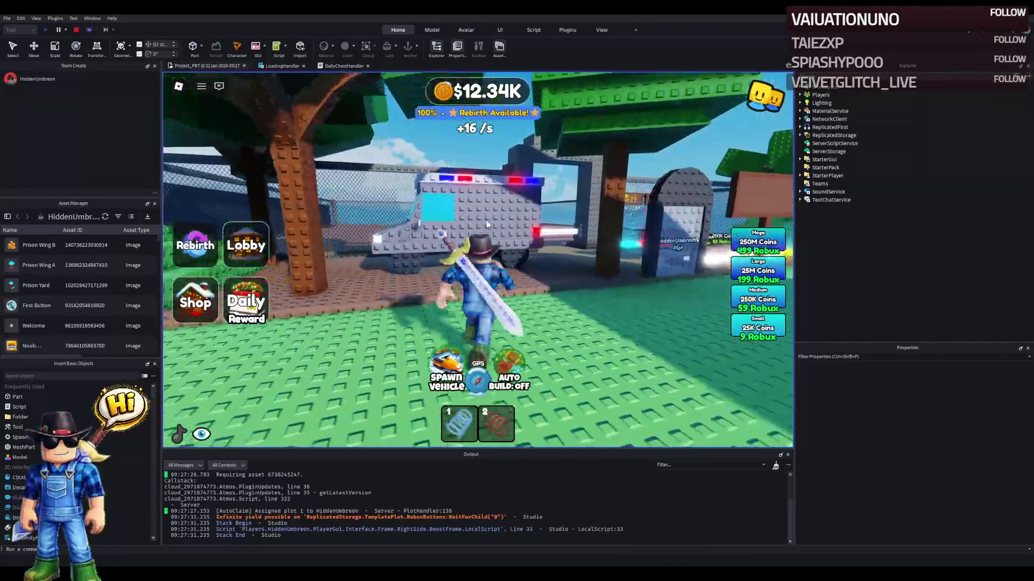
{"action": "key", "text": "a"}
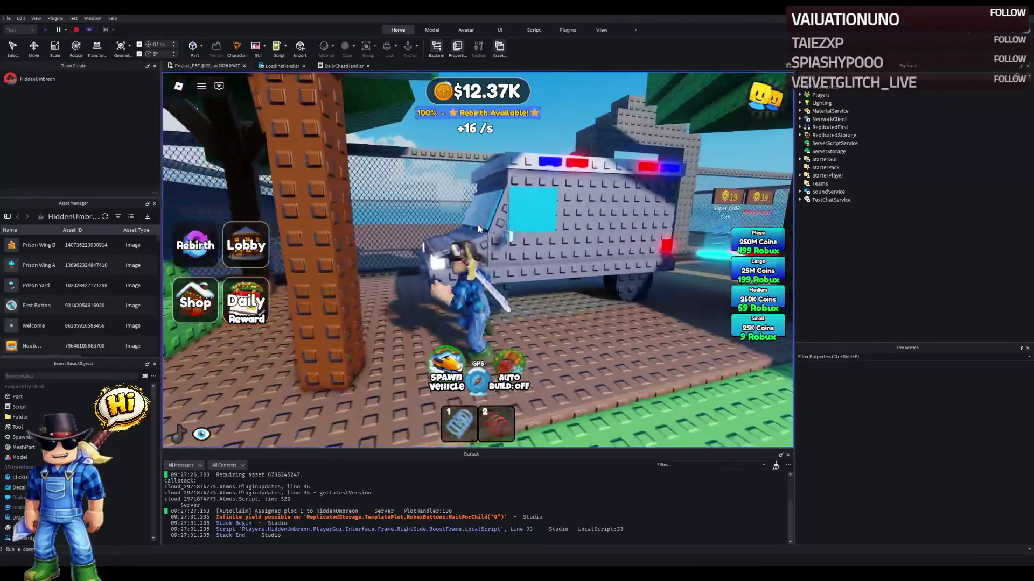
{"action": "key", "text": "space"}
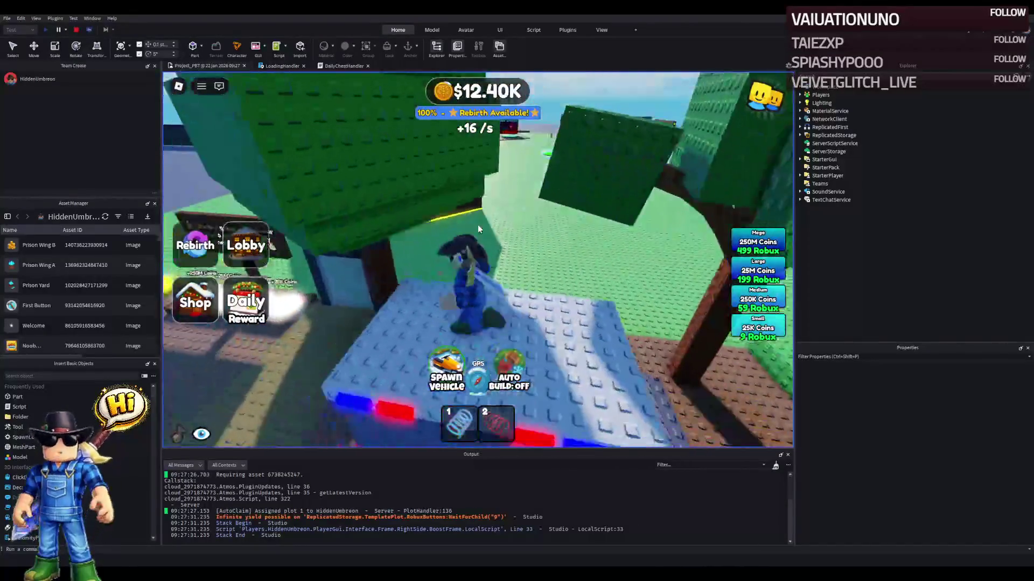
{"action": "key", "text": "w"}
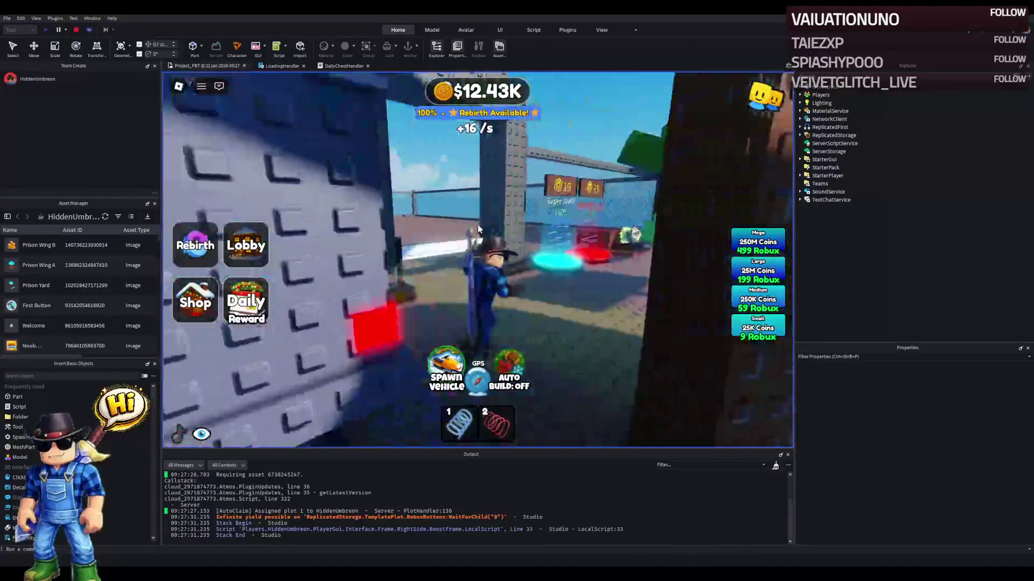
{"action": "key", "text": "d"}
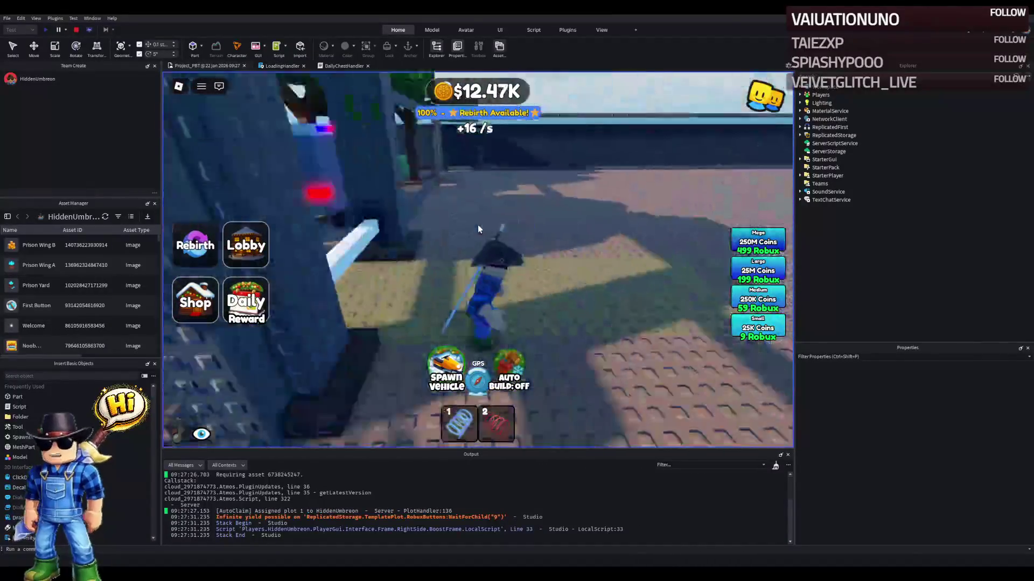
{"action": "key", "text": "w"}
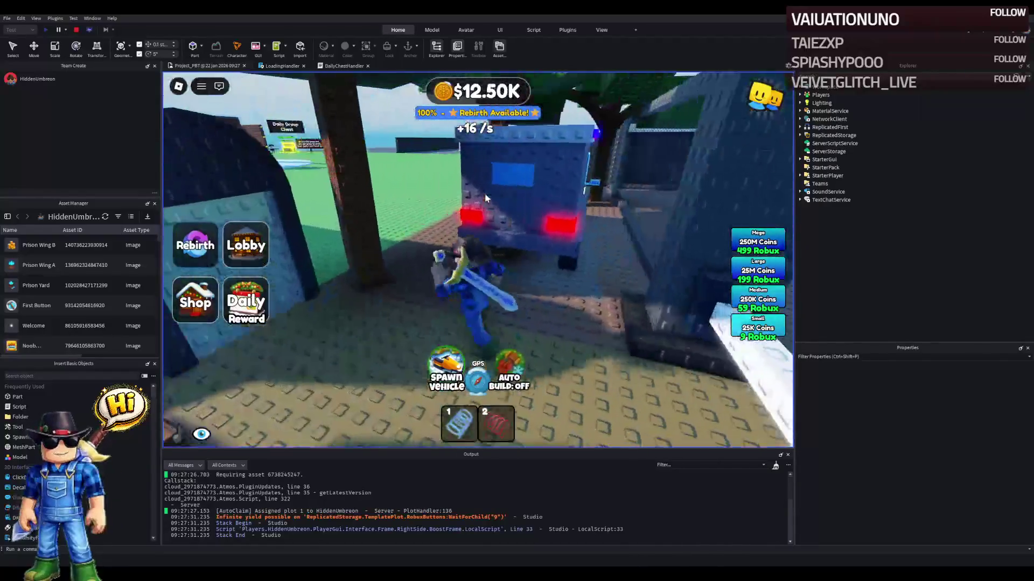
{"action": "key", "text": "s"}
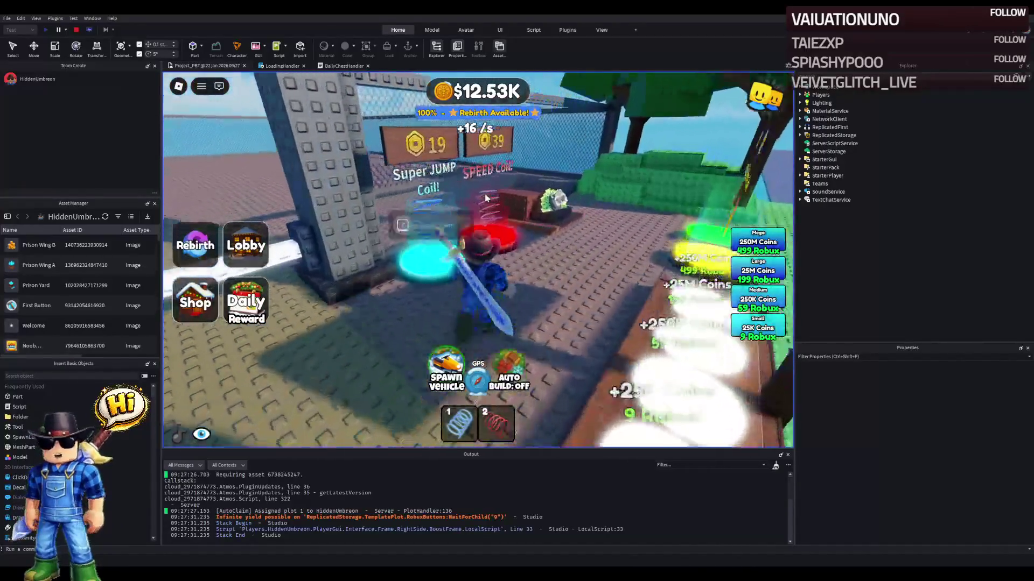
{"action": "key", "text": "d"}
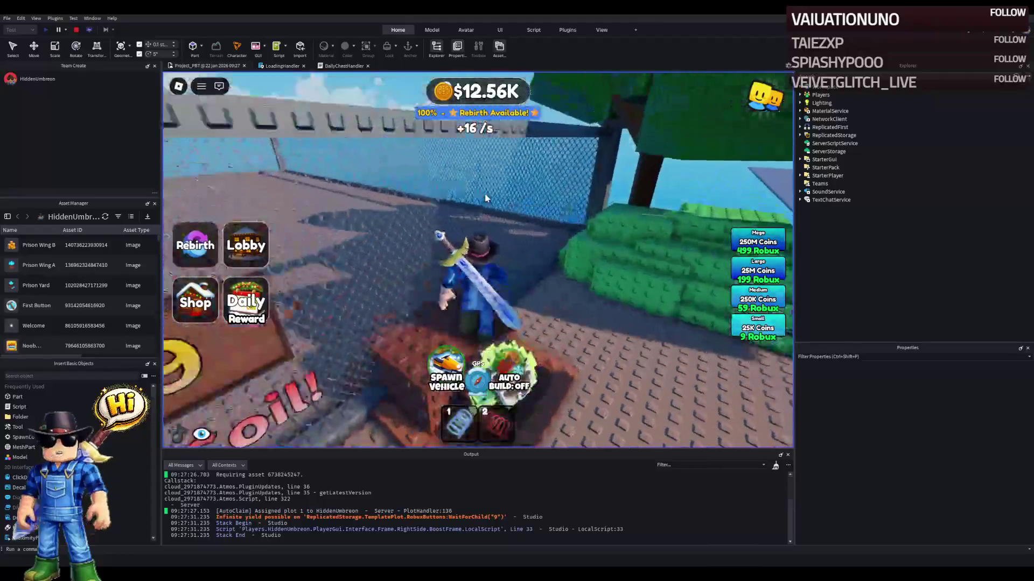
{"action": "key", "text": "s"}
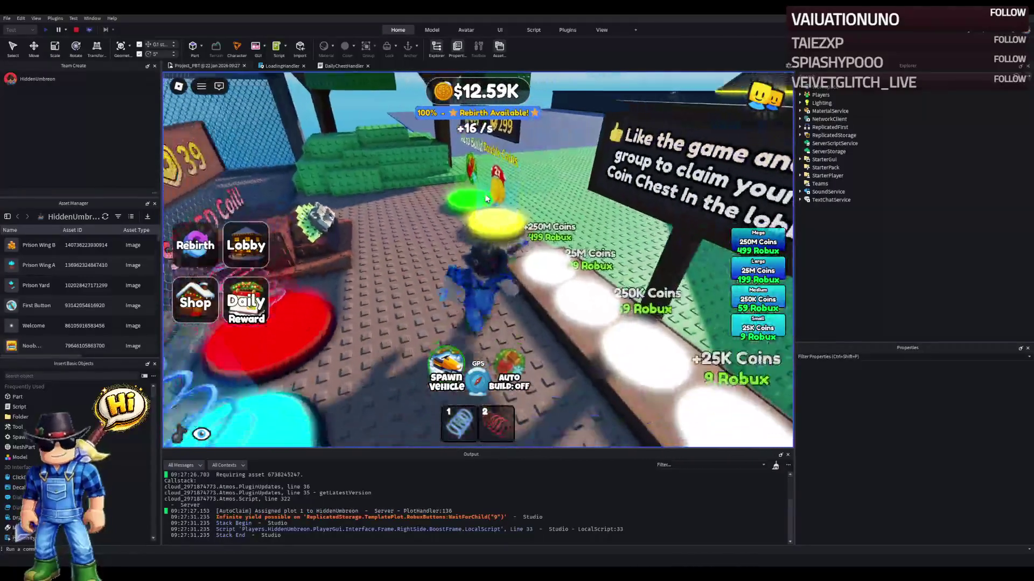
{"action": "key", "text": "s"}
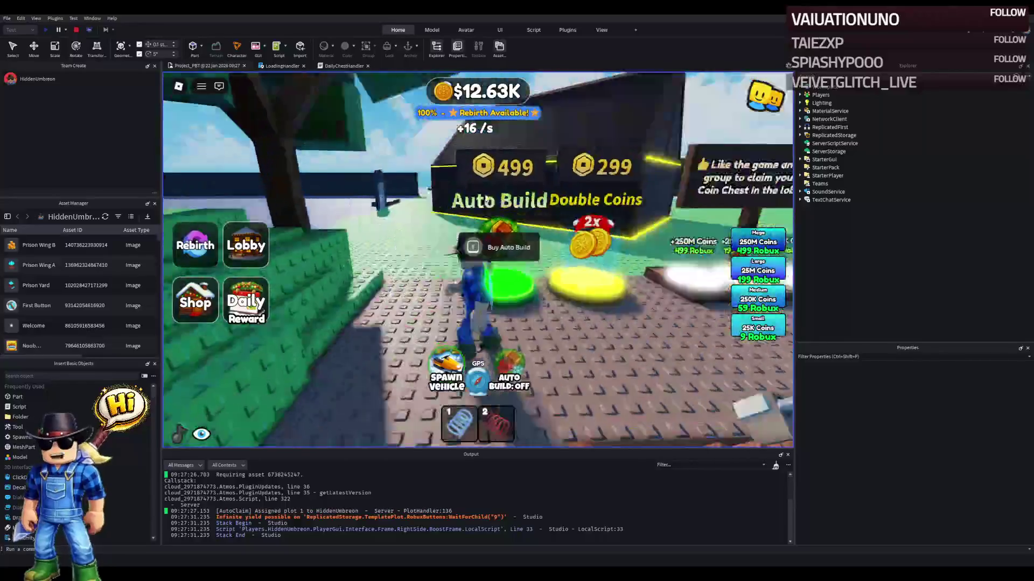
{"action": "key", "text": "w"}
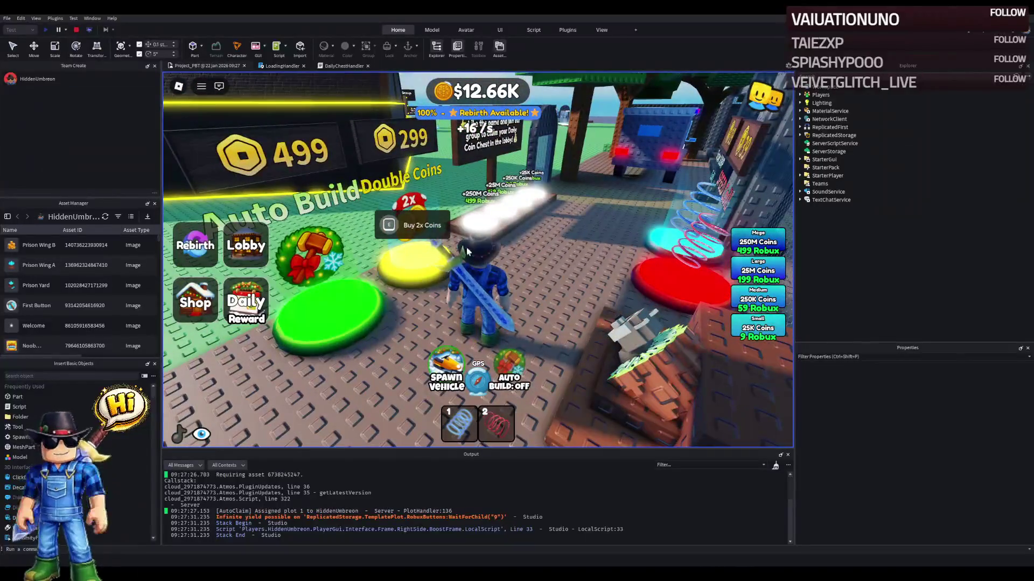
{"action": "key", "text": "d"}
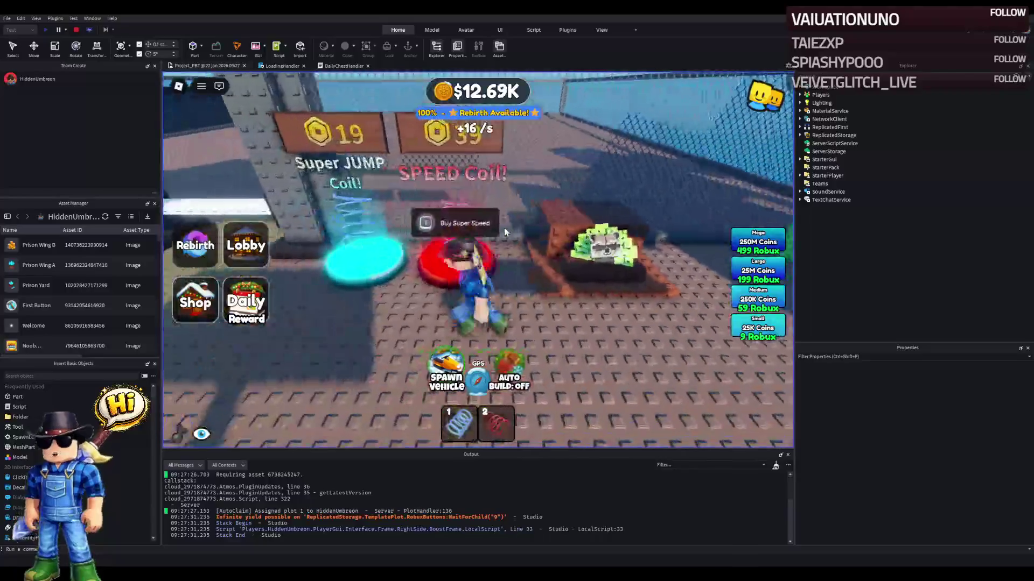
{"action": "key", "text": "d"}
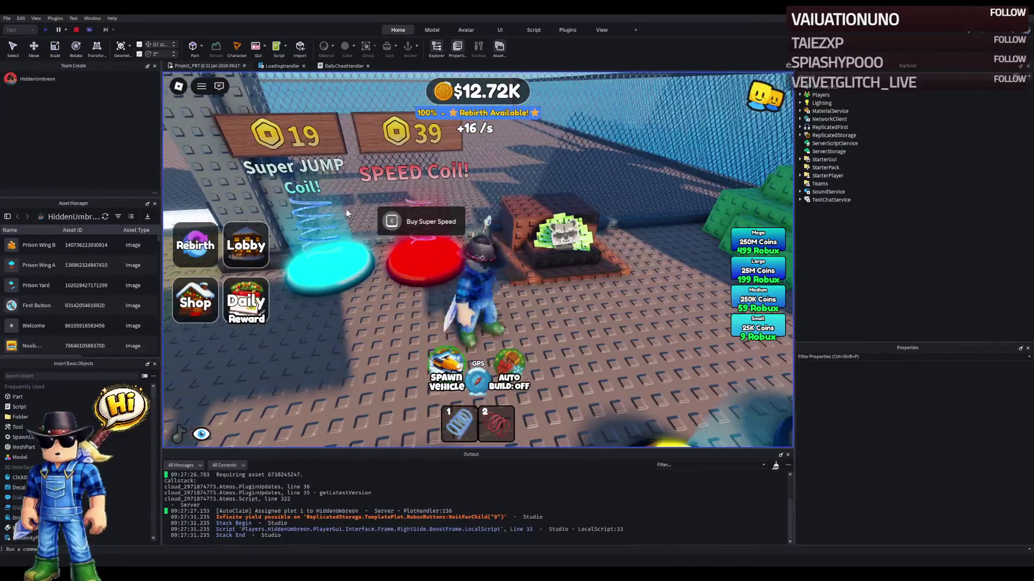
{"action": "key", "text": "d"}
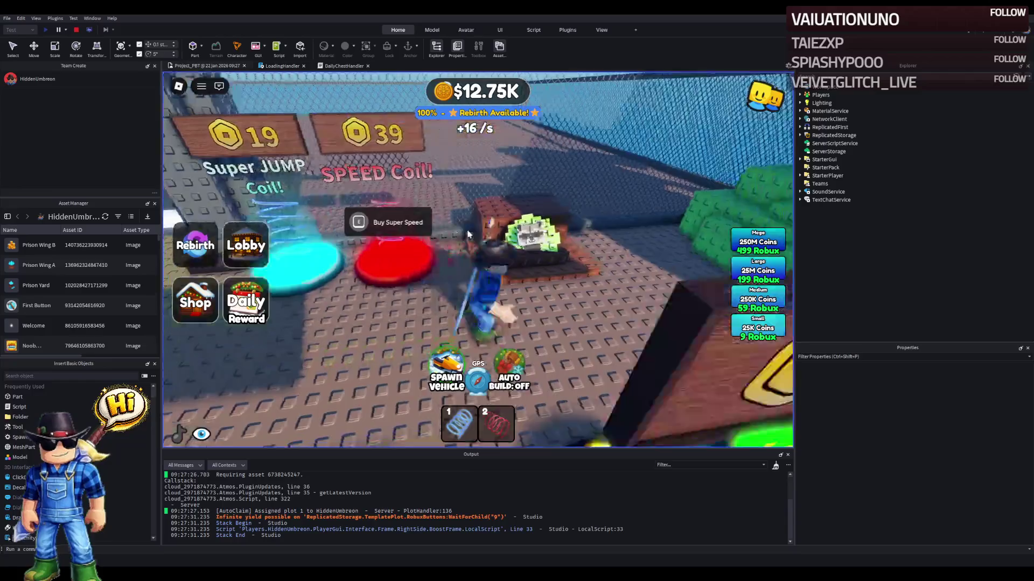
{"action": "key", "text": "a"}
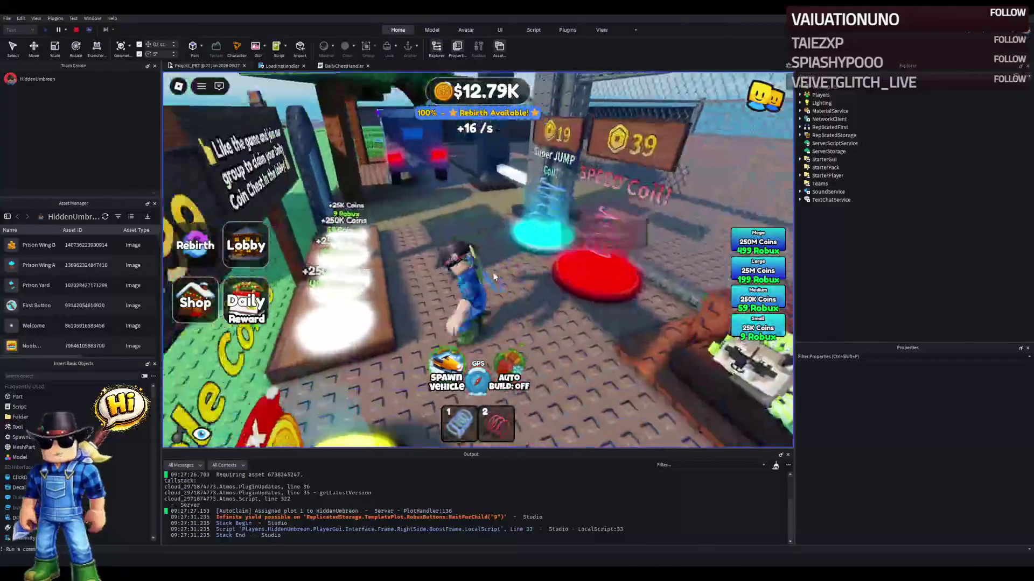
{"action": "key", "text": "d"}
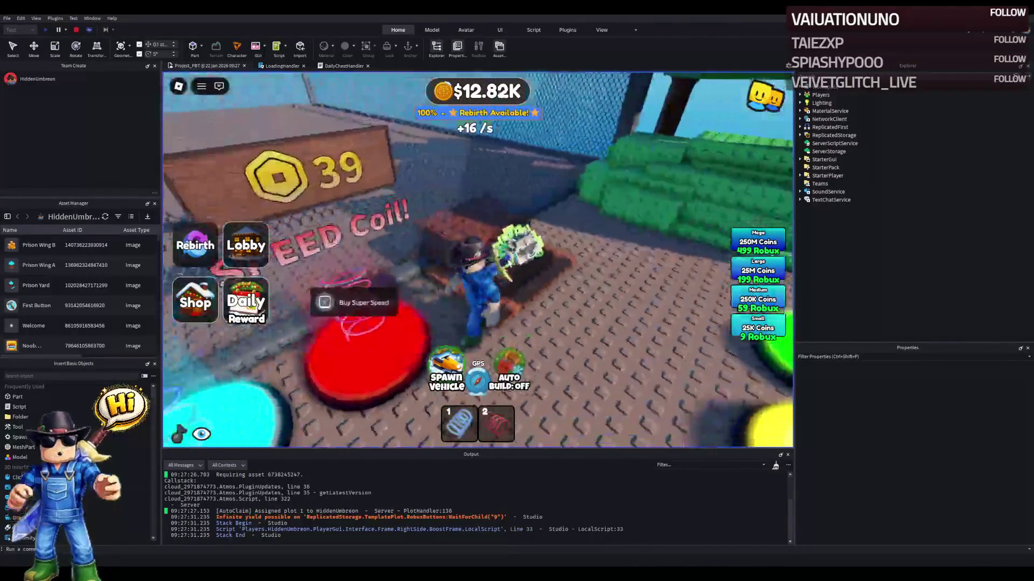
{"action": "key", "text": "s"}
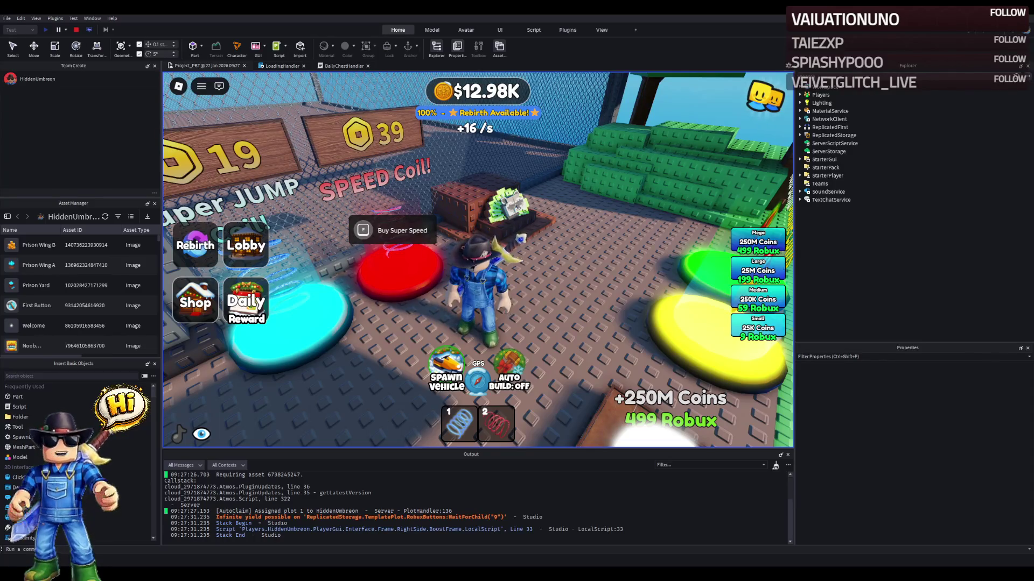
Walk the character around the coil pads toward the Super JUMP pad.
{"action": "key", "text": "w"}
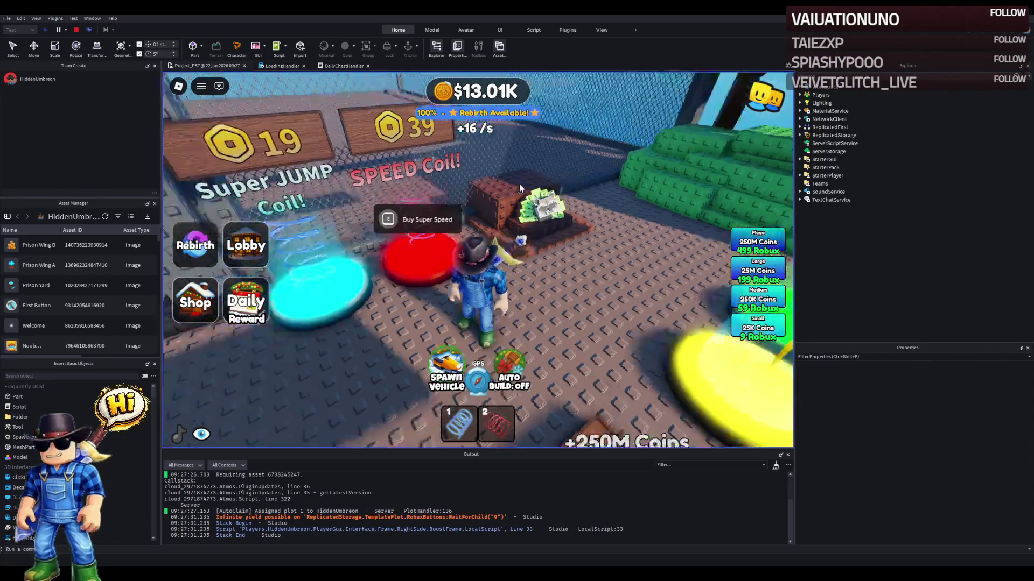
{"action": "key", "text": "w"}
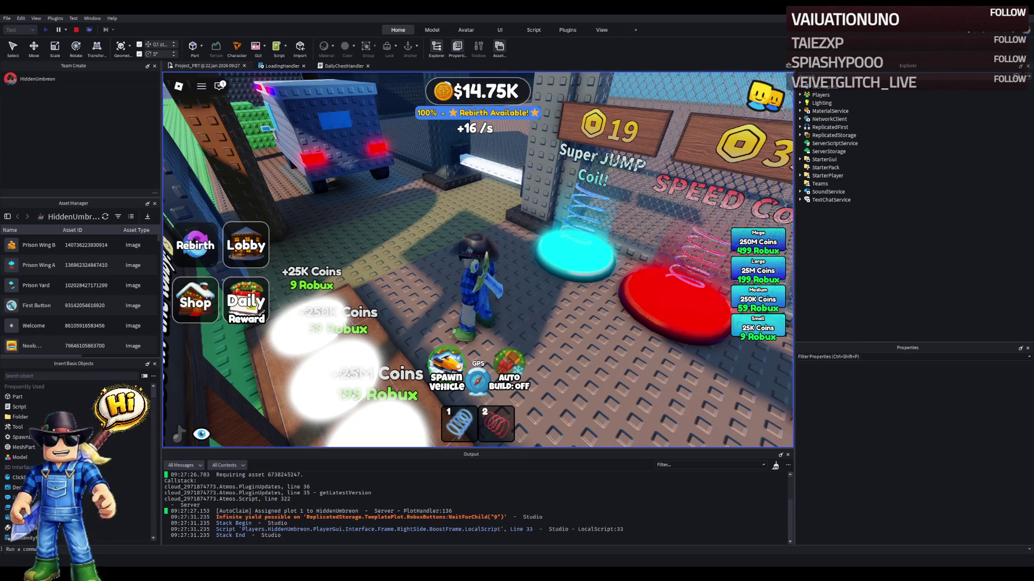
Run the character around the prison yard, out the gate and along the fence.
{"action": "key", "text": "d"}
{"action": "key", "text": "s"}
{"action": "key", "text": "w"}
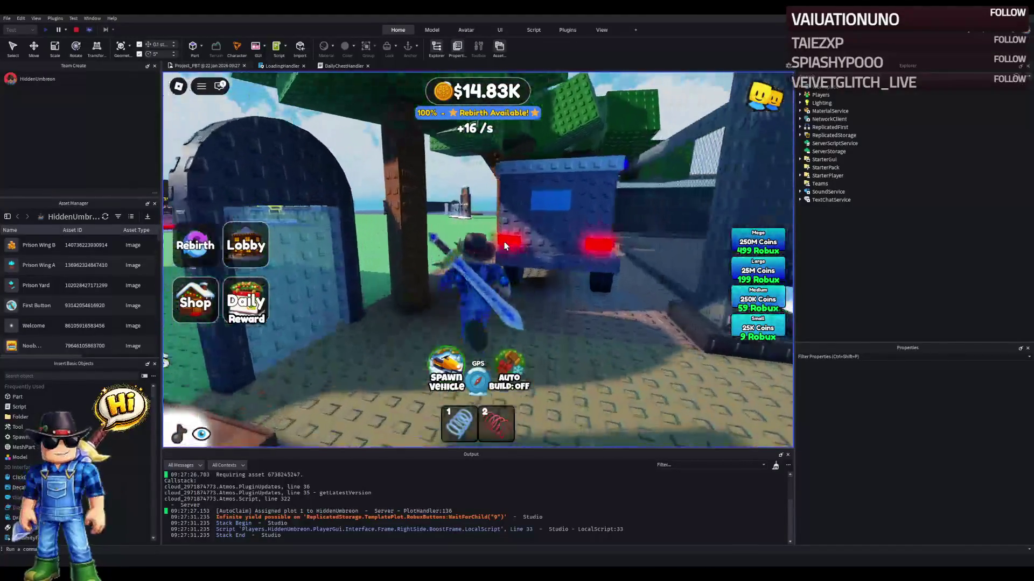
{"action": "key", "text": "s"}
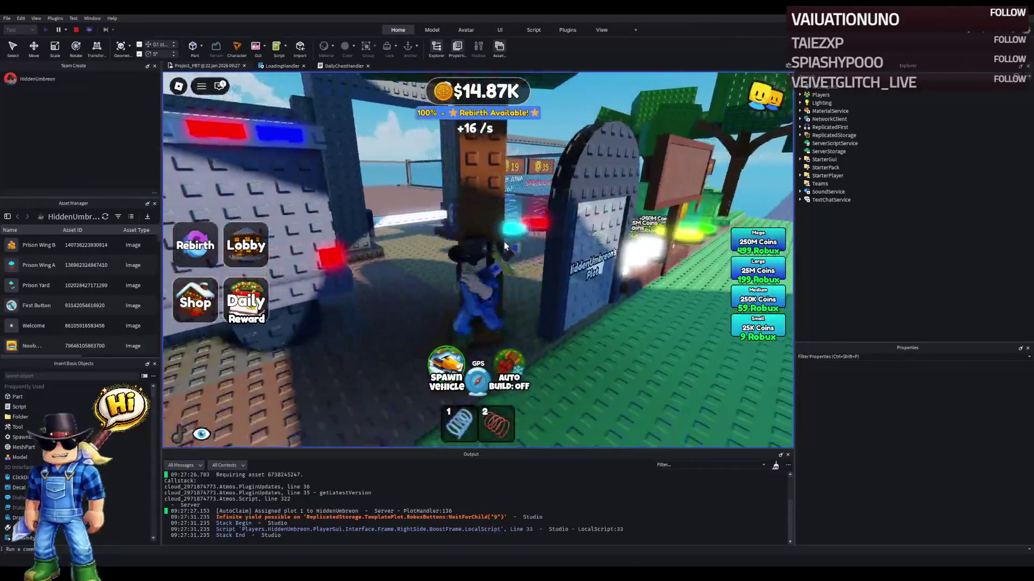
{"action": "key", "text": "w"}
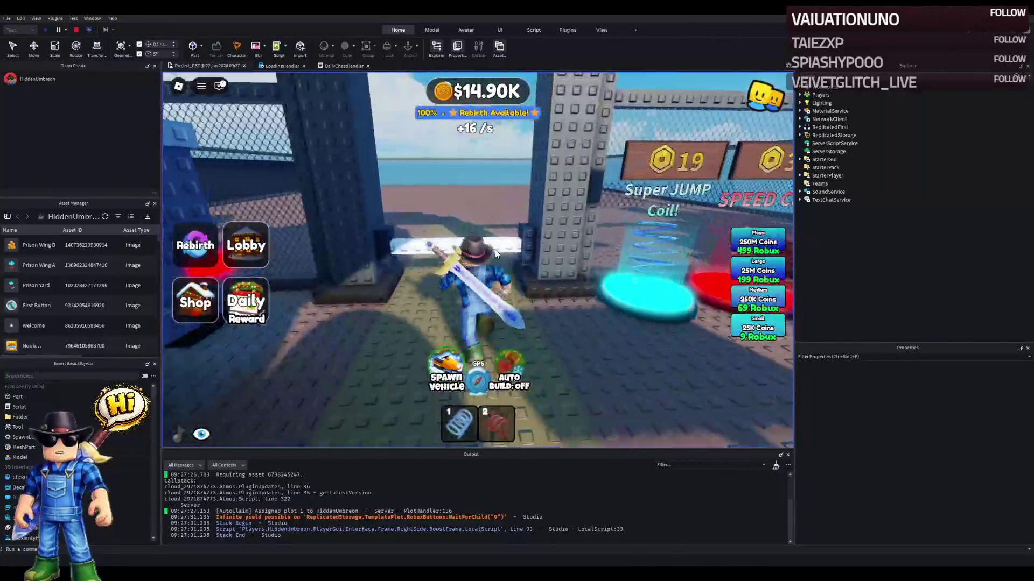
{"action": "key", "text": "w"}
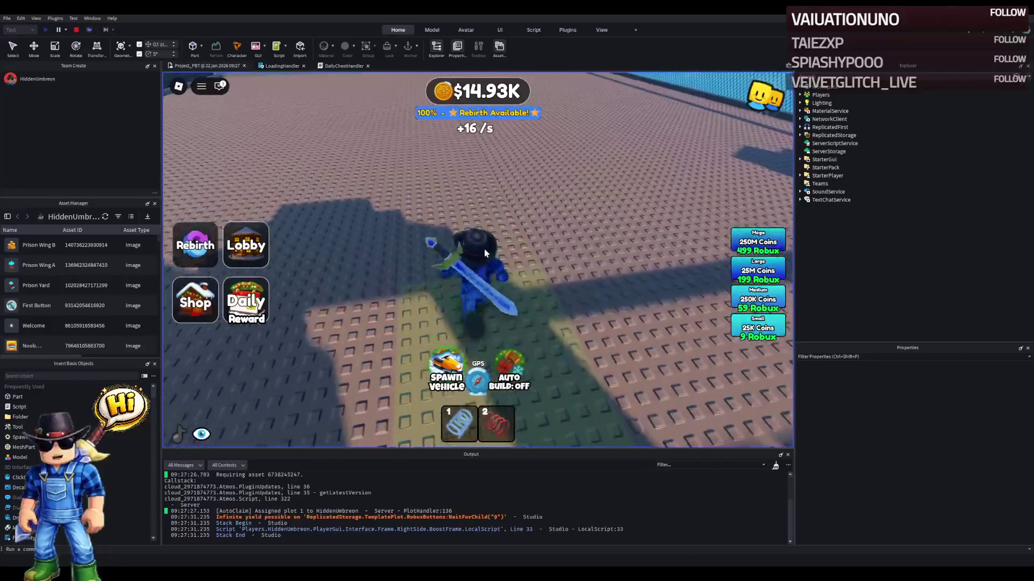
{"action": "key", "text": "w"}
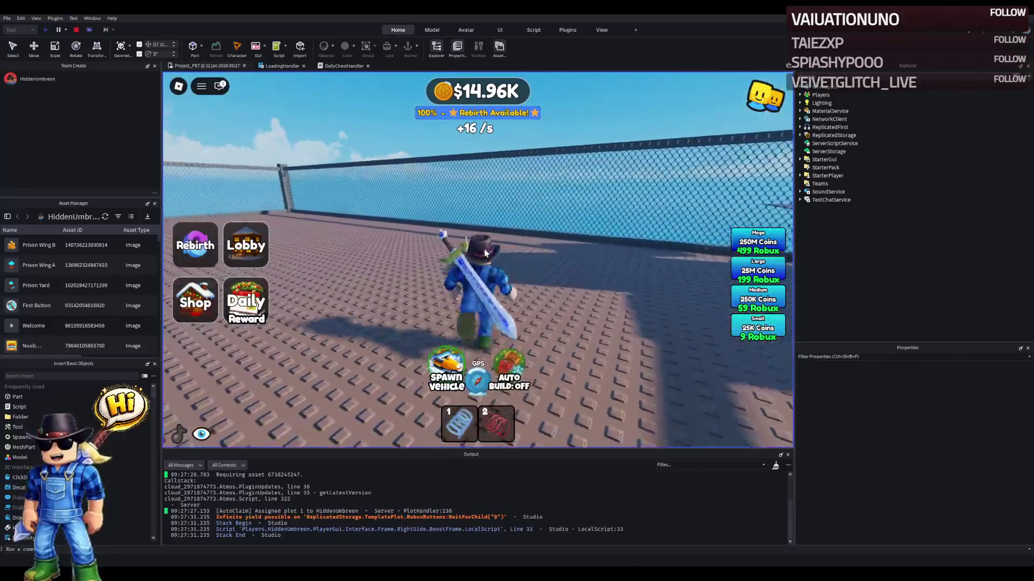
{"action": "key", "text": "w"}
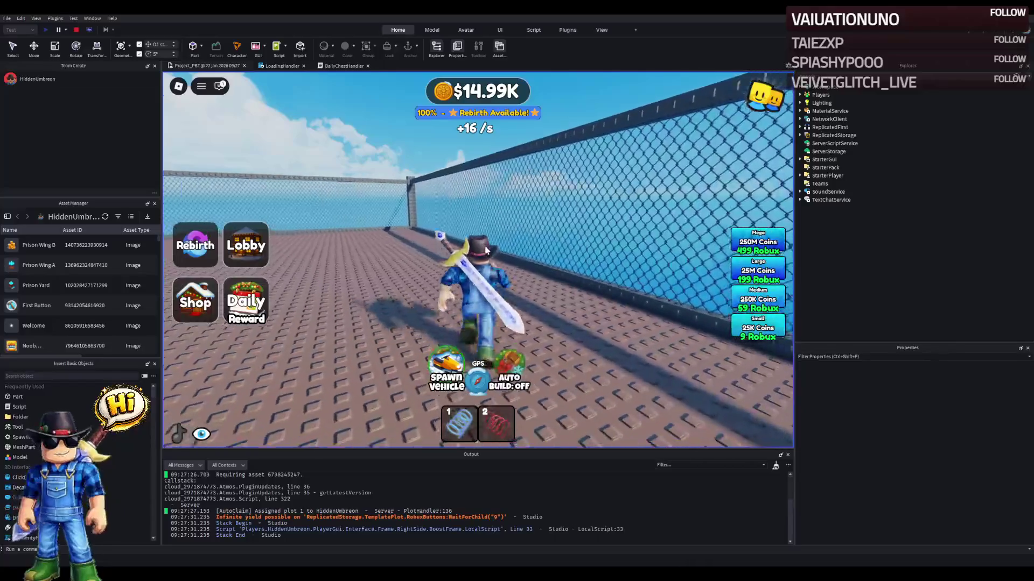
{"action": "key", "text": "w"}
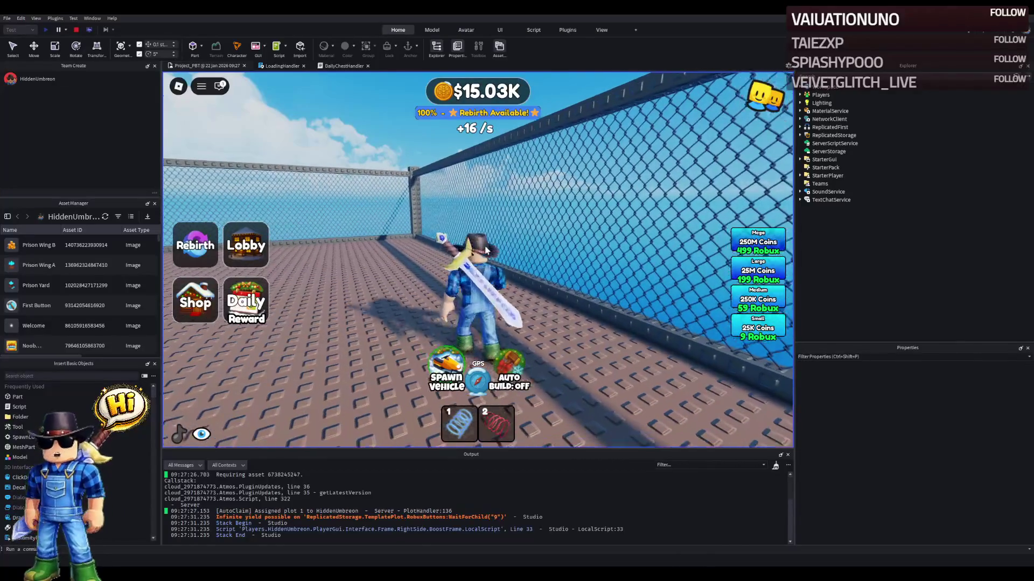
{"action": "key", "text": "w"}
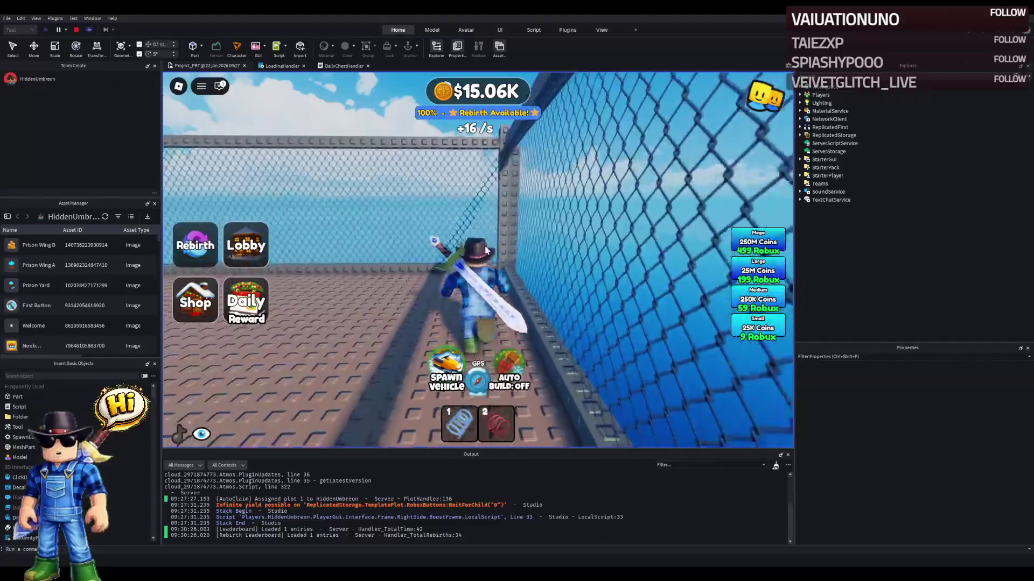
{"action": "key", "text": "w"}
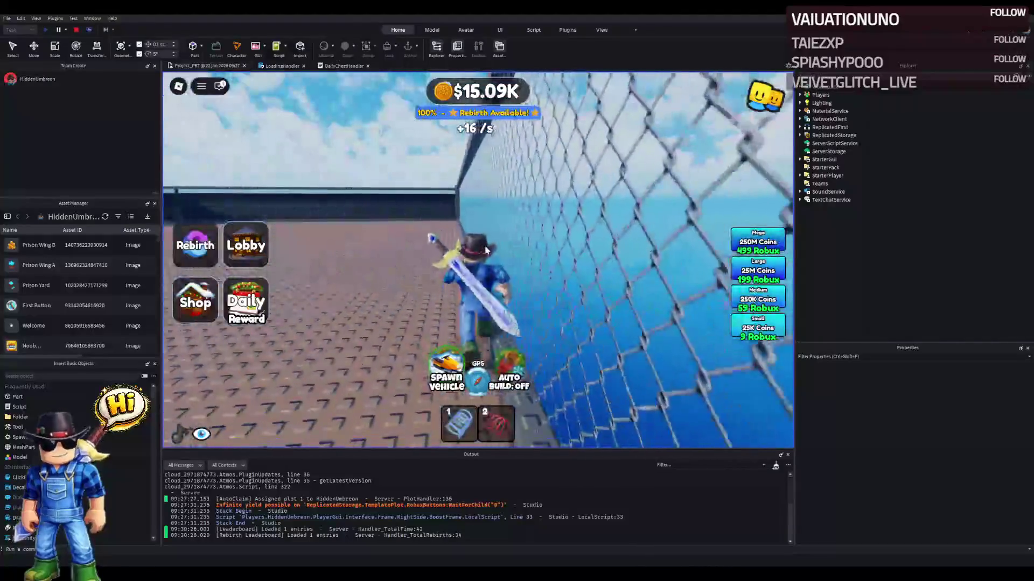
{"action": "key", "text": "w"}
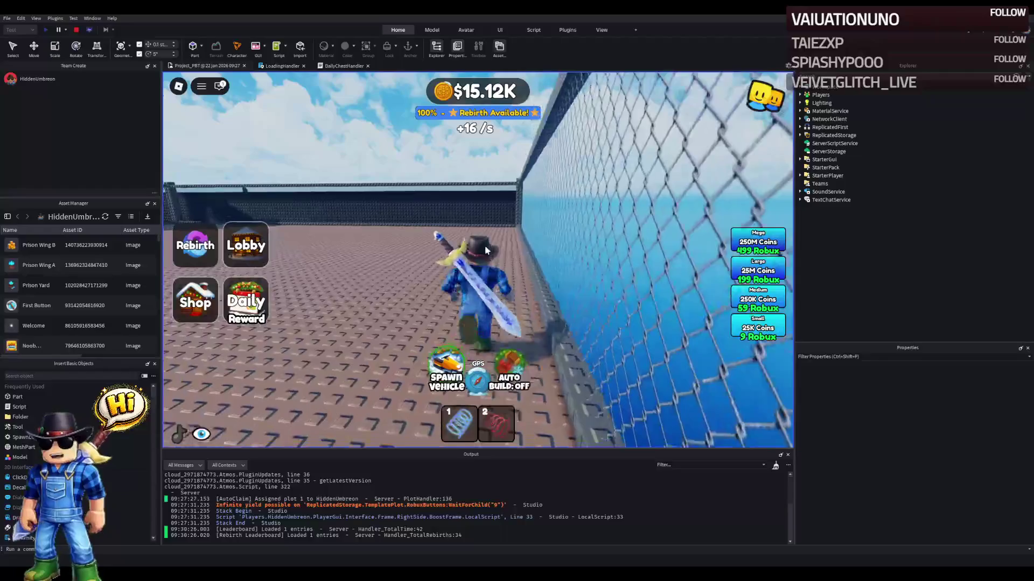
{"action": "key", "text": "w"}
{"action": "key", "text": "w"}
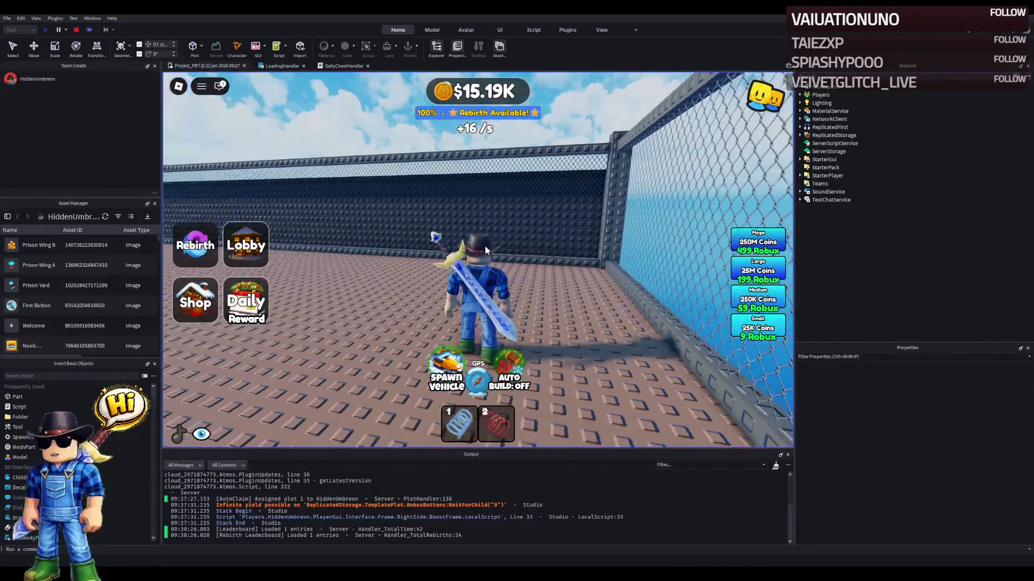
Run back toward the police truck, stop the playtest, and expand Plots to show plots 1–8.
{"action": "key", "text": "w"}
{"action": "key", "text": "w"}
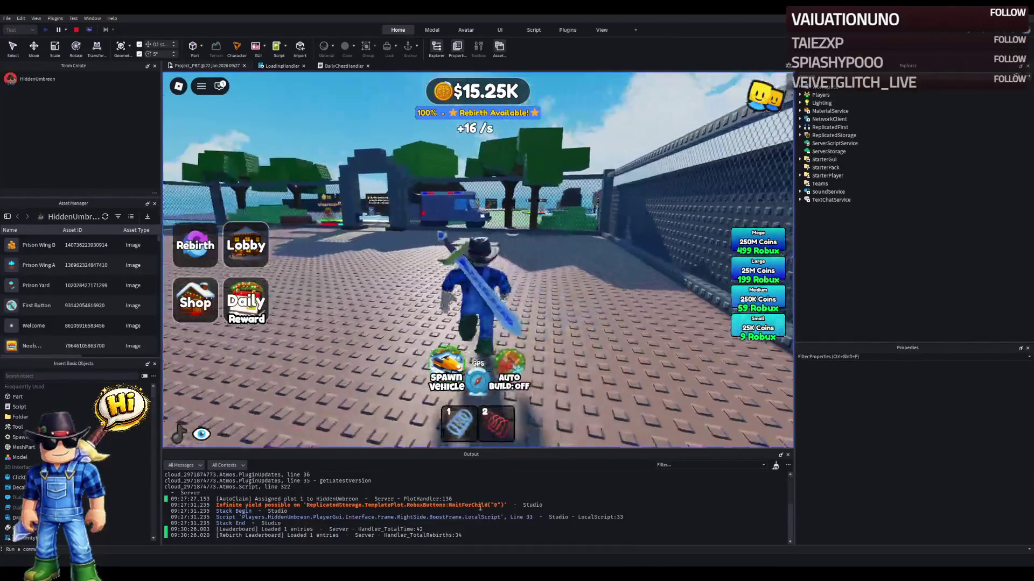
{"action": "key", "text": "w"}
{"action": "key", "text": "w"}
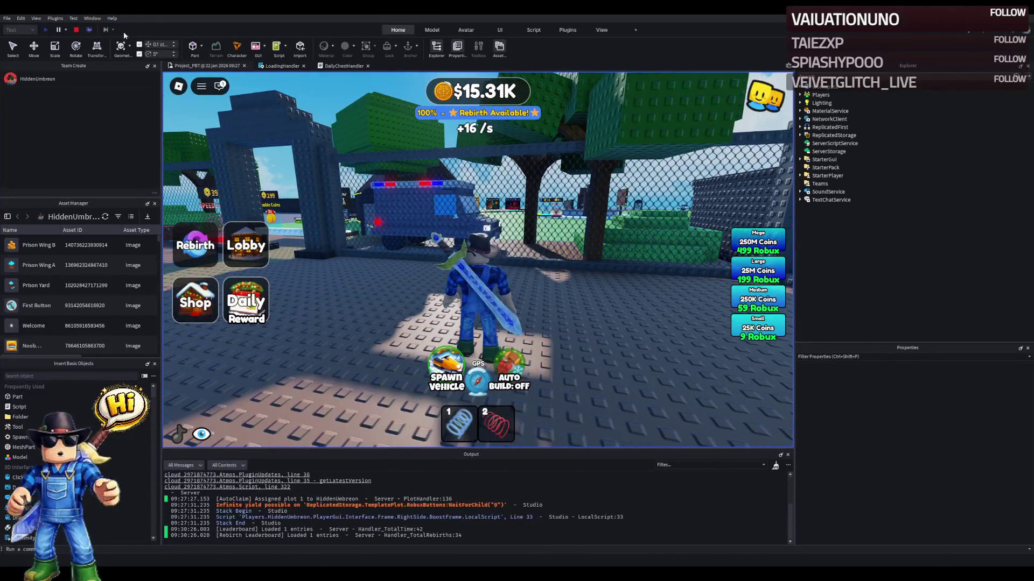
{"action": "key", "text": "shift+F5"}
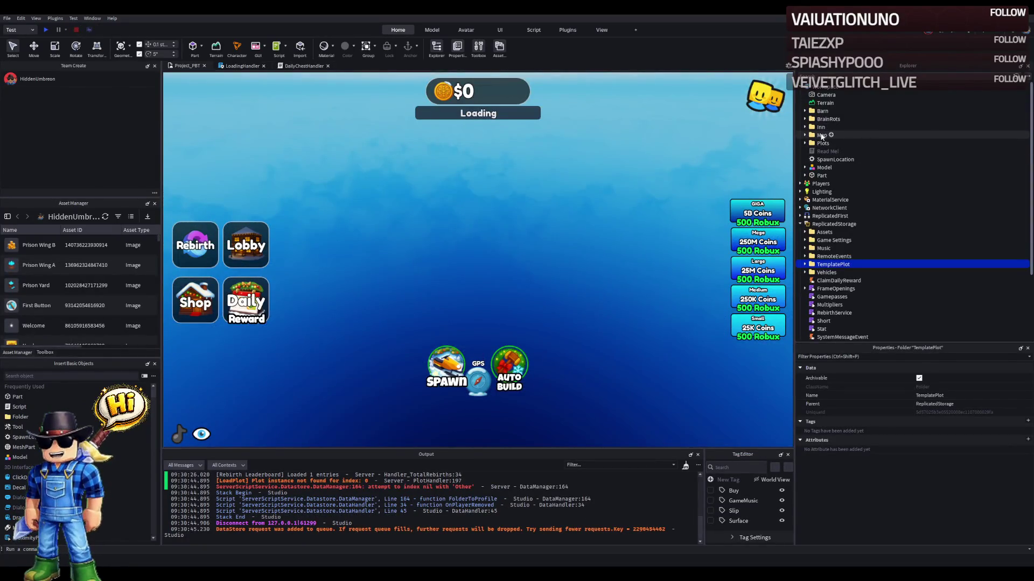
{"action": "double_click", "coordinate": [822, 144]}
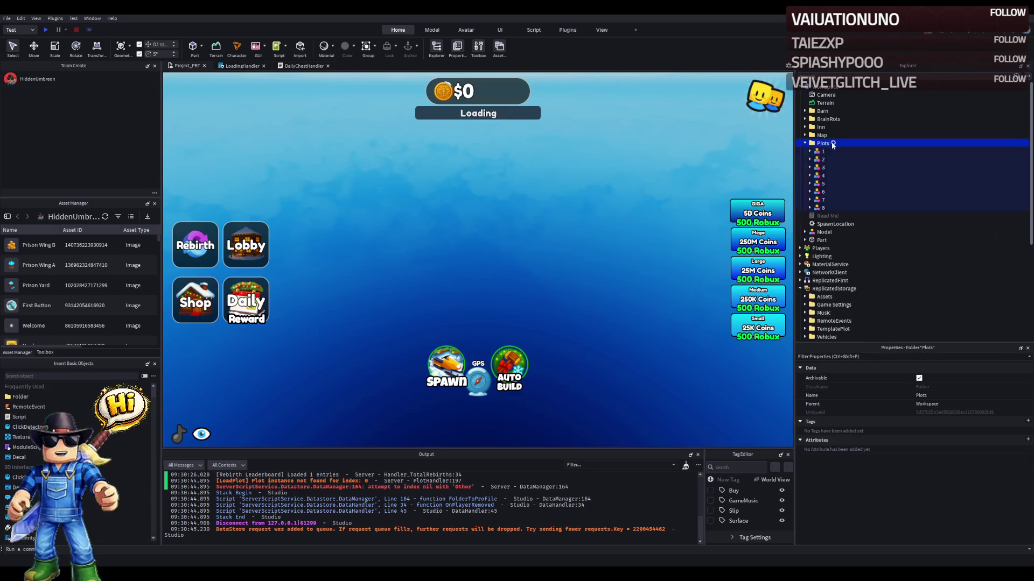
{"action": "left_click", "coordinate": [864, 202]}
{"action": "double_click", "coordinate": [875, 203]}
{"action": "double_click", "coordinate": [833, 240]}
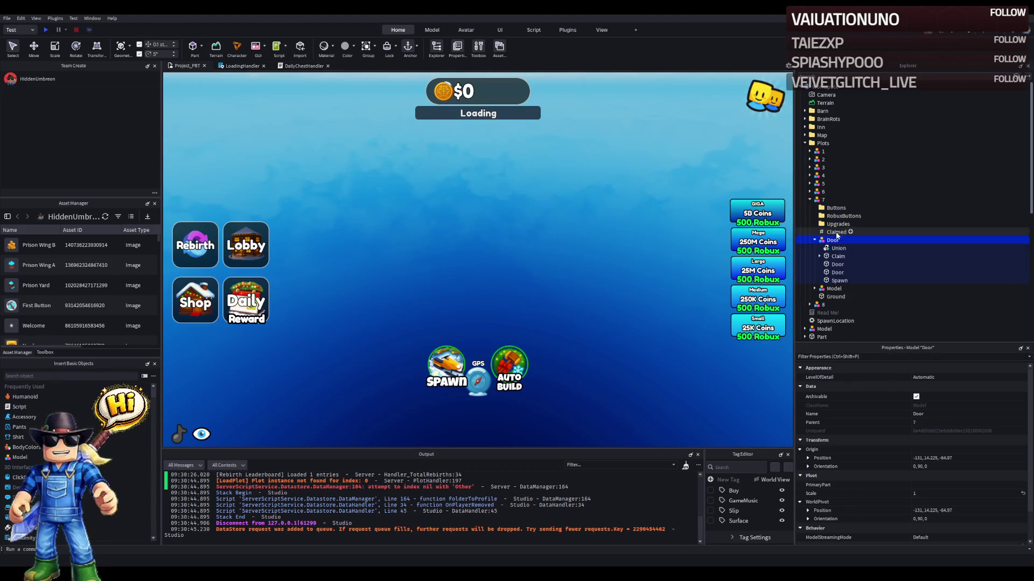
{"action": "double_click", "coordinate": [873, 255]}
{"action": "left_click", "coordinate": [898, 261]}
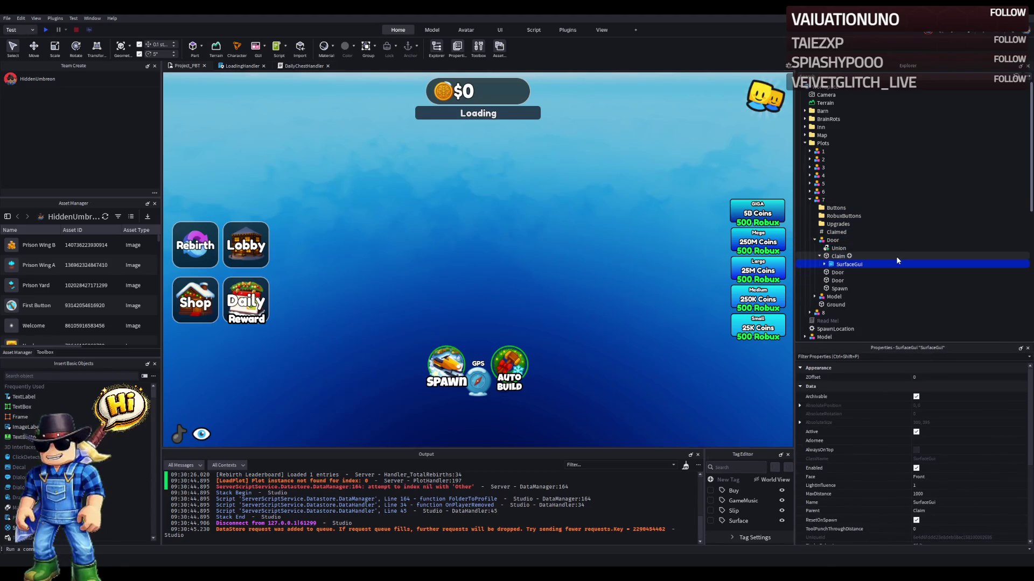
{"action": "double_click", "coordinate": [886, 257]}
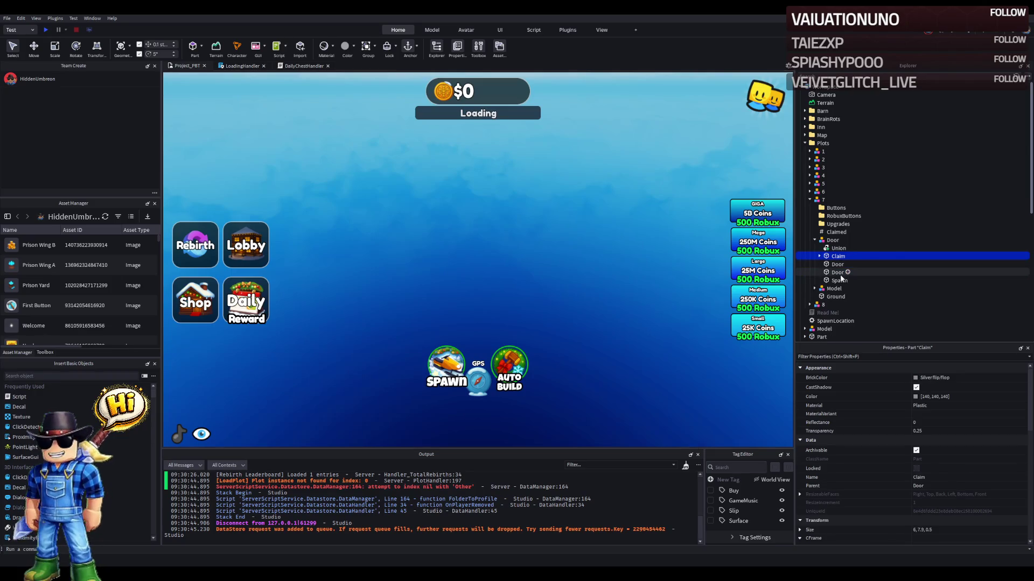
{"action": "scroll", "coordinate": [997, 473], "scroll_direction": "down", "scroll_amount": 10}
{"action": "key", "text": "Up"}
{"action": "key", "text": "Up"}
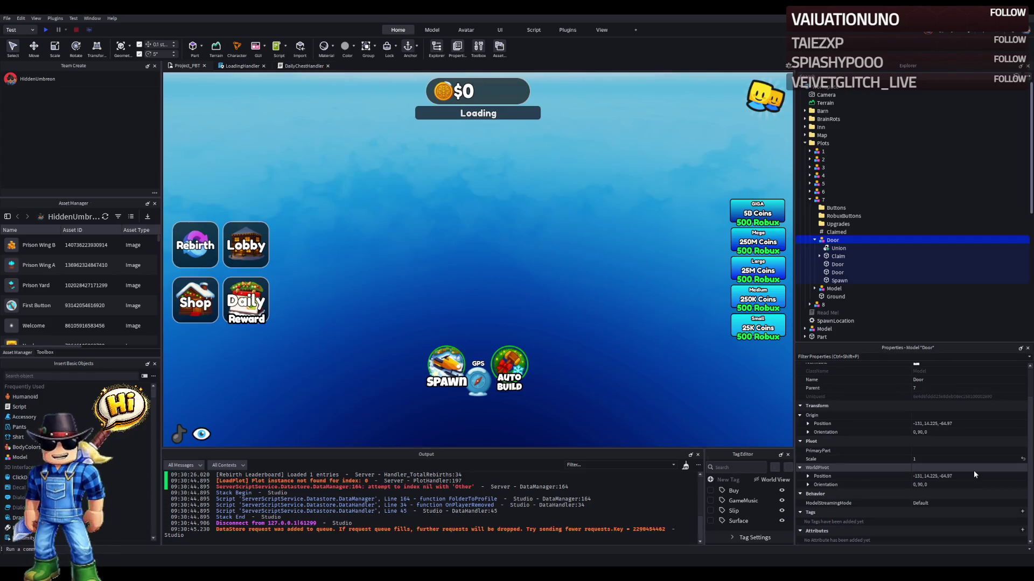
{"action": "scroll", "coordinate": [968, 470], "scroll_direction": "up", "scroll_amount": 2}
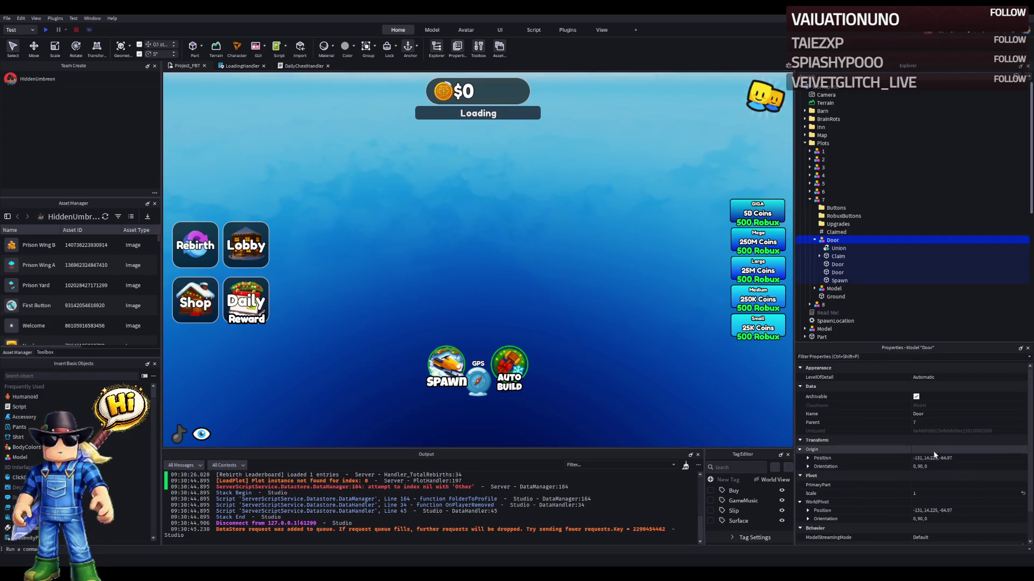
{"action": "key", "text": "Left"}
{"action": "key", "text": "Up"}
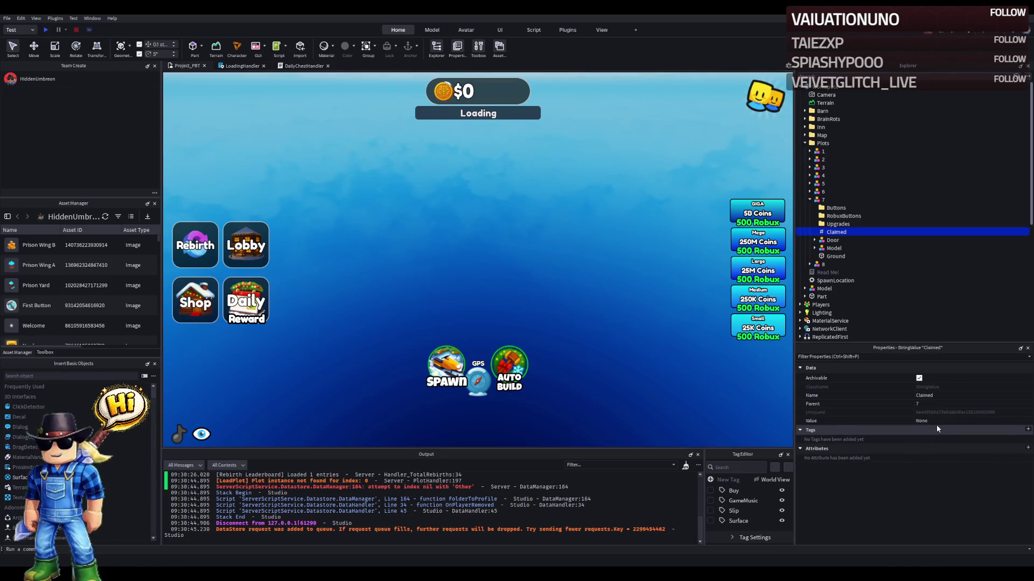
{"action": "key", "text": "Up"}
{"action": "key", "text": "Up"}
{"action": "key", "text": "Up"}
{"action": "key", "text": "Left"}
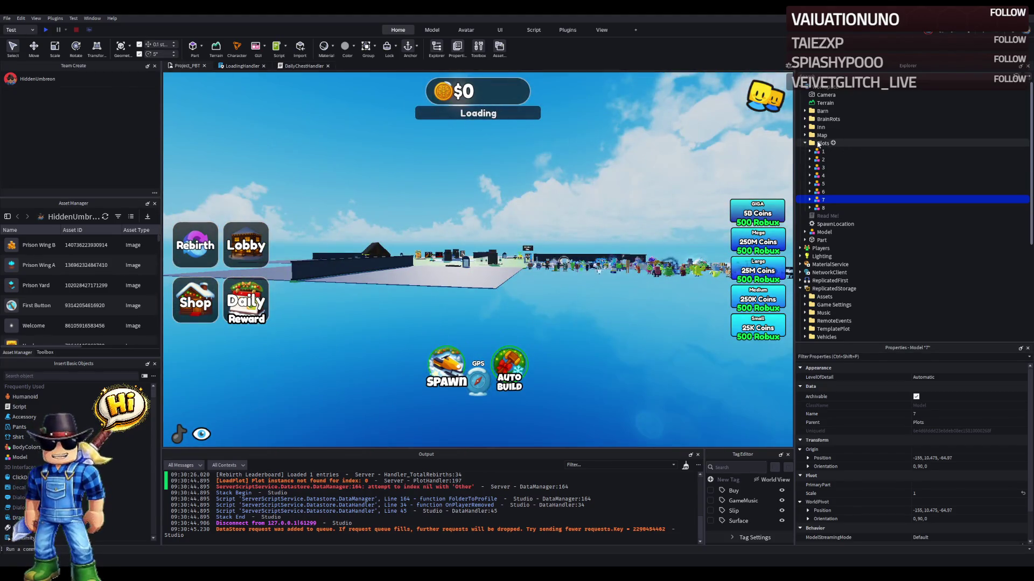
{"action": "left_click", "coordinate": [806, 143]}
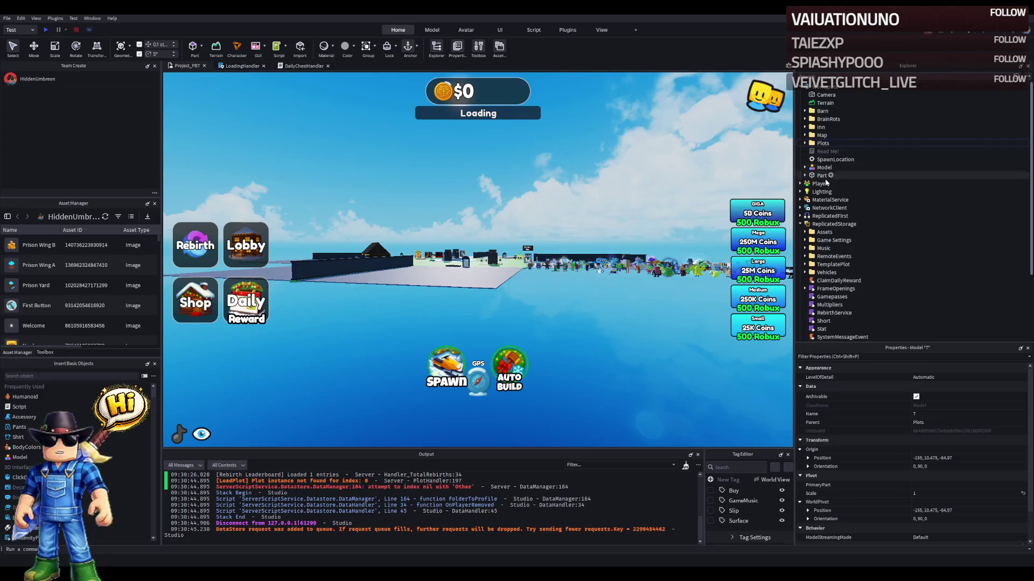
Drag TemplatePlot from ReplicatedStorage back into Workspace in the Explorer.
{"action": "left_click_drag", "start_coordinate": [830, 266], "coordinate": [829, 89]}
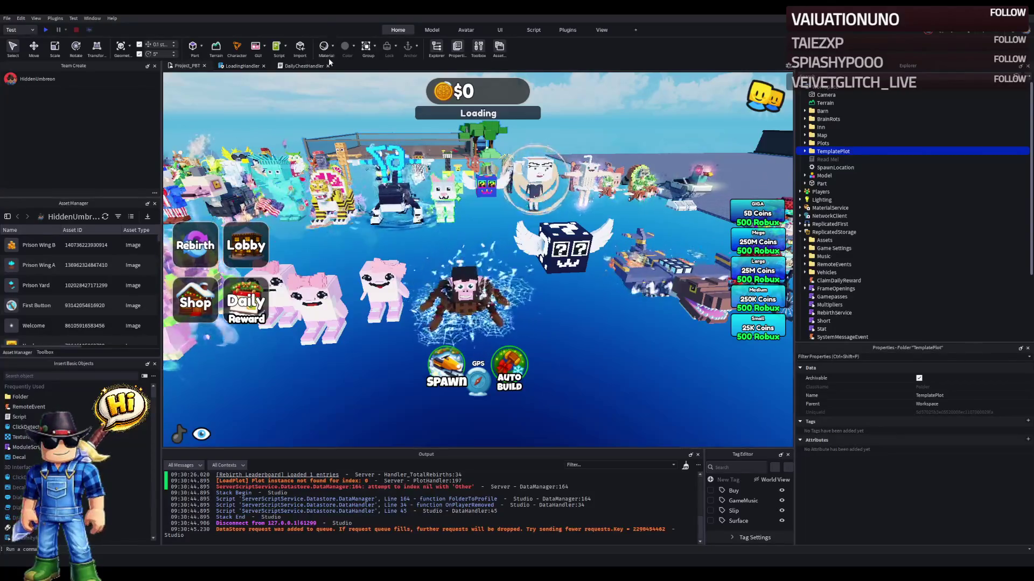
{"action": "left_click", "coordinate": [194, 300]}
{"action": "left_click", "coordinate": [820, 241]}
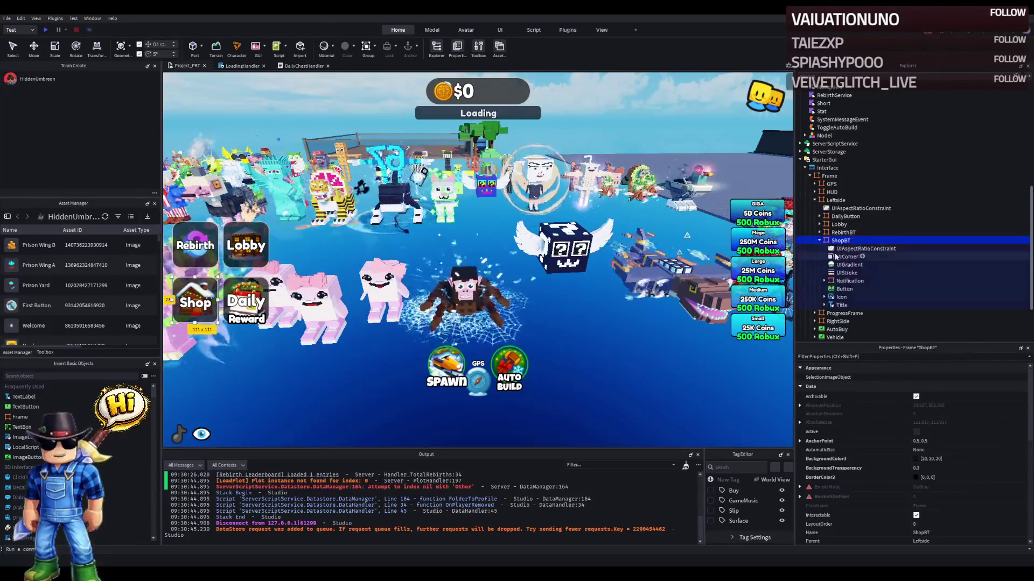
{"action": "left_click", "coordinate": [844, 288]}
{"action": "scroll", "coordinate": [981, 462], "scroll_direction": "down", "scroll_amount": 5}
{"action": "scroll", "coordinate": [980, 462], "scroll_direction": "down", "scroll_amount": 8}
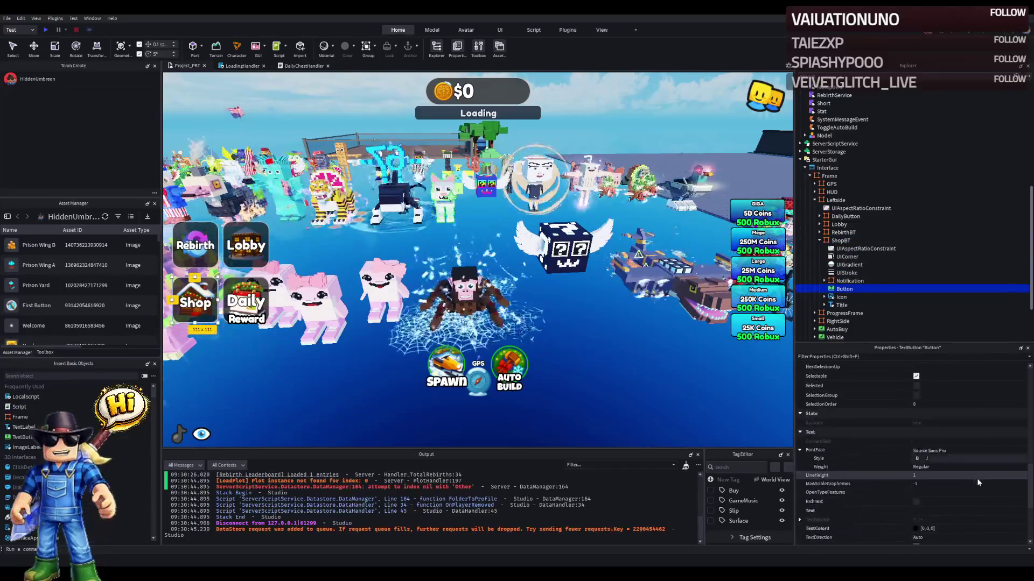
{"action": "scroll", "coordinate": [979, 460], "scroll_direction": "up", "scroll_amount": 3}
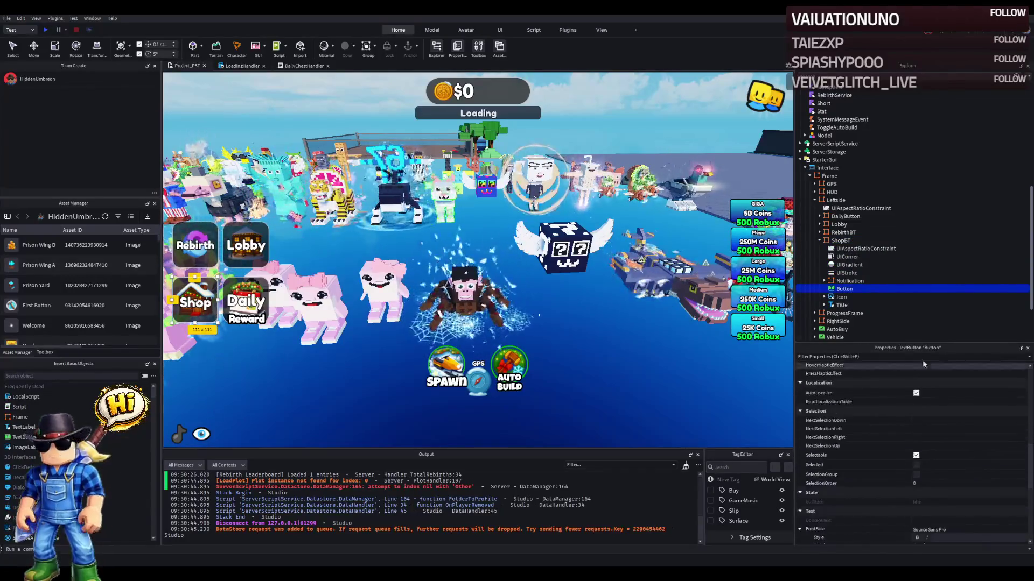
{"action": "left_click", "coordinate": [840, 296]}
{"action": "scroll", "coordinate": [971, 421], "scroll_direction": "down", "scroll_amount": 5}
{"action": "left_click", "coordinate": [994, 470]}
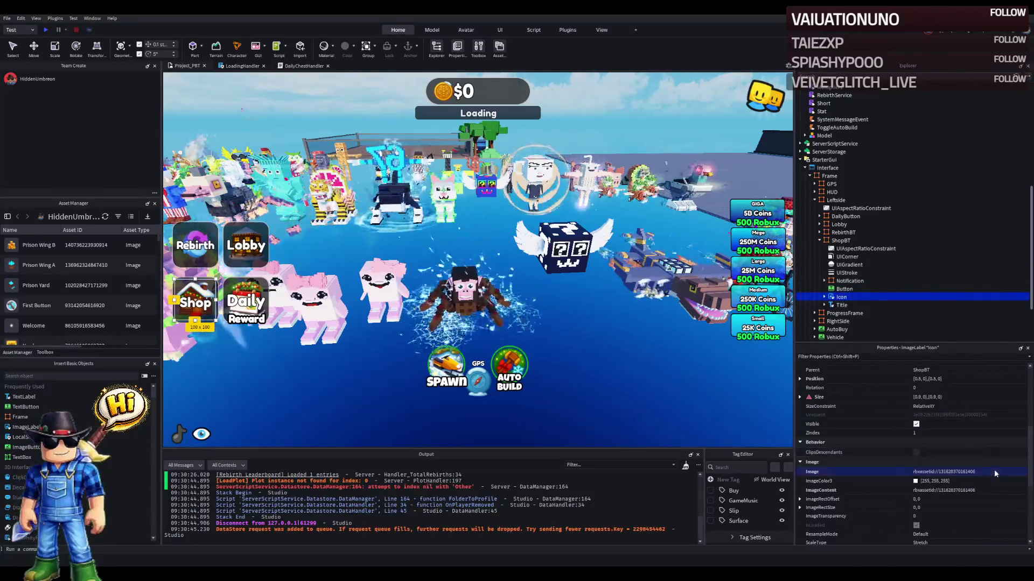
{"action": "key", "text": "ctrl+v"}
{"action": "key", "text": "Return"}
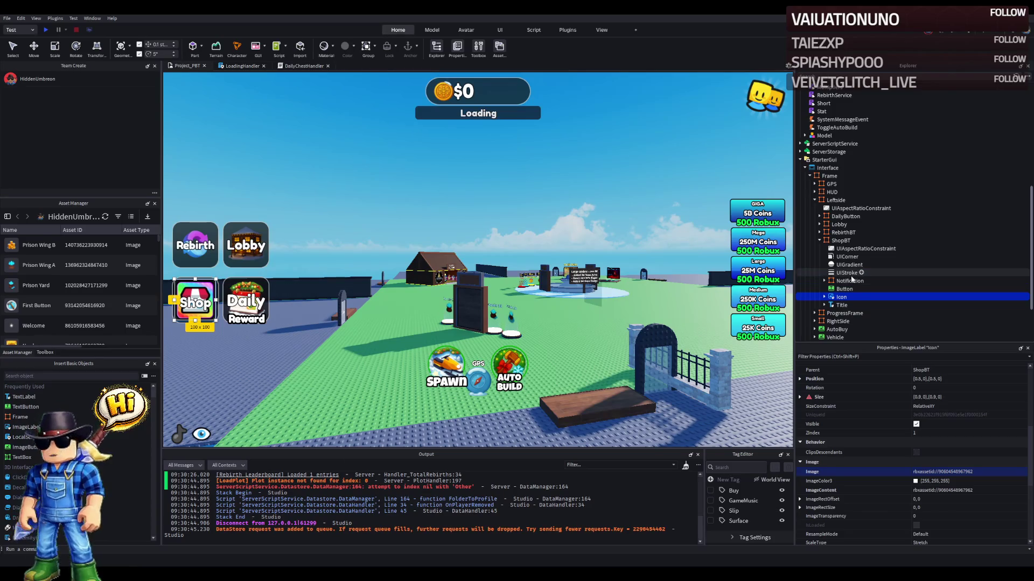
{"action": "scroll", "coordinate": [842, 235], "scroll_direction": "down", "scroll_amount": 1}
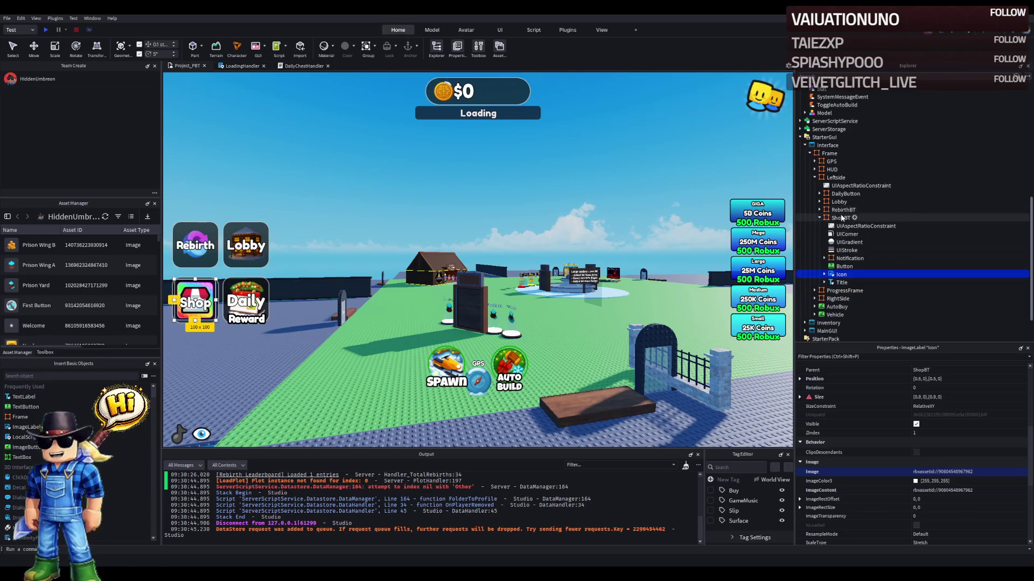
Locate and select the Daily button's ImageButton in the Explorer.
{"action": "left_click", "coordinate": [845, 194]}
{"action": "left_click", "coordinate": [819, 194]}
{"action": "left_click", "coordinate": [838, 242]}
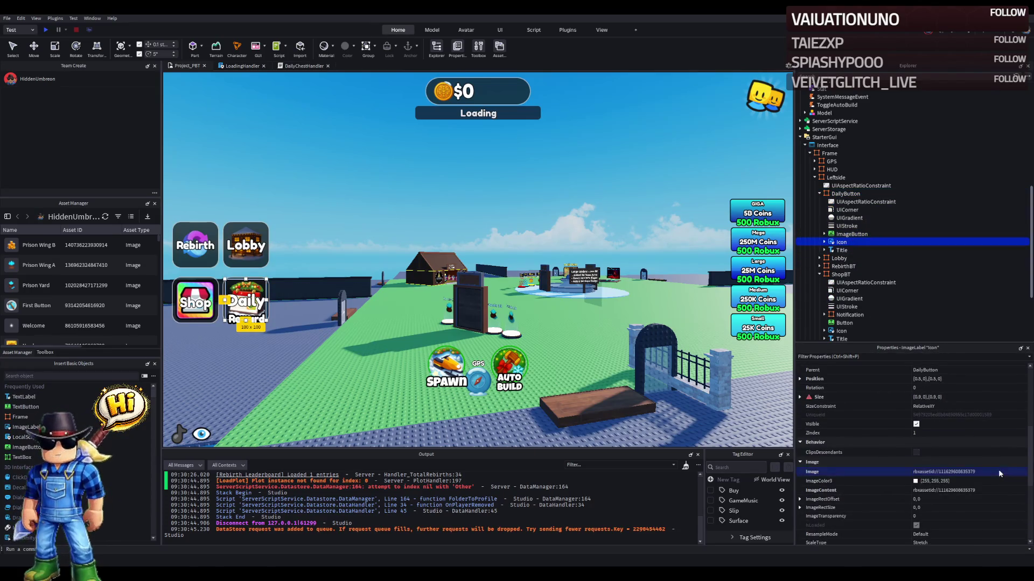
{"action": "left_click", "coordinate": [483, 168]}
{"action": "key", "text": "Left"}
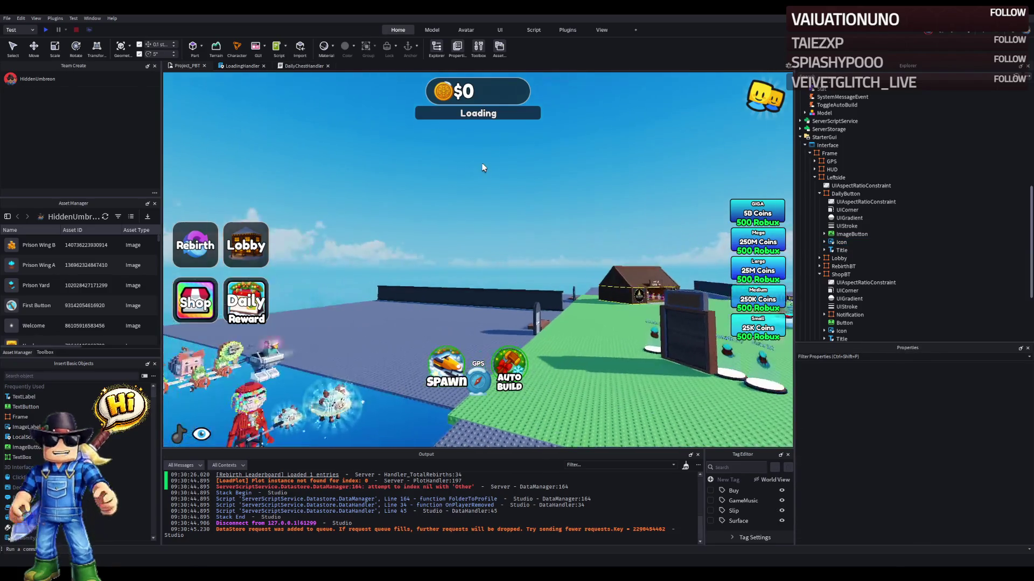
{"action": "left_click", "coordinate": [849, 235]}
{"action": "left_click", "coordinate": [838, 243]}
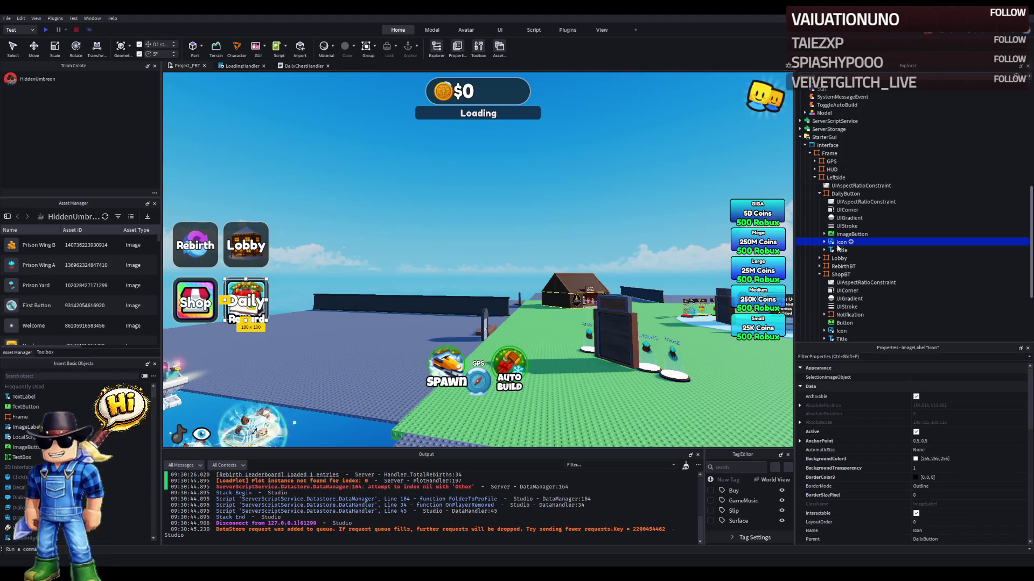
{"action": "left_click", "coordinate": [844, 237]}
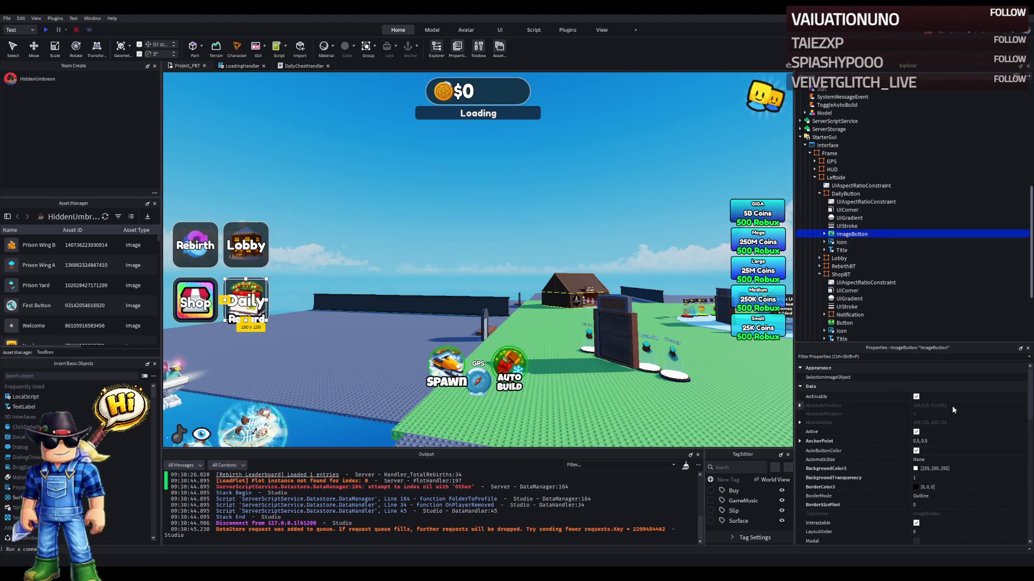
Undo the pasted id to clear the ImageButton's image, then deselect to preview Daily Reward.
{"action": "scroll", "coordinate": [965, 431], "scroll_direction": "down", "scroll_amount": 4}
{"action": "scroll", "coordinate": [974, 444], "scroll_direction": "down", "scroll_amount": 5}
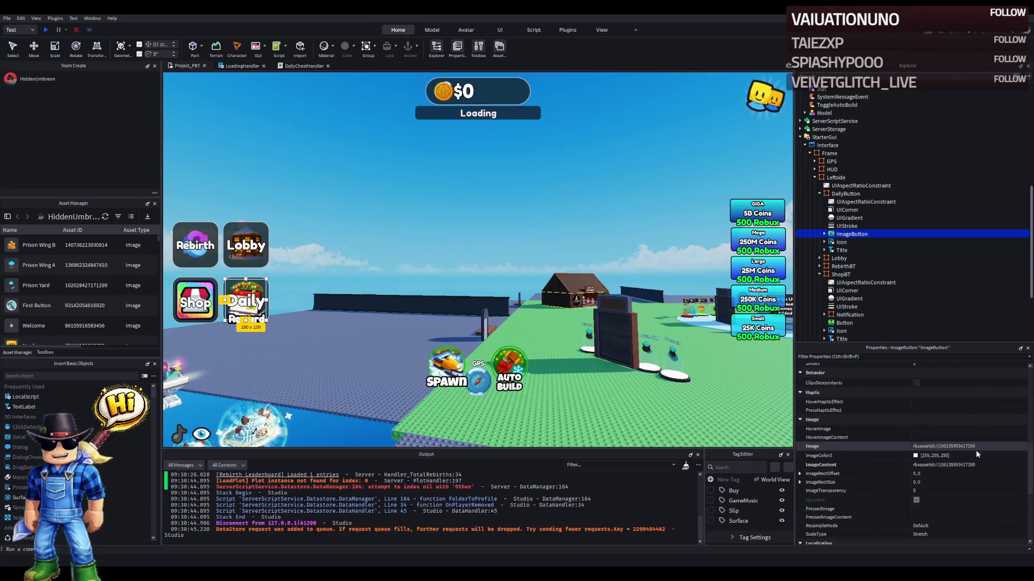
{"action": "key", "text": "ctrl+v"}
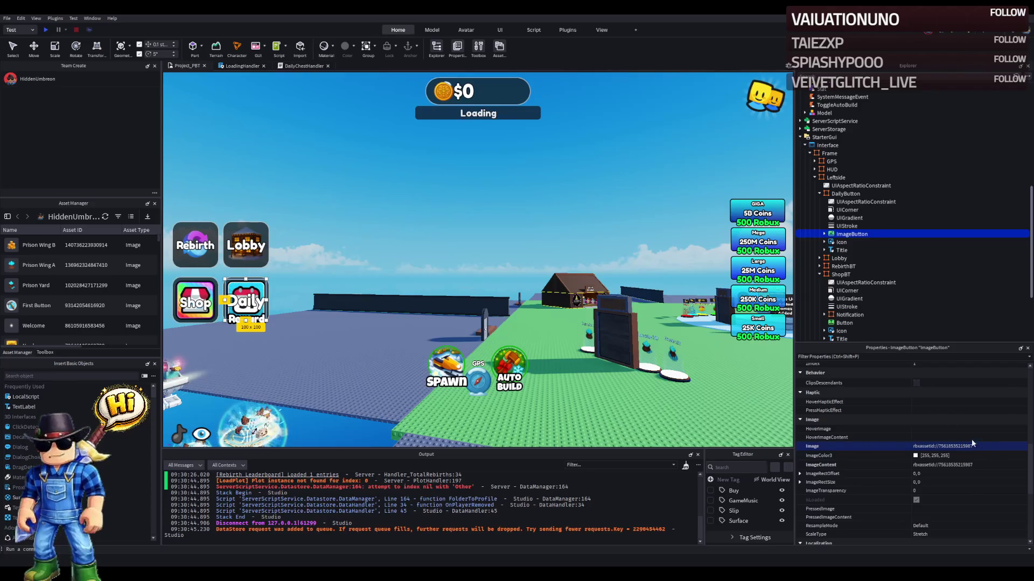
{"action": "key", "text": "ctrl+z"}
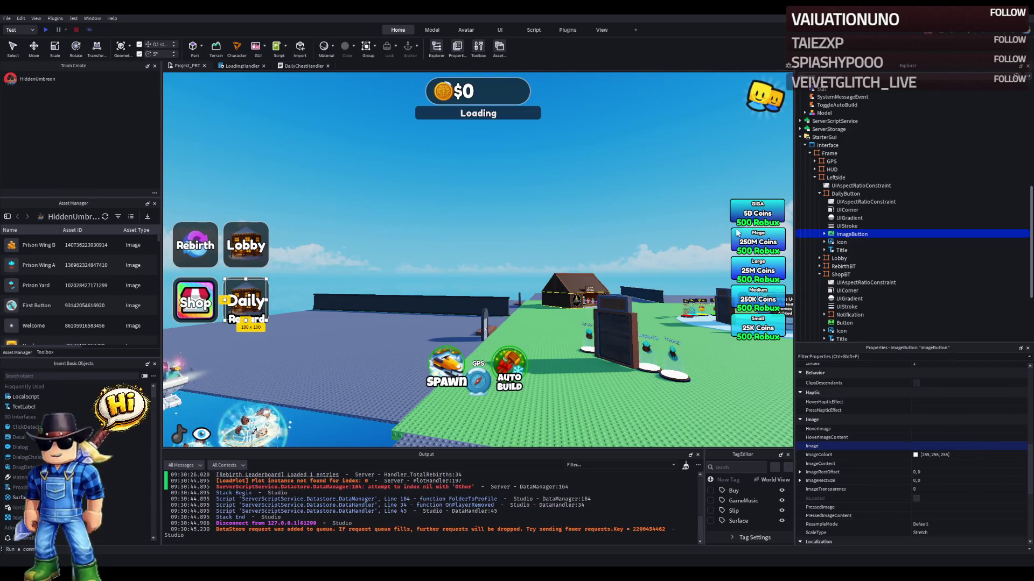
{"action": "left_click", "coordinate": [834, 243]}
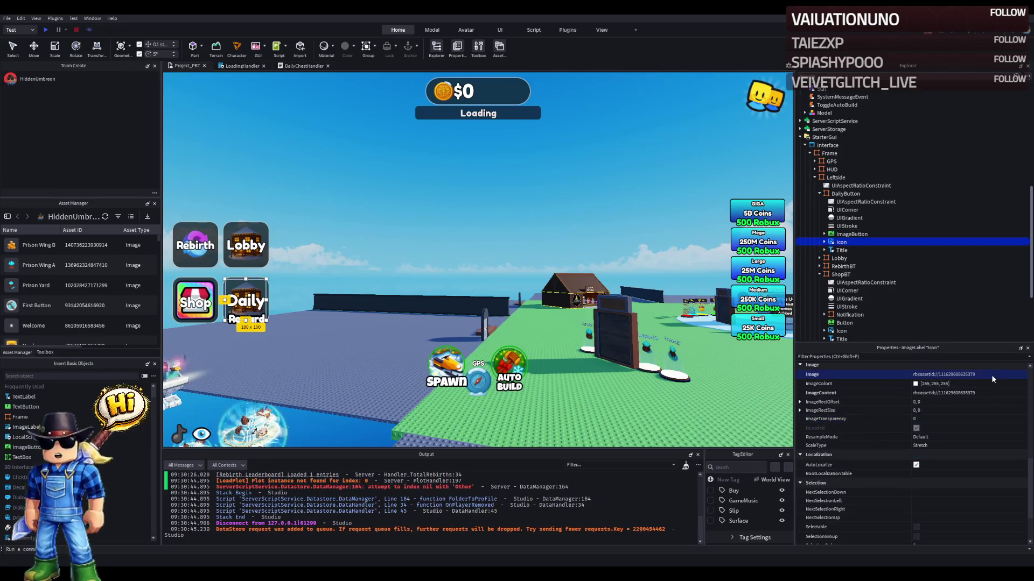
{"action": "left_click", "coordinate": [473, 188]}
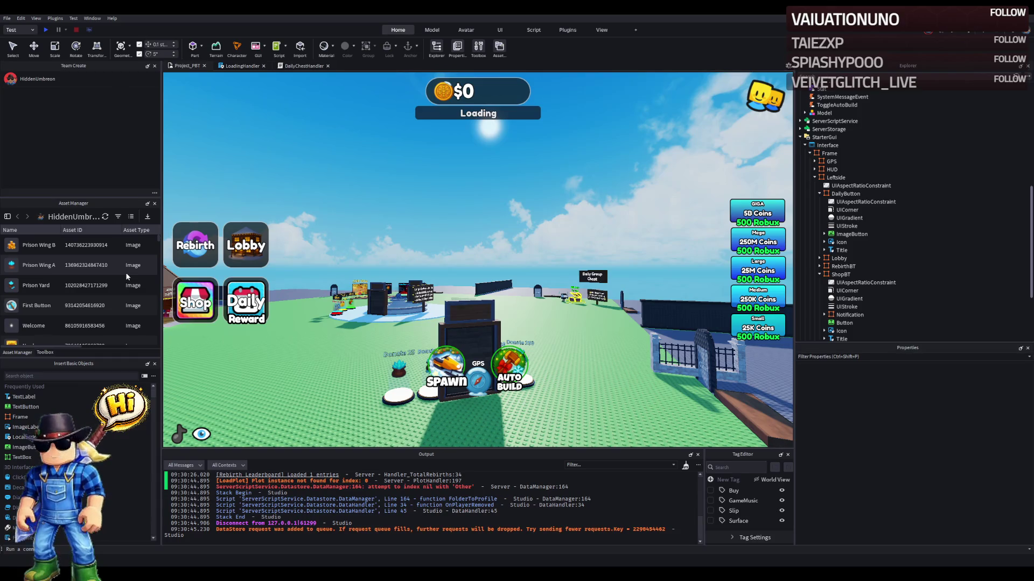
Turn the view from the house around to face the spawn platform and Daily Group Chest.
{"action": "left_click", "coordinate": [369, 189]}
{"action": "key", "text": "a"}
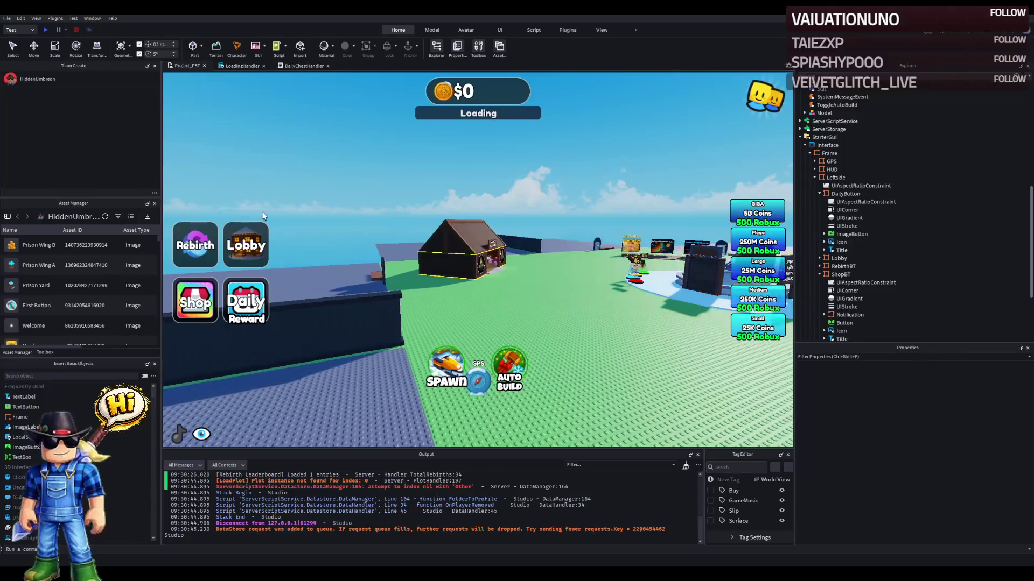
{"action": "key", "text": "Right"}
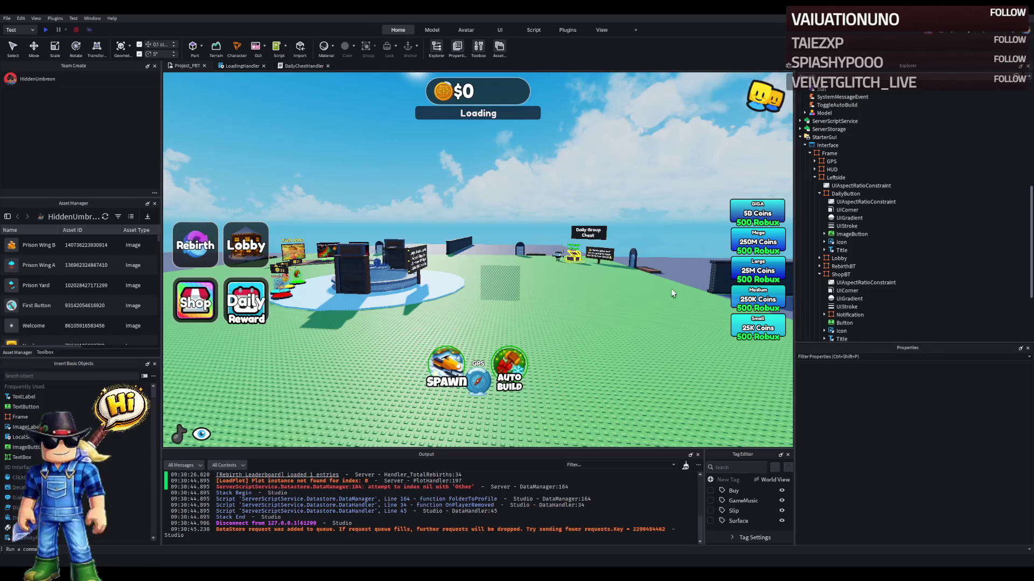
{"action": "scroll", "coordinate": [846, 234], "scroll_direction": "down", "scroll_amount": 3}
Paste the new image asset id into the Daily button ImageButton's ImageContent.
{"action": "left_click", "coordinate": [824, 263]}
{"action": "left_click", "coordinate": [823, 263]}
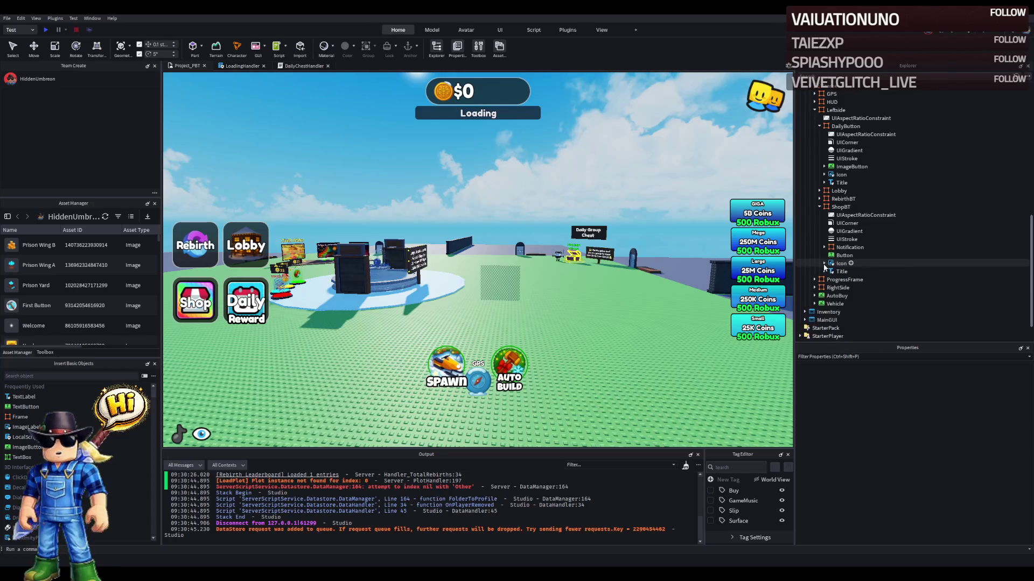
{"action": "left_click", "coordinate": [837, 263]}
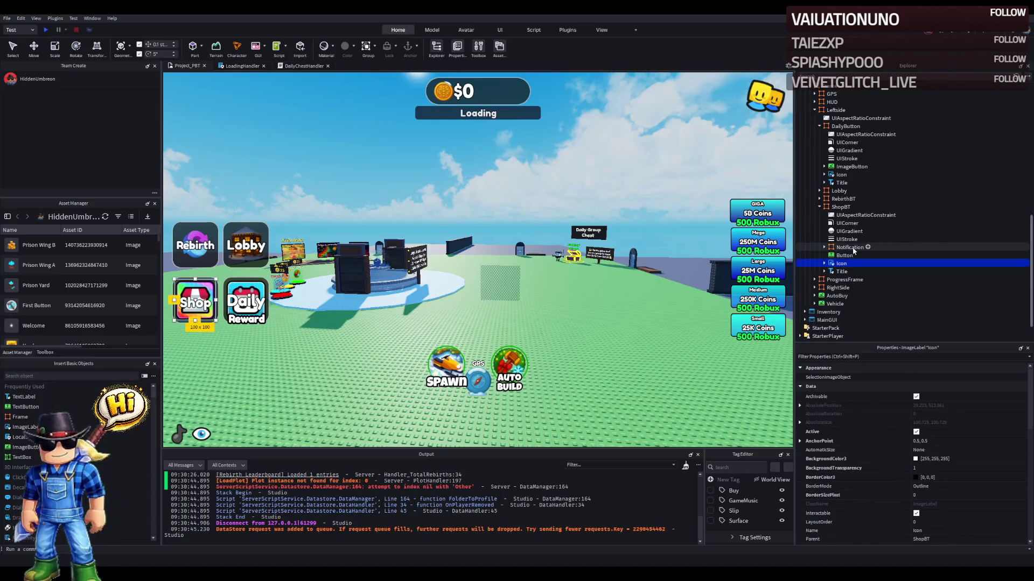
{"action": "left_click", "coordinate": [843, 256]}
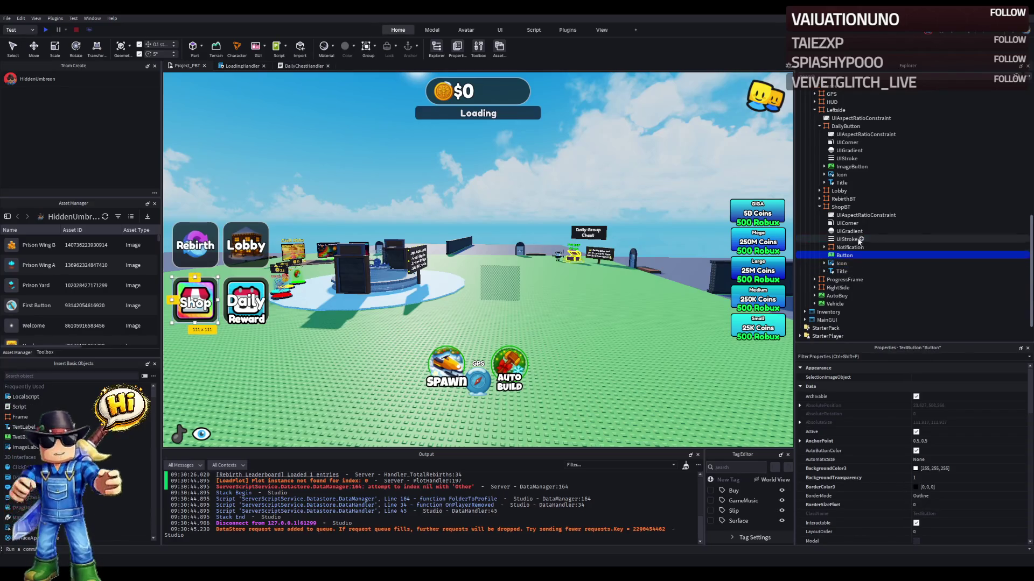
{"action": "scroll", "coordinate": [850, 242], "scroll_direction": "up", "scroll_amount": 2}
{"action": "left_click", "coordinate": [851, 211]}
{"action": "scroll", "coordinate": [977, 425], "scroll_direction": "down", "scroll_amount": 5}
{"action": "scroll", "coordinate": [977, 458], "scroll_direction": "down", "scroll_amount": 5}
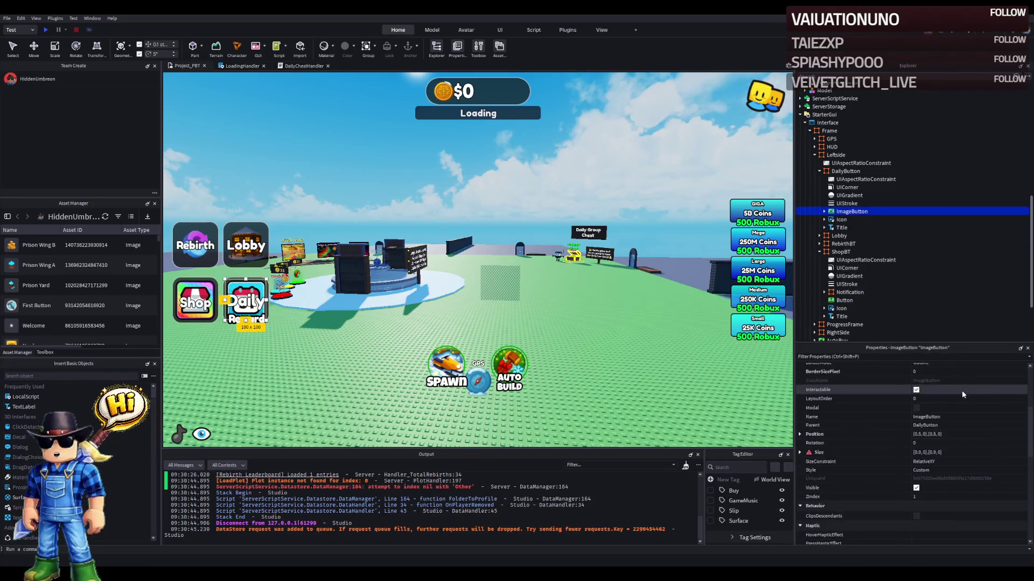
{"action": "scroll", "coordinate": [971, 480], "scroll_direction": "down", "scroll_amount": 2}
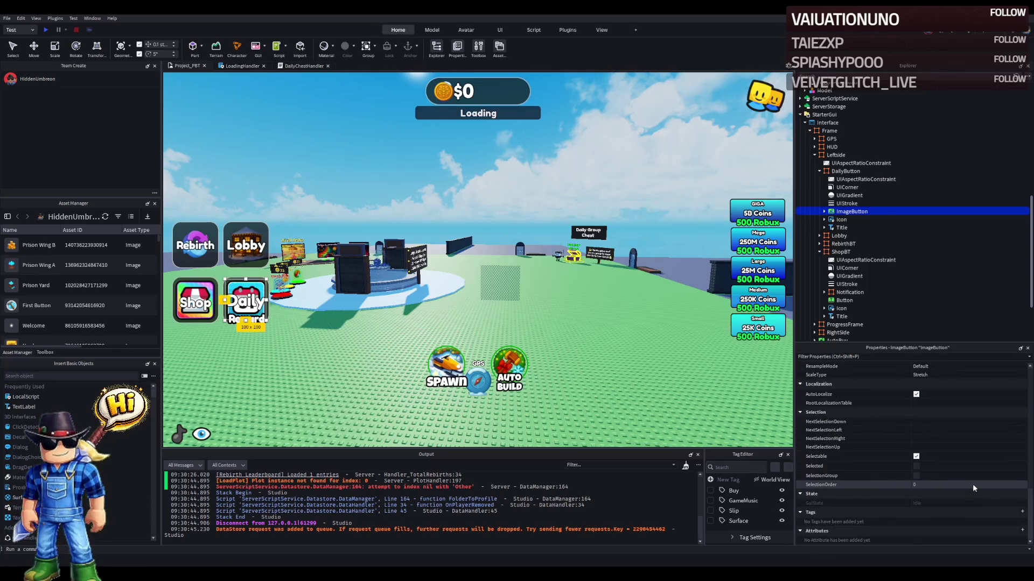
{"action": "scroll", "coordinate": [953, 506], "scroll_direction": "down", "scroll_amount": 5}
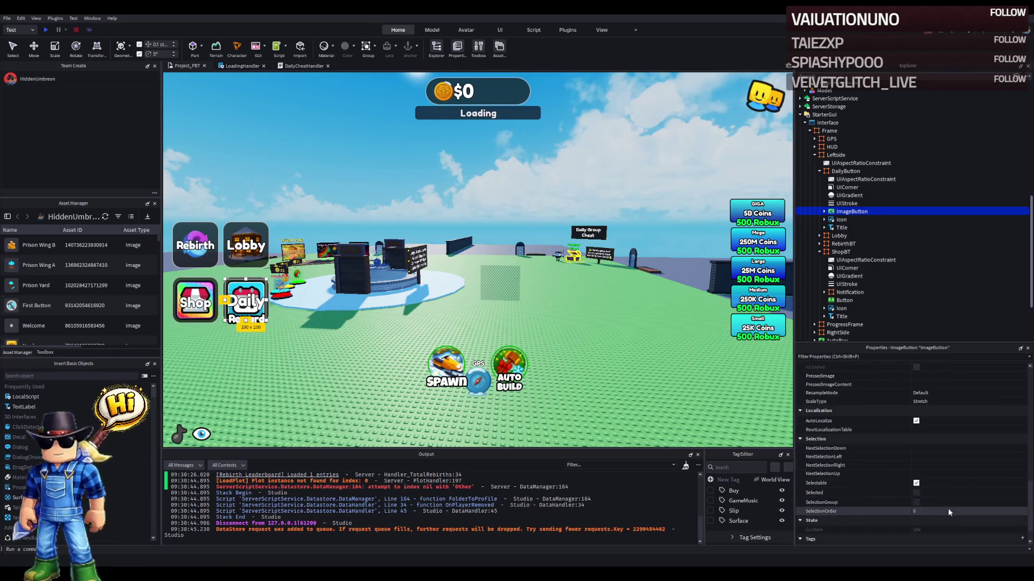
{"action": "scroll", "coordinate": [945, 466], "scroll_direction": "up", "scroll_amount": 6}
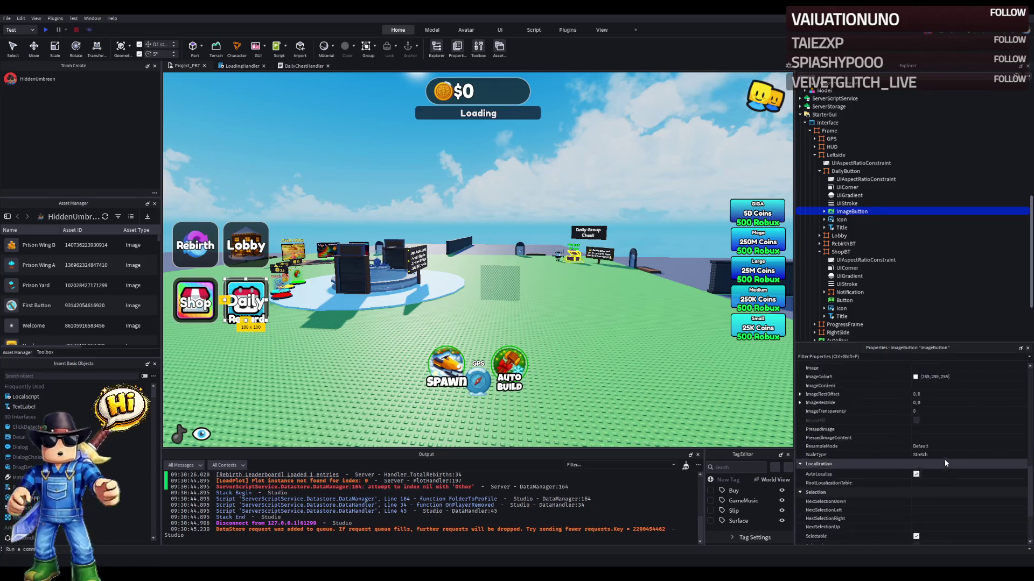
{"action": "left_click", "coordinate": [944, 413]}
{"action": "key", "text": "ctrl+v"}
{"action": "key", "text": "Return"}
Size the Daily ImageButton to {1,0},{1,0} and delete its separate Icon.
{"action": "scroll", "coordinate": [942, 420], "scroll_direction": "up", "scroll_amount": 4}
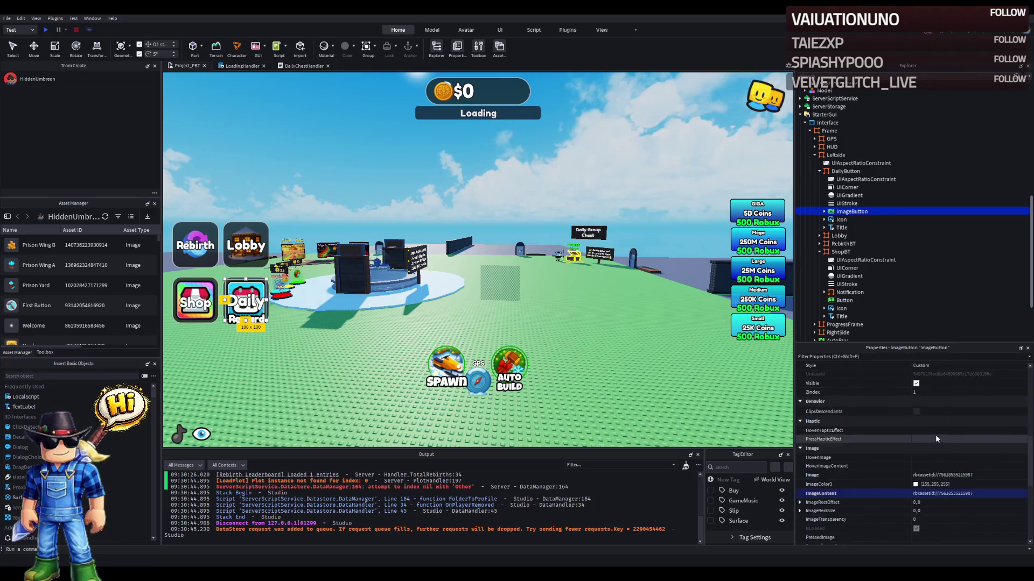
{"action": "scroll", "coordinate": [935, 437], "scroll_direction": "up", "scroll_amount": 6}
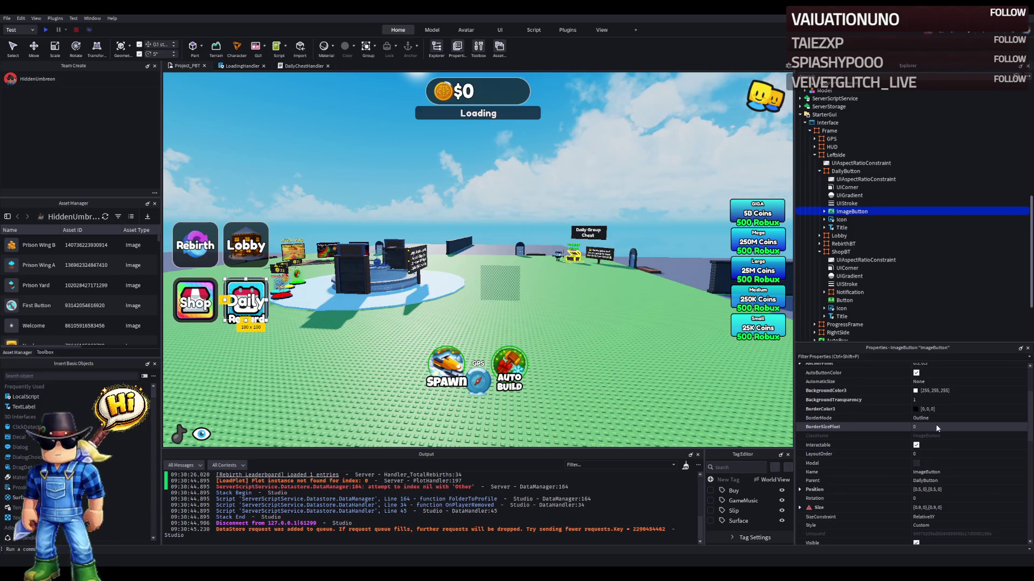
{"action": "scroll", "coordinate": [944, 428], "scroll_direction": "down", "scroll_amount": 1}
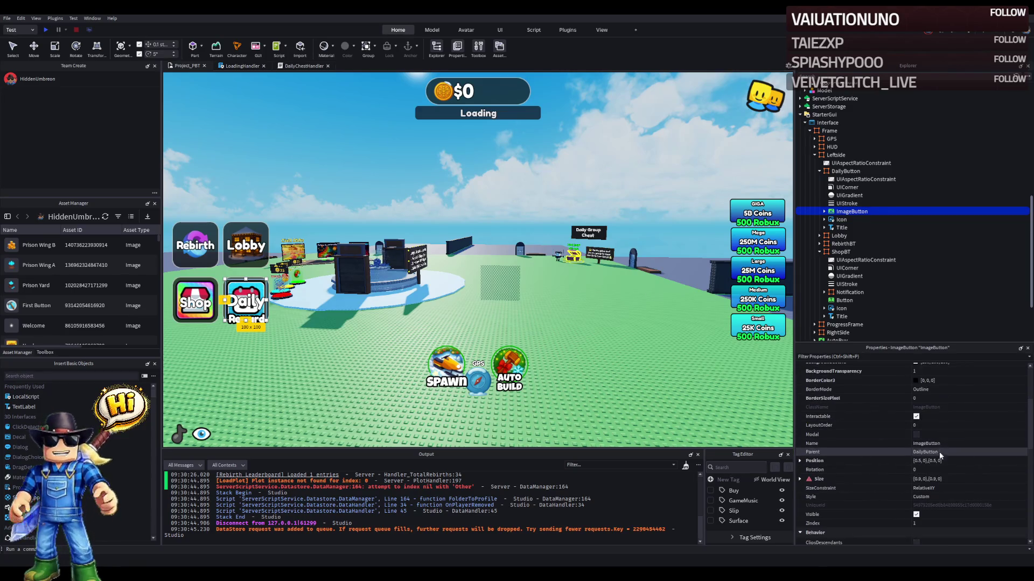
{"action": "left_click", "coordinate": [936, 479]}
{"action": "type", "text": "{1,0},{1,0}"}
{"action": "key", "text": "Return"}
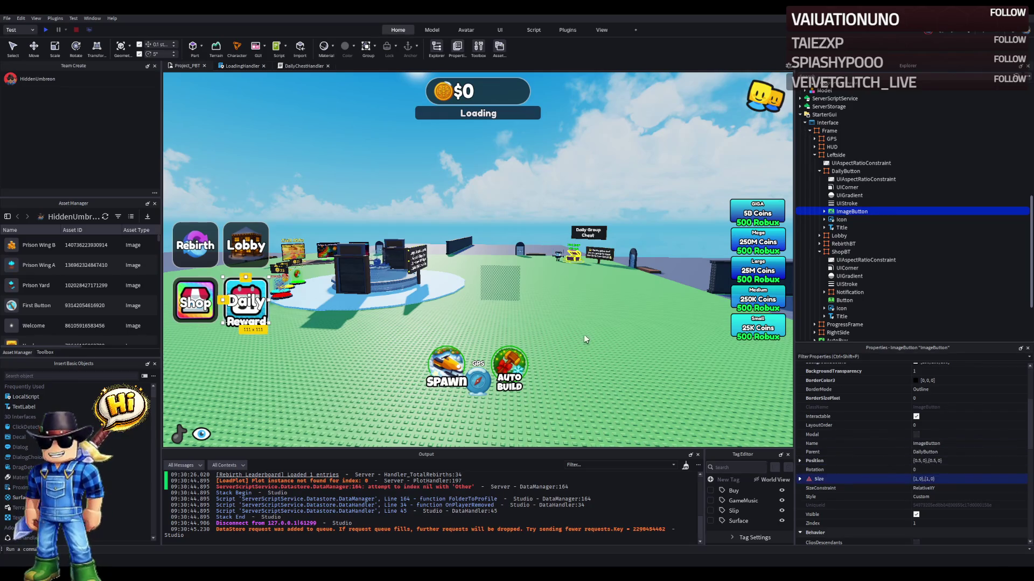
{"action": "left_click", "coordinate": [840, 219]}
{"action": "key", "text": "Delete"}
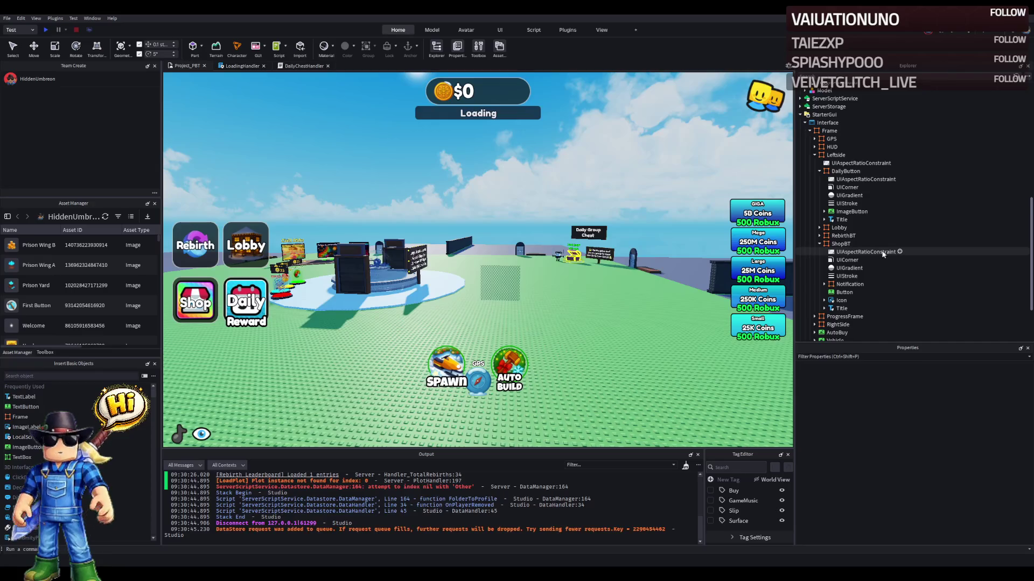
Select ShopBT and browse its Button and Icon entries in the Explorer.
{"action": "scroll", "coordinate": [861, 258], "scroll_direction": "down", "scroll_amount": 3}
{"action": "left_click", "coordinate": [836, 258]}
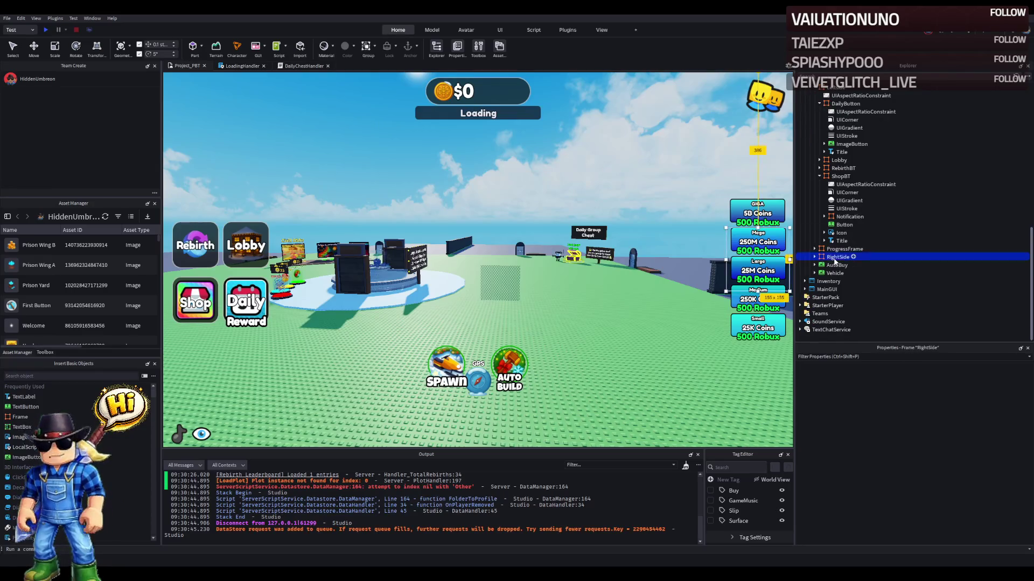
{"action": "scroll", "coordinate": [845, 242], "scroll_direction": "up", "scroll_amount": 3}
{"action": "left_click", "coordinate": [844, 243]}
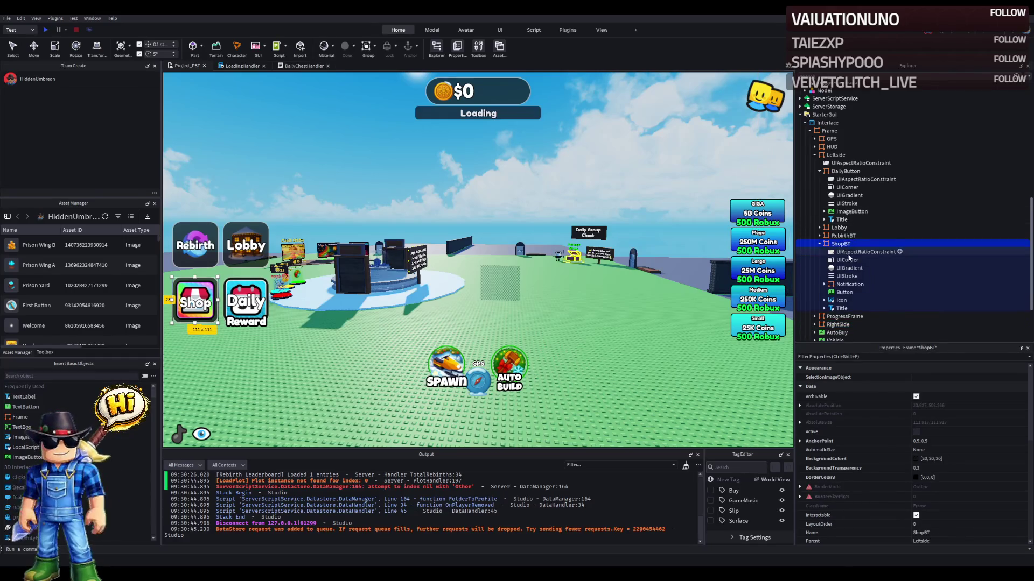
{"action": "left_click", "coordinate": [850, 292]}
{"action": "scroll", "coordinate": [915, 431], "scroll_direction": "down", "scroll_amount": 3}
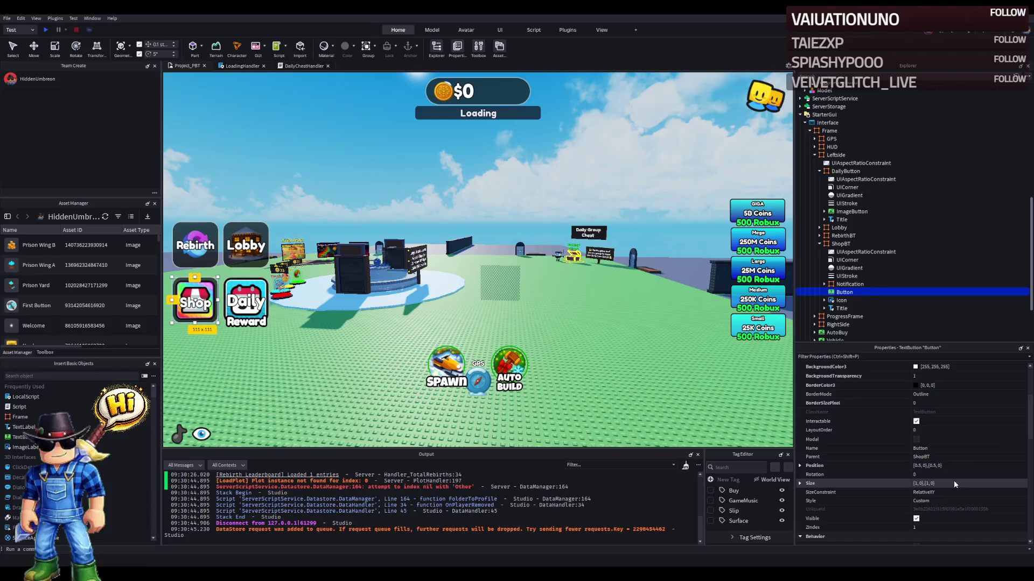
{"action": "scroll", "coordinate": [958, 477], "scroll_direction": "down", "scroll_amount": 1}
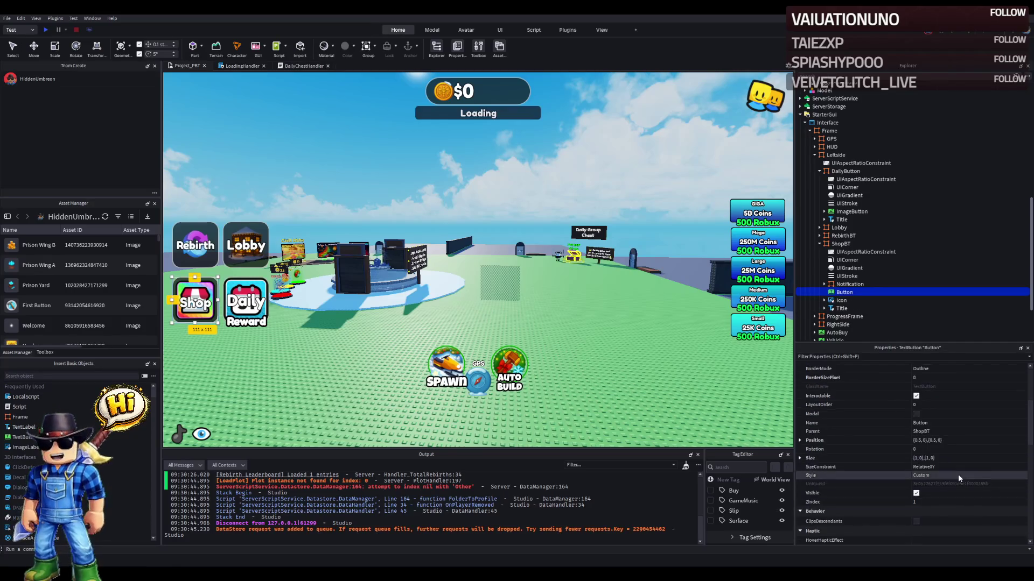
{"action": "scroll", "coordinate": [955, 477], "scroll_direction": "down", "scroll_amount": 1}
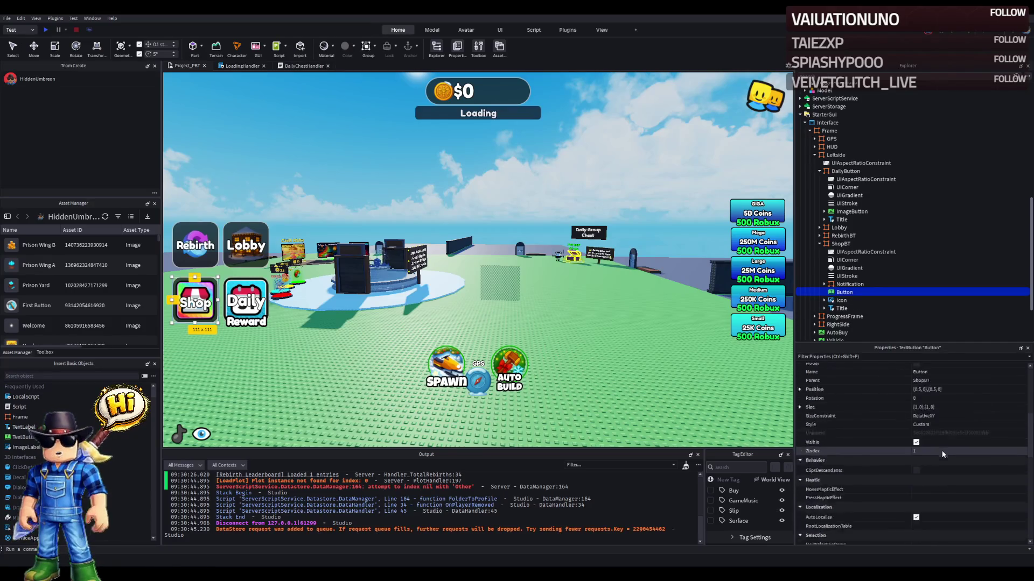
{"action": "left_click", "coordinate": [840, 301]}
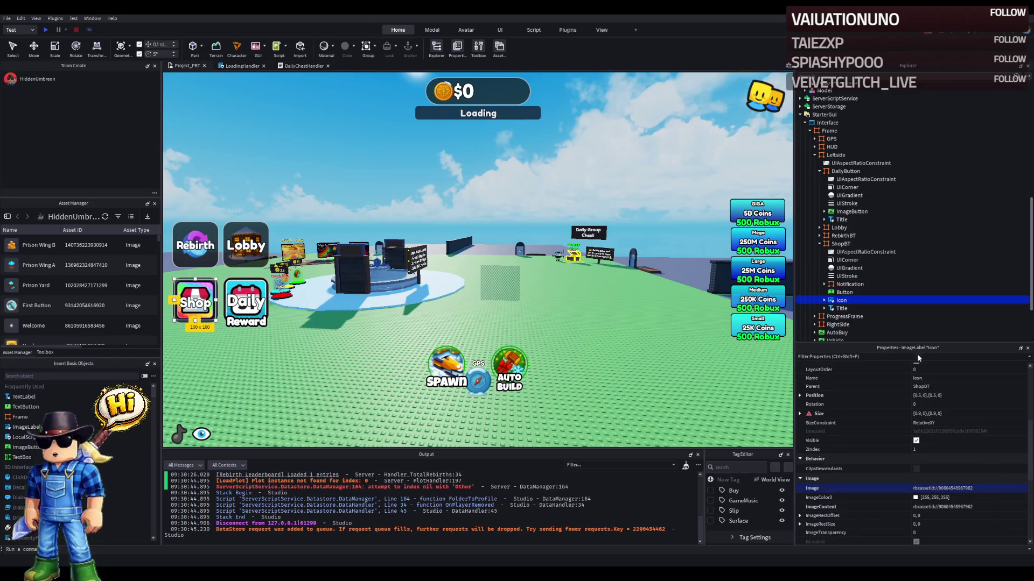
{"action": "left_click", "coordinate": [844, 292]}
Set the Shop Icon's Size value to 1, then deselect to view the map.
{"action": "scroll", "coordinate": [965, 497], "scroll_direction": "down", "scroll_amount": 10}
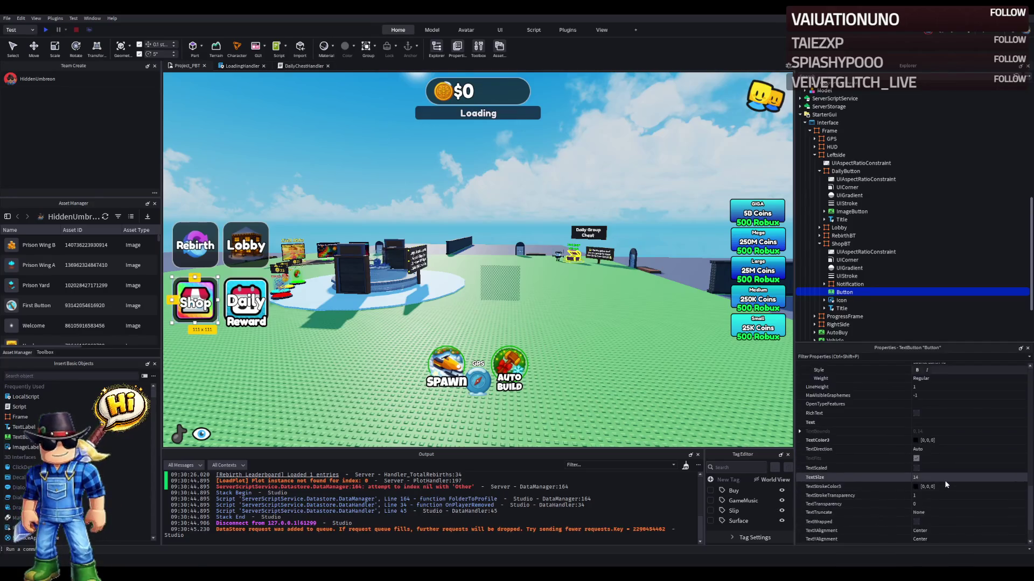
{"action": "scroll", "coordinate": [947, 492], "scroll_direction": "down", "scroll_amount": 1}
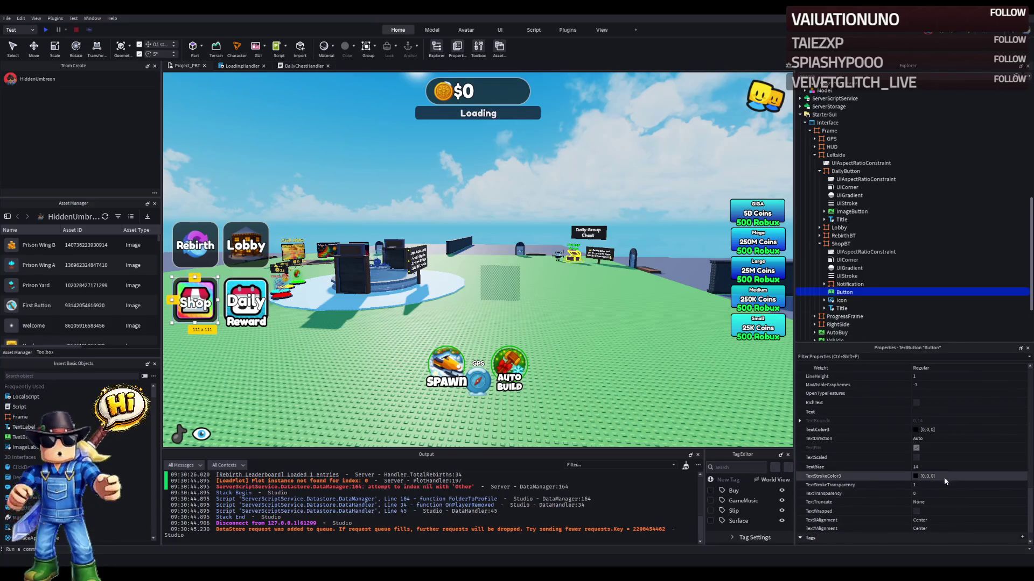
{"action": "scroll", "coordinate": [953, 460], "scroll_direction": "down", "scroll_amount": 1}
{"action": "scroll", "coordinate": [954, 454], "scroll_direction": "up", "scroll_amount": 6}
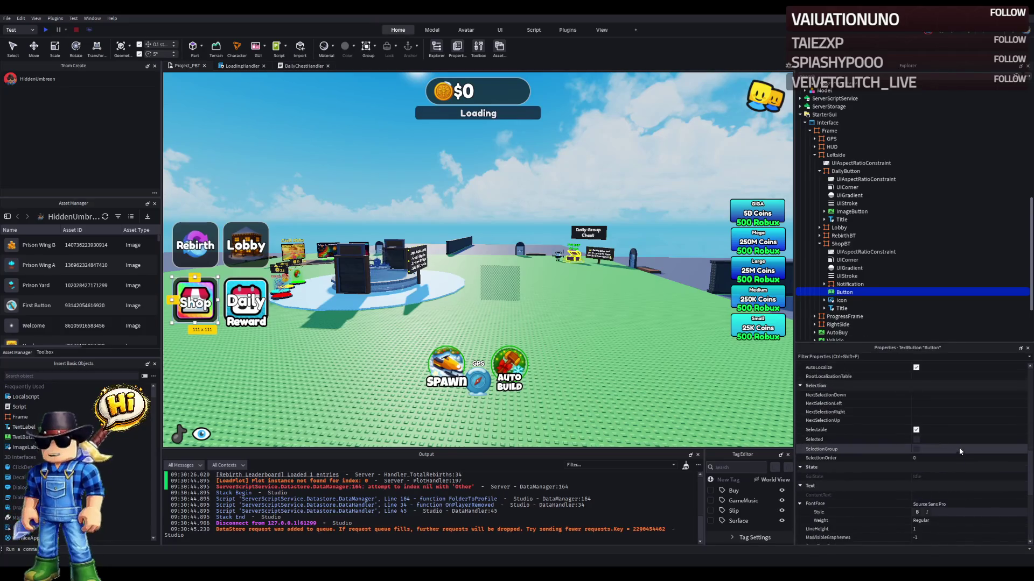
{"action": "scroll", "coordinate": [954, 444], "scroll_direction": "up", "scroll_amount": 5}
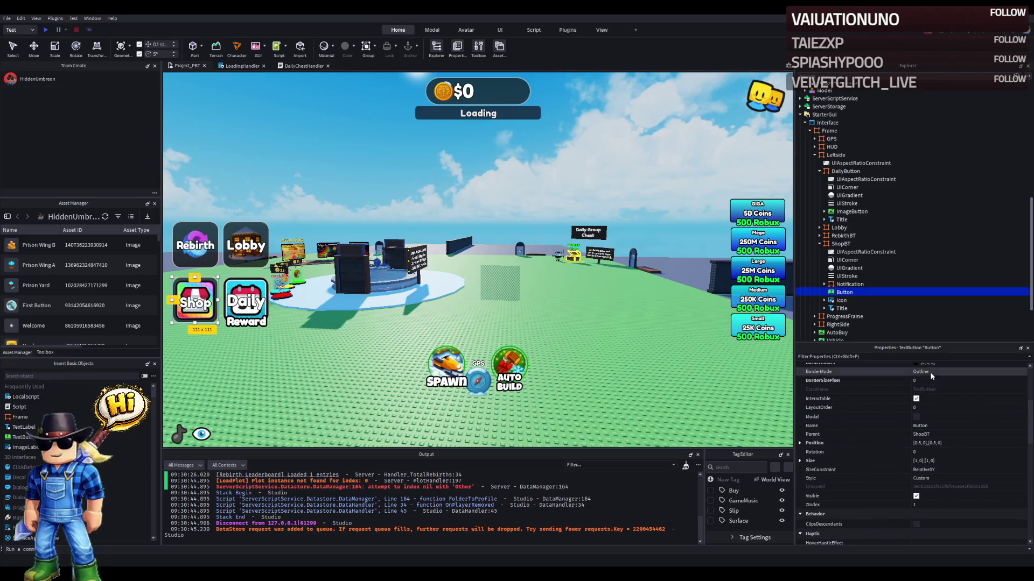
{"action": "left_click", "coordinate": [861, 300]}
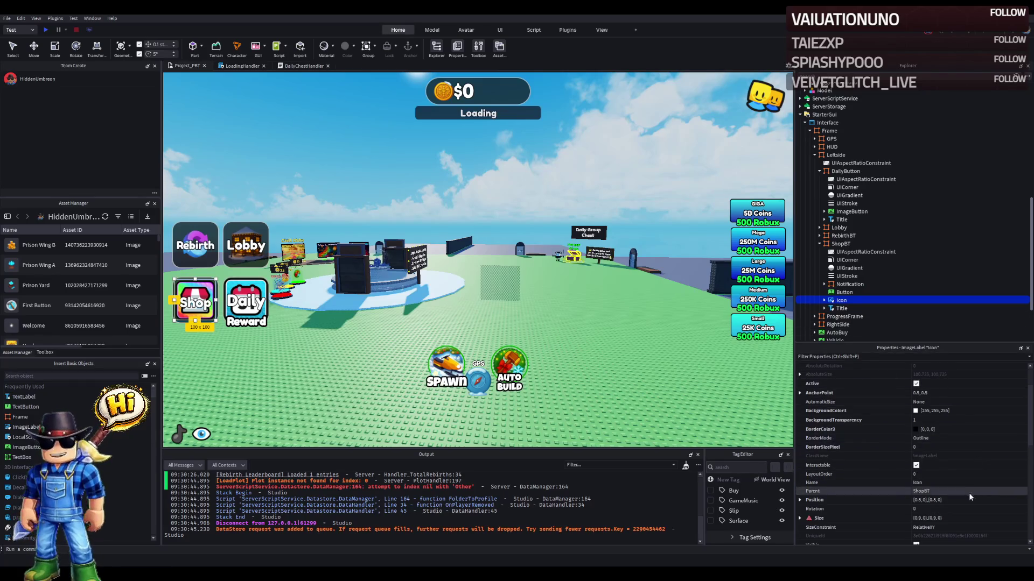
{"action": "left_click", "coordinate": [959, 518]}
{"action": "type", "text": "1"}
{"action": "key", "text": "Return"}
{"action": "left_click", "coordinate": [559, 197]}
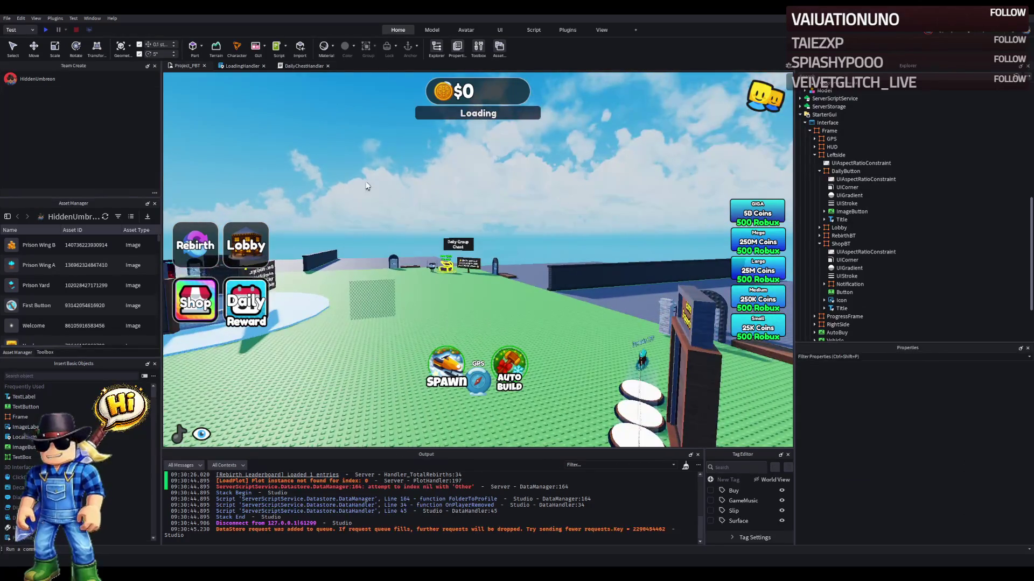
Playtest, open and close the Daily Rewards popup, read the Output errors, then stop.
{"action": "key", "text": "F5"}
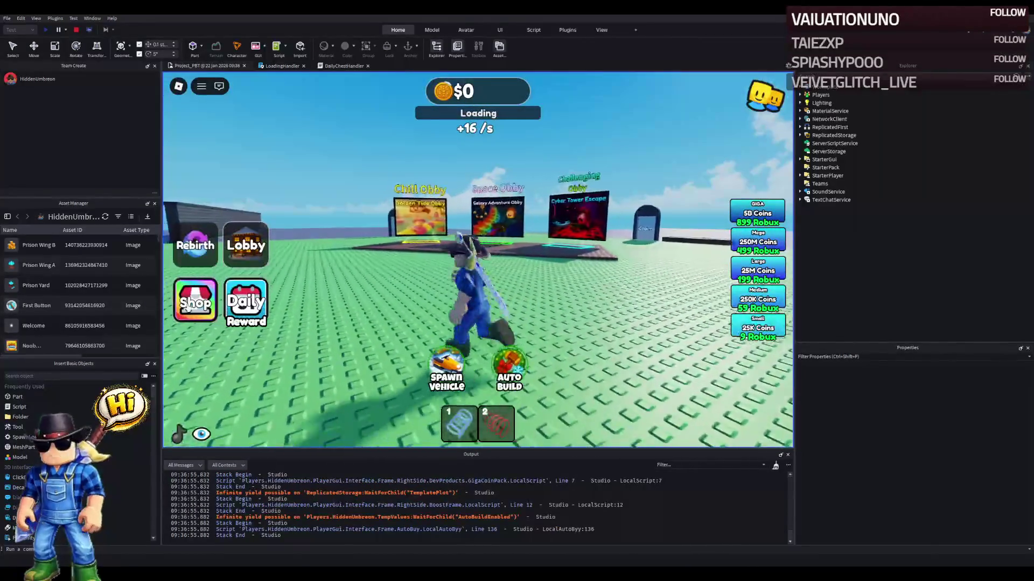
{"action": "left_click", "coordinate": [248, 303]}
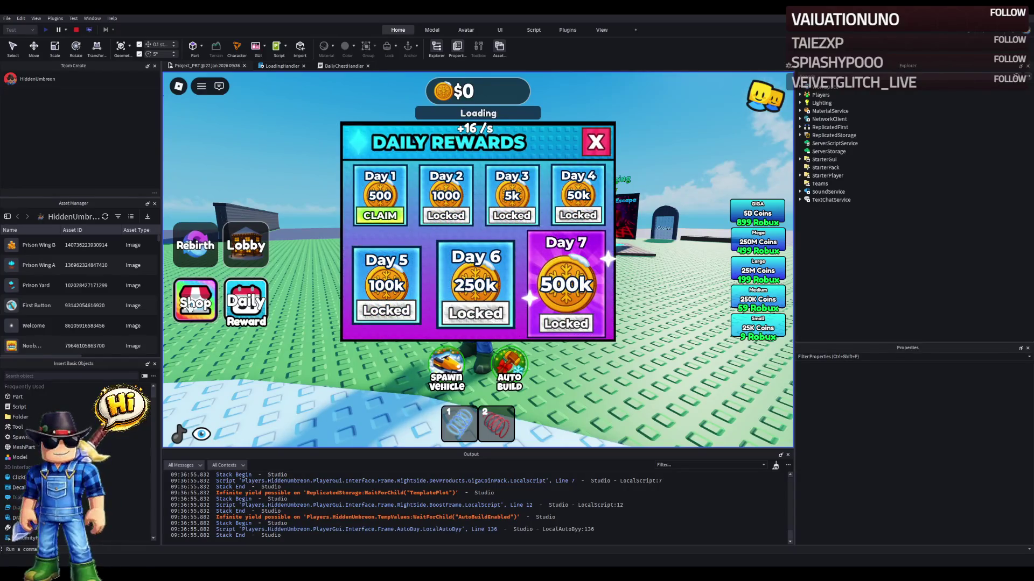
{"action": "left_click", "coordinate": [375, 224]}
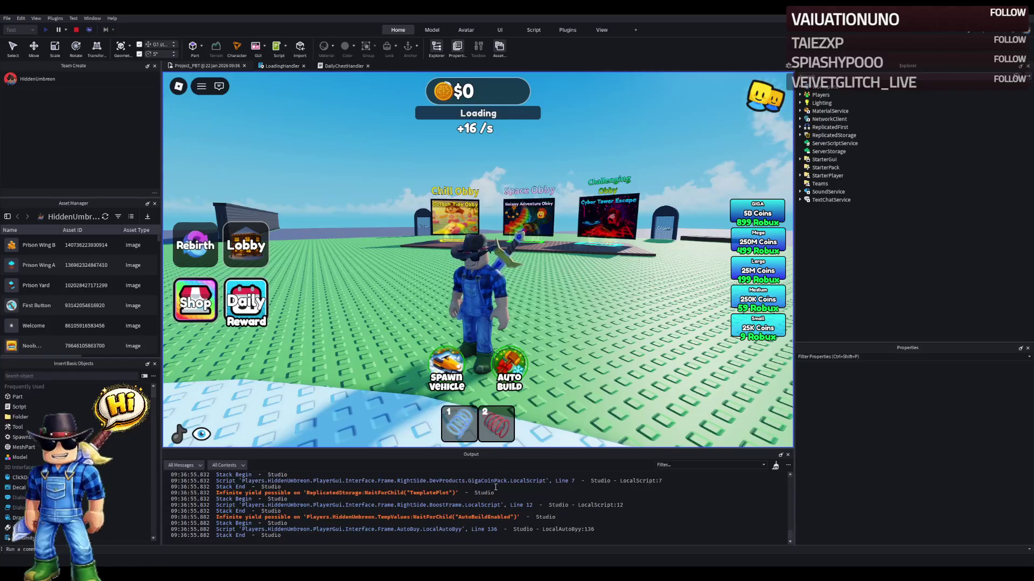
{"action": "scroll", "coordinate": [474, 501], "scroll_direction": "up", "scroll_amount": 10}
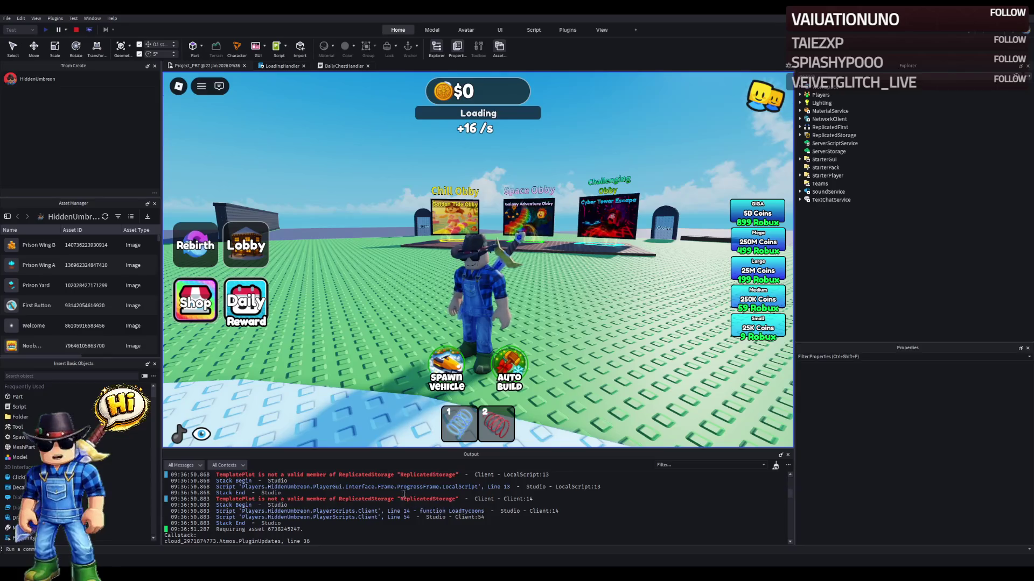
{"action": "scroll", "coordinate": [429, 502], "scroll_direction": "up", "scroll_amount": 1}
{"action": "left_click", "coordinate": [78, 29]}
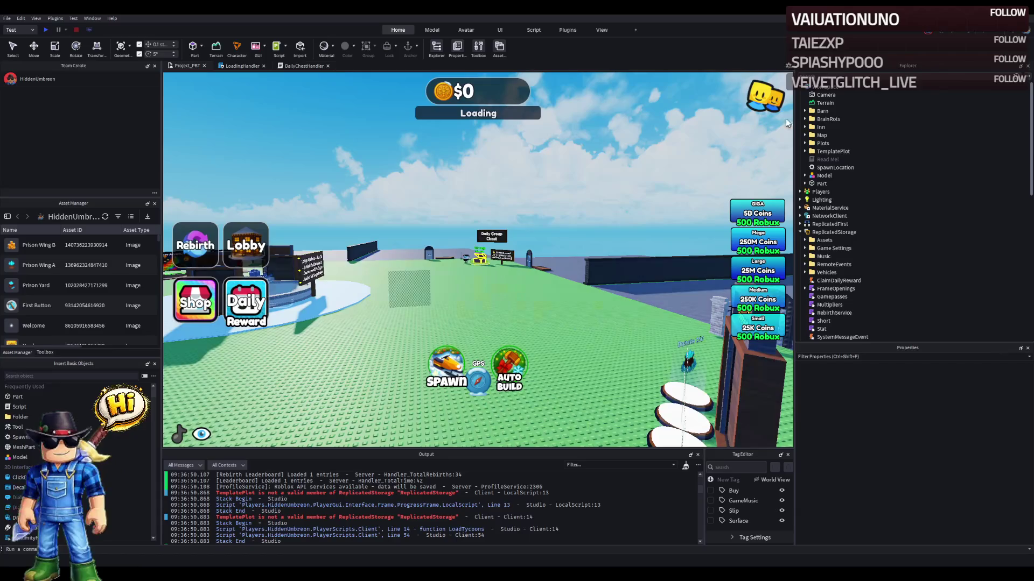
Drag TemplatePlot from Workspace onto ReplicatedStorage and hit Play for a fresh test.
{"action": "left_click_drag", "start_coordinate": [826, 156], "coordinate": [821, 234]}
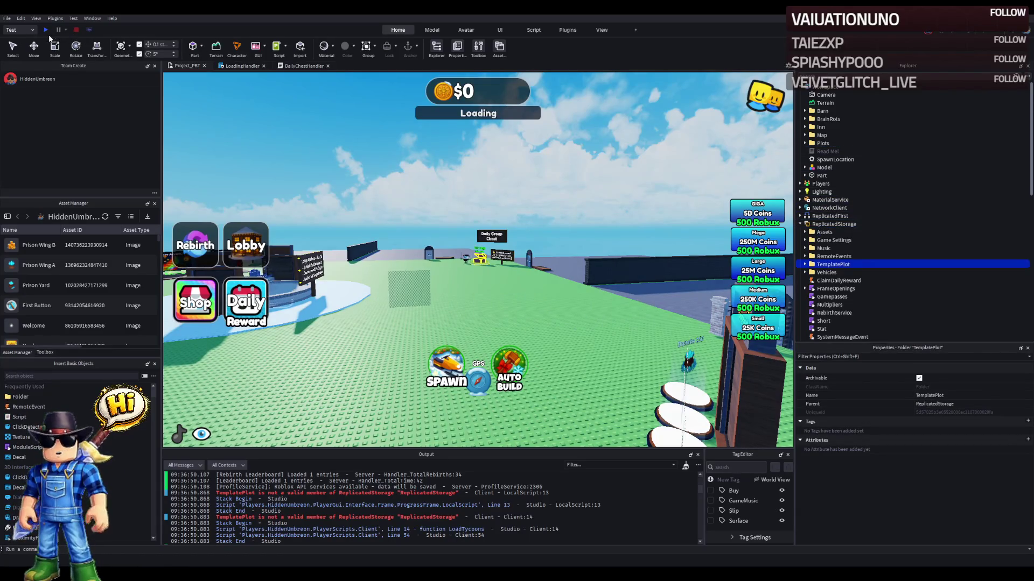
{"action": "left_click", "coordinate": [46, 30]}
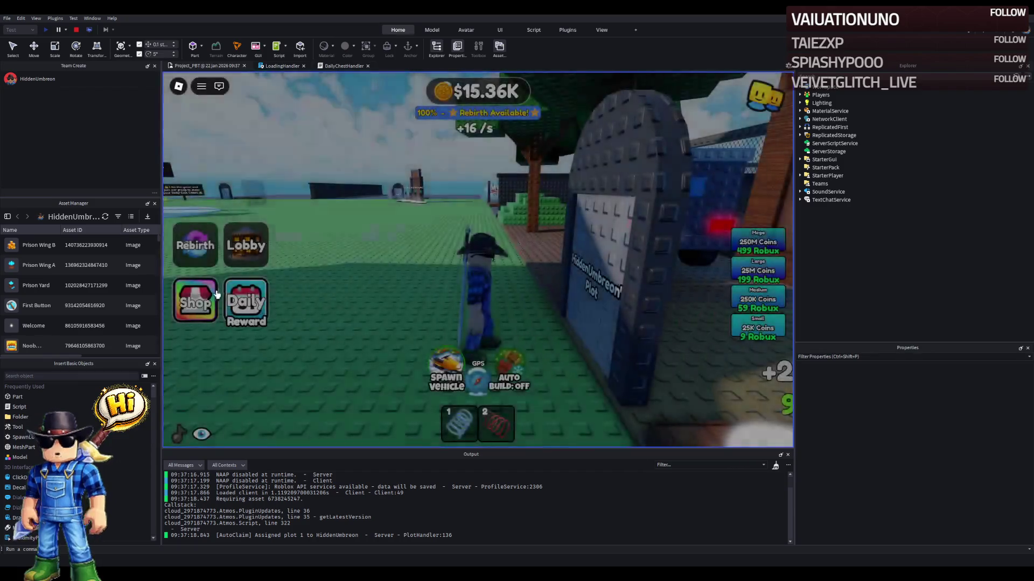
Open and close the Shop and Daily Rewards panels in the running game.
{"action": "left_click", "coordinate": [199, 300]}
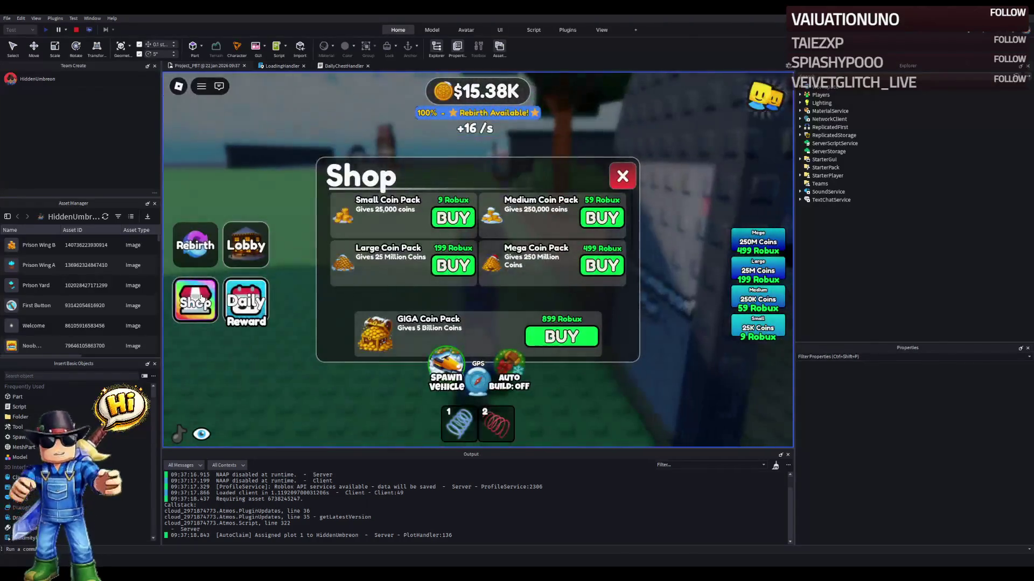
{"action": "left_click", "coordinate": [200, 300]}
{"action": "left_click", "coordinate": [200, 299]}
{"action": "left_click", "coordinate": [201, 299]}
{"action": "left_click", "coordinate": [247, 305]}
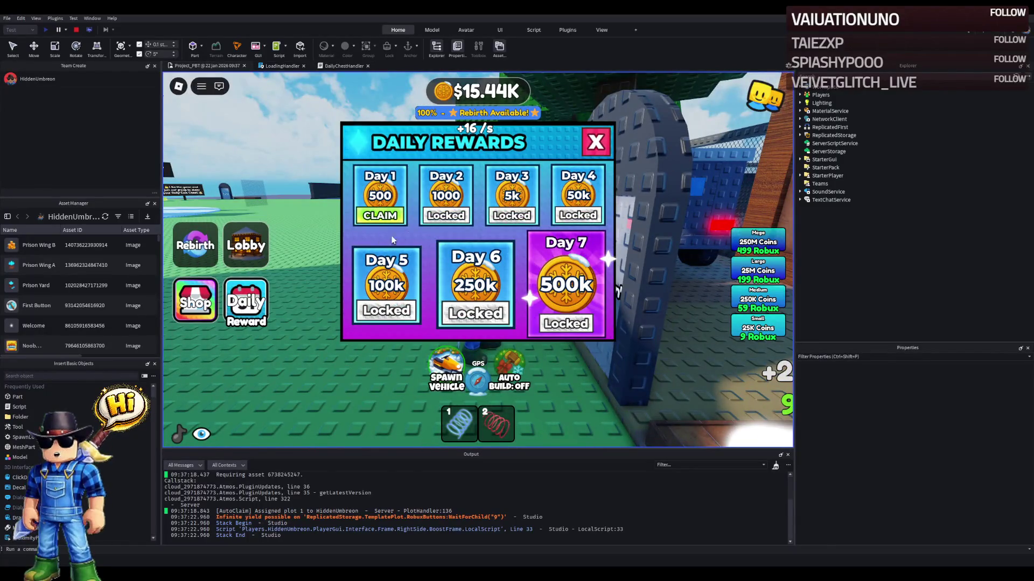
{"action": "left_click", "coordinate": [197, 303]}
{"action": "left_click", "coordinate": [197, 303]}
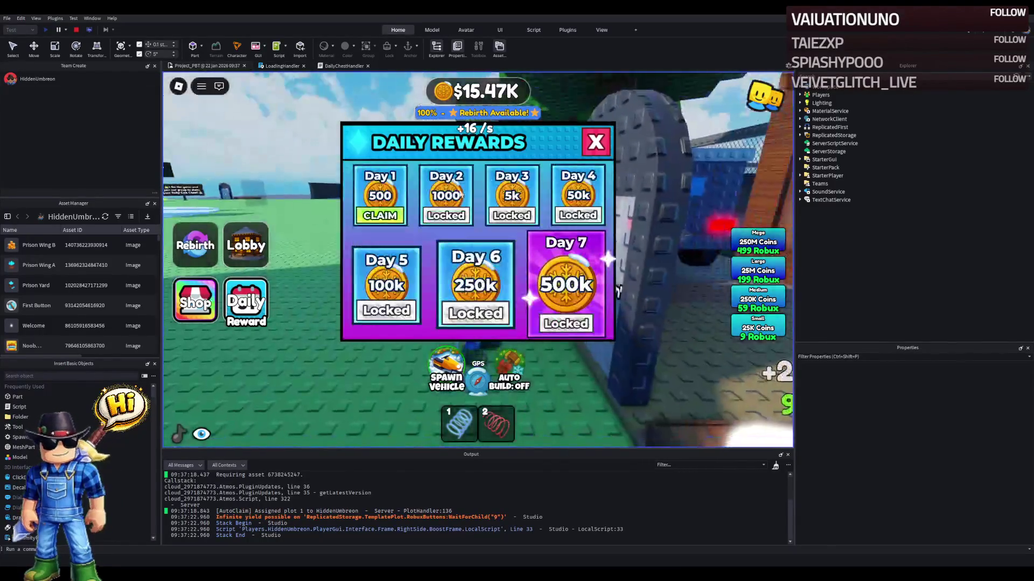
{"action": "left_click", "coordinate": [588, 150]}
Open the Rebirth information panel, look around the baseplate and plot, then close it.
{"action": "left_click", "coordinate": [202, 246]}
{"action": "key", "text": "a"}
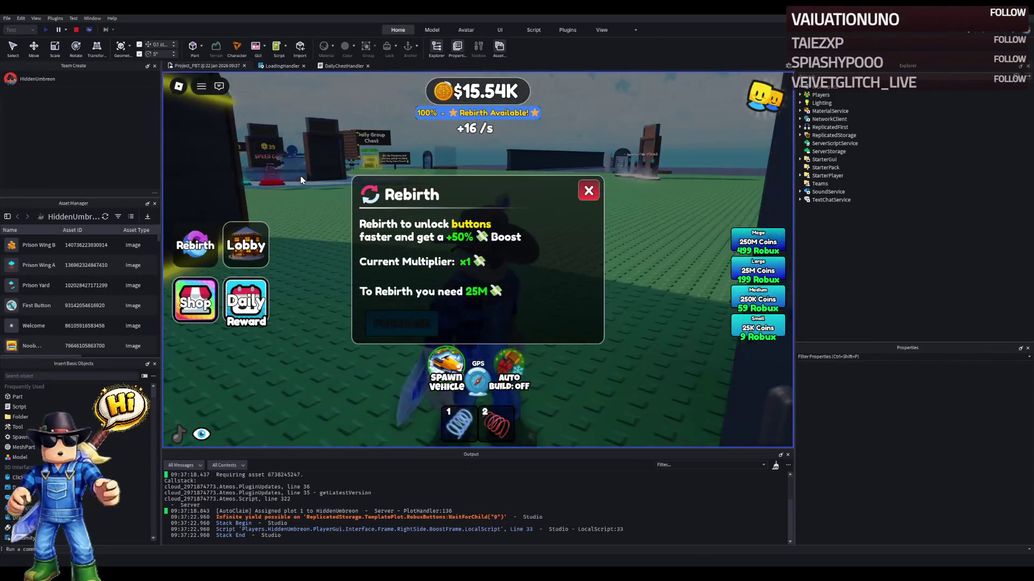
{"action": "key", "text": "a"}
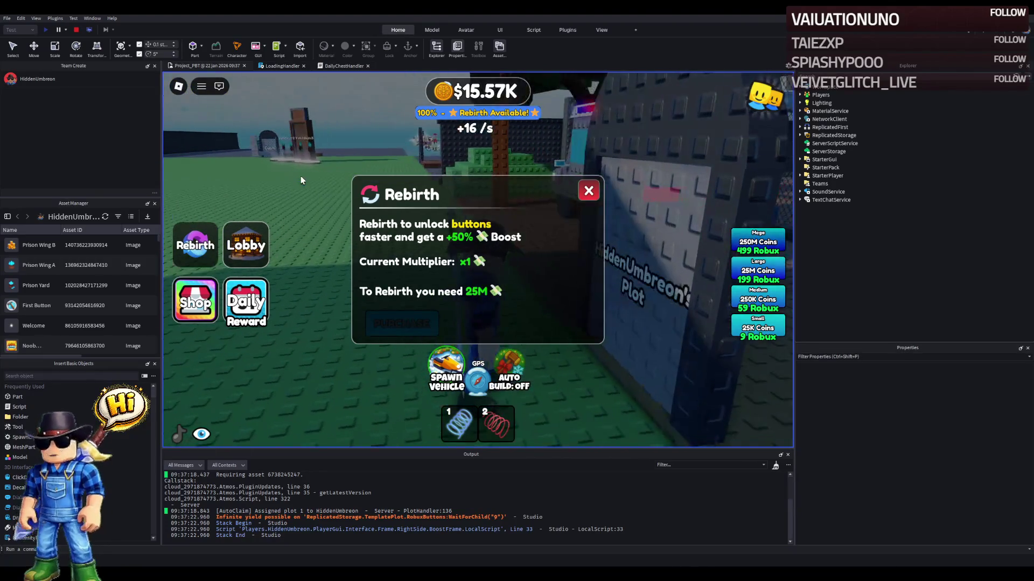
{"action": "key", "text": "d"}
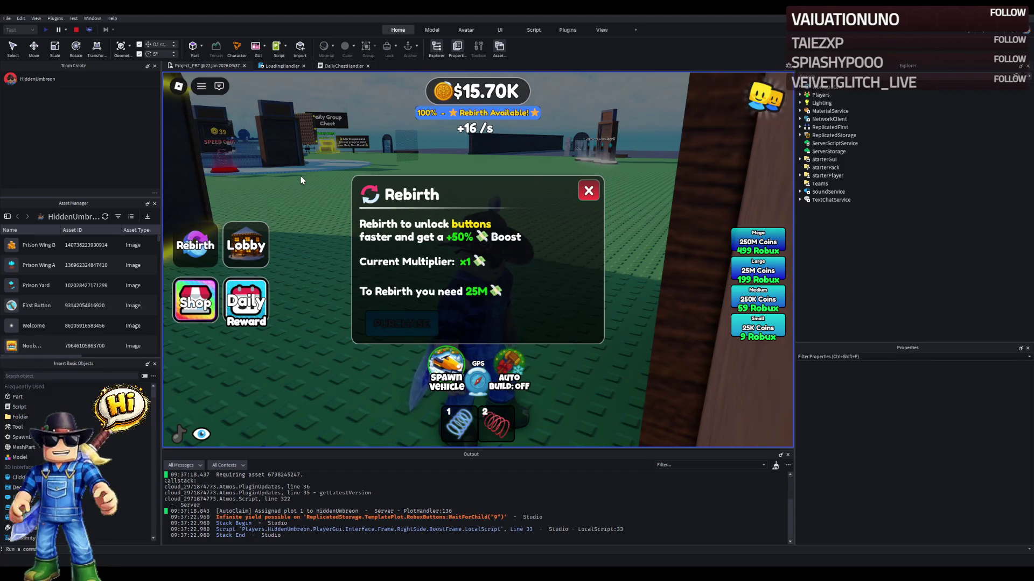
{"action": "key", "text": "a"}
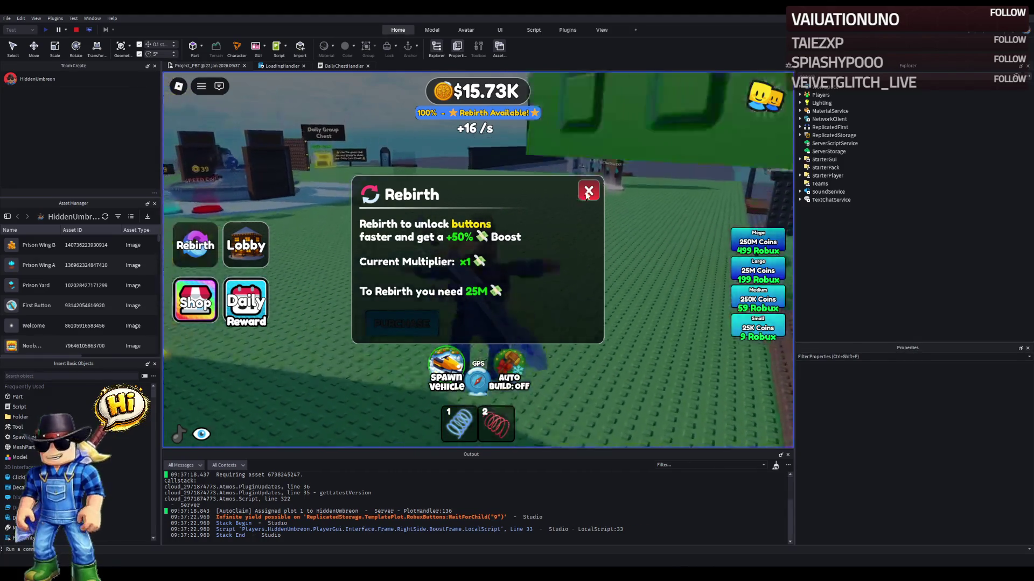
{"action": "left_click", "coordinate": [587, 191]}
Walk the character to the plot and back onto the baseplate, then stop the playtest.
{"action": "key", "text": "w"}
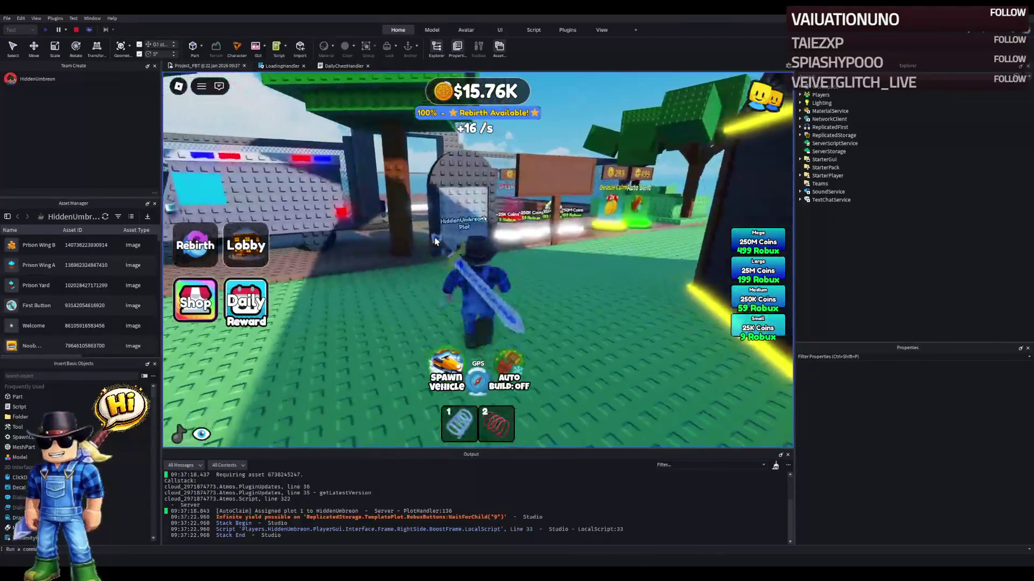
{"action": "key", "text": "w"}
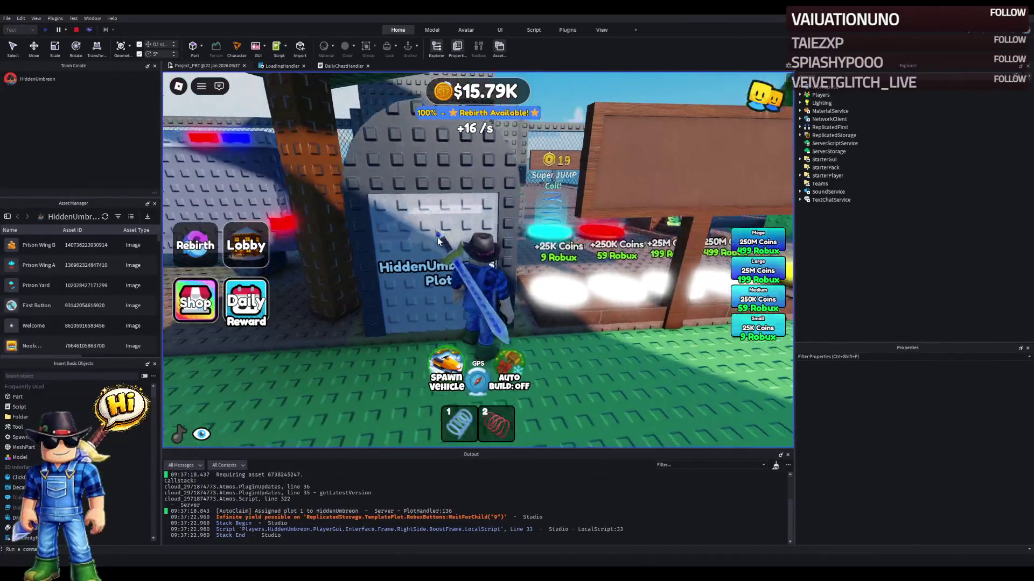
{"action": "key", "text": "s"}
{"action": "key", "text": "w"}
{"action": "key", "text": "s"}
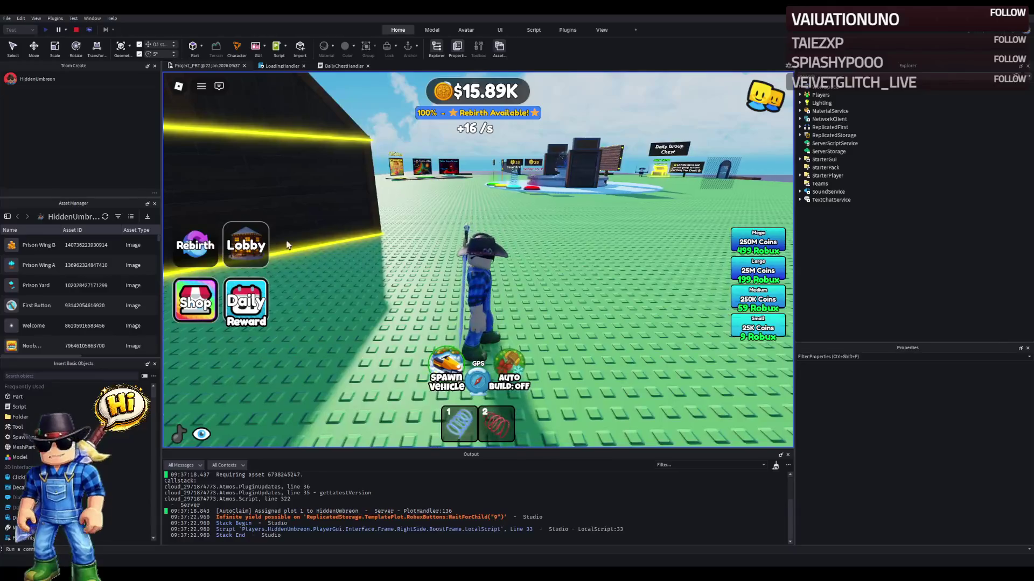
{"action": "key", "text": "shift+F5"}
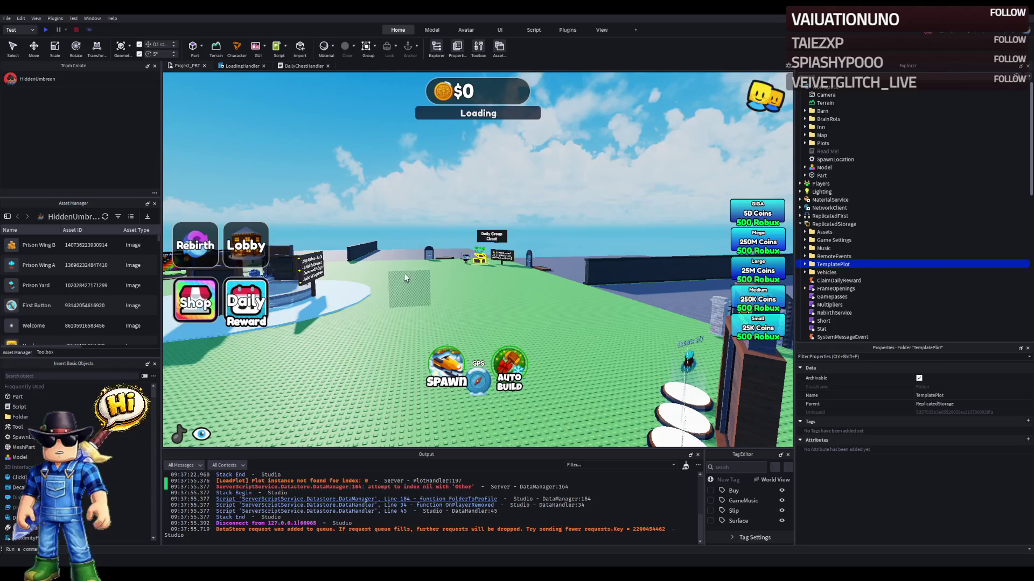
Resize the RebirthBT Icon to {1,0},{1,0} so it fits inside the button.
{"action": "scroll", "coordinate": [863, 217], "scroll_direction": "down", "scroll_amount": 10}
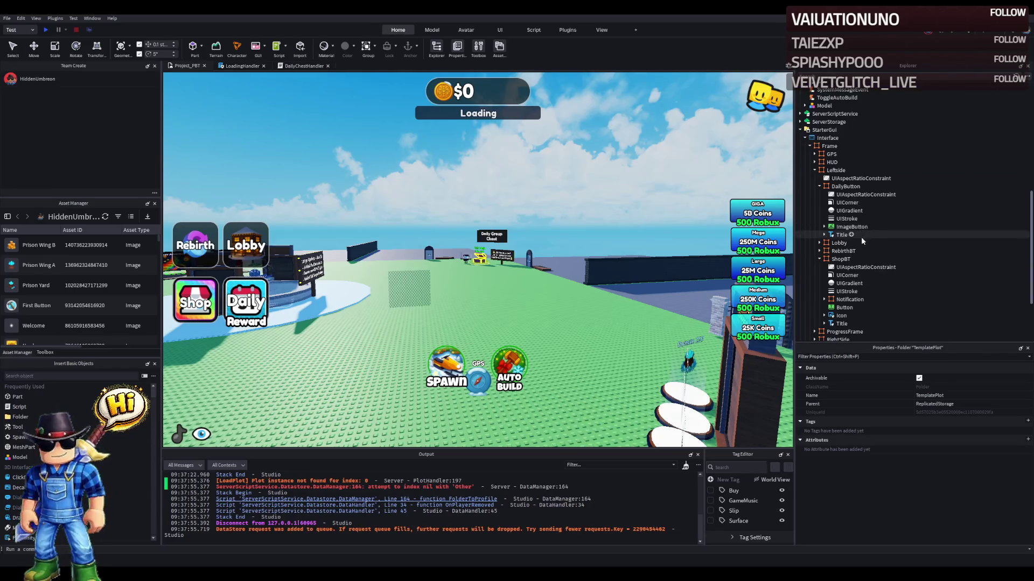
{"action": "left_click", "coordinate": [843, 252]}
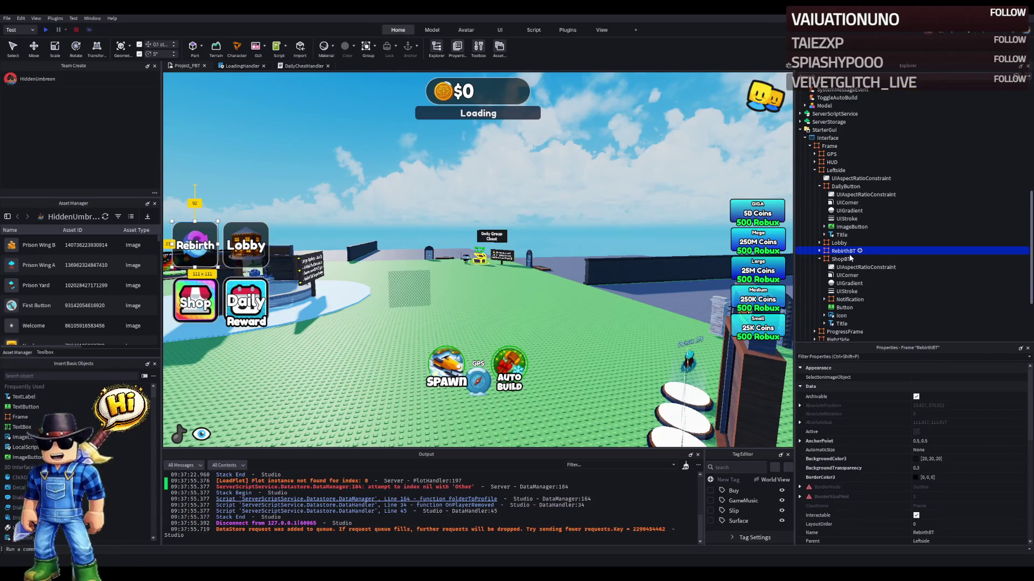
{"action": "left_click", "coordinate": [818, 251]}
{"action": "left_click", "coordinate": [844, 307]}
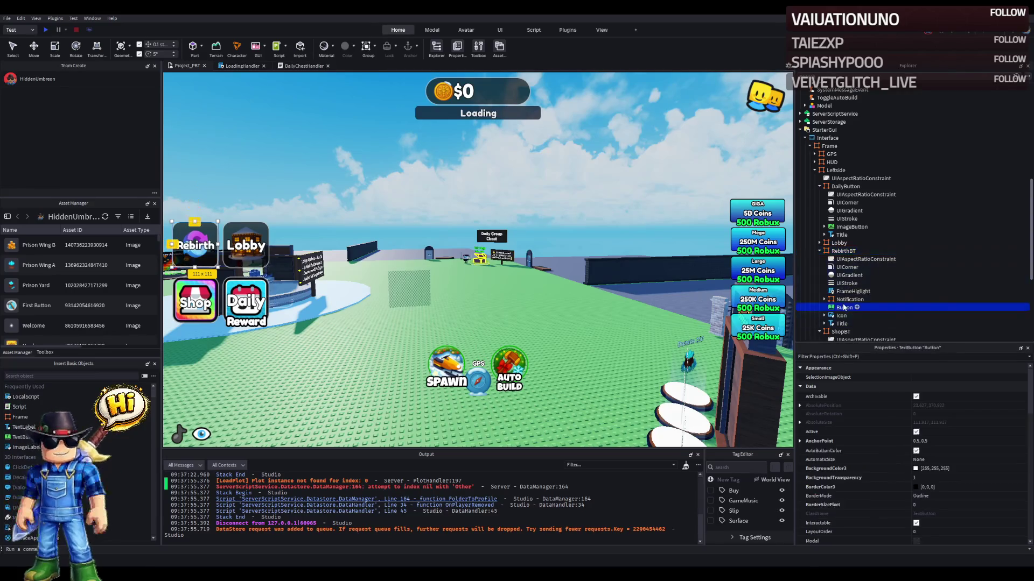
{"action": "scroll", "coordinate": [965, 457], "scroll_direction": "down", "scroll_amount": 15}
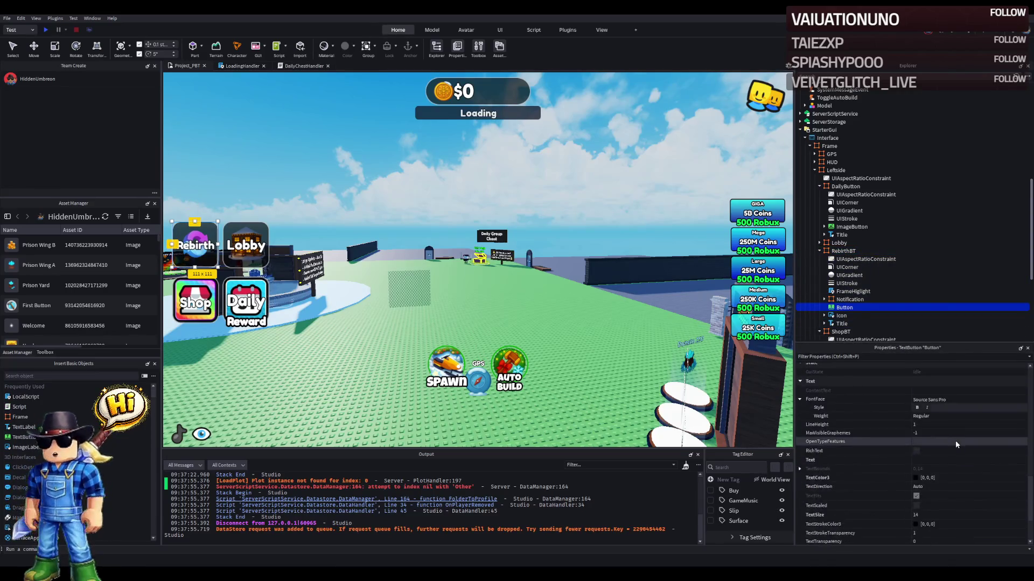
{"action": "scroll", "coordinate": [950, 447], "scroll_direction": "up", "scroll_amount": 8}
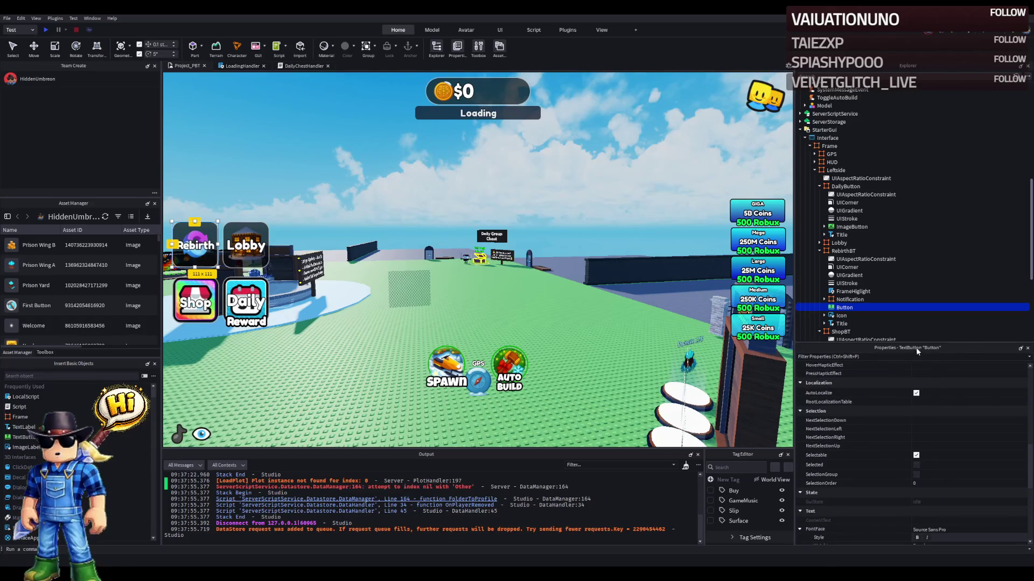
{"action": "left_click", "coordinate": [840, 315]}
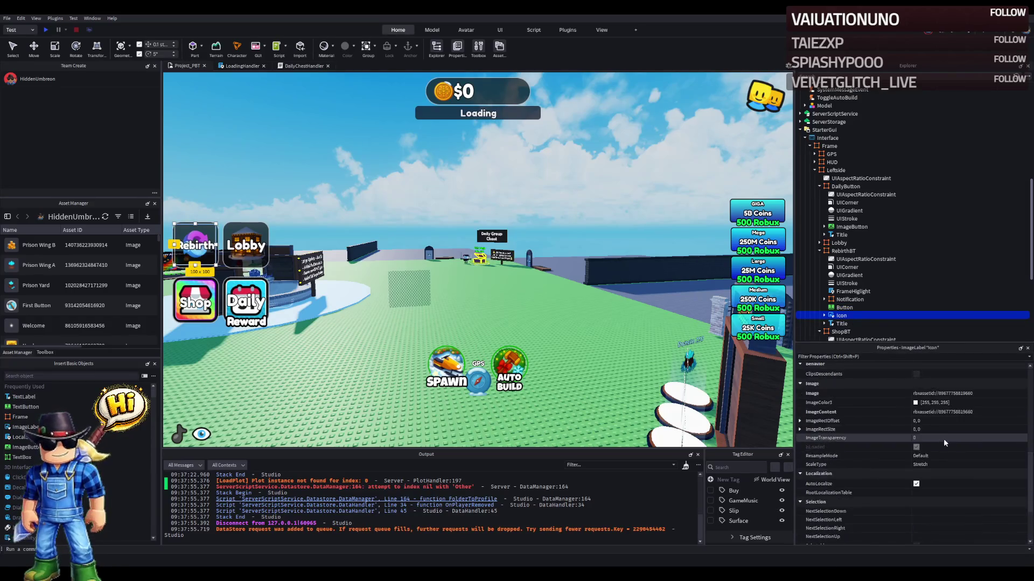
{"action": "scroll", "coordinate": [943, 438], "scroll_direction": "up", "scroll_amount": 5}
{"action": "left_click", "coordinate": [961, 452]}
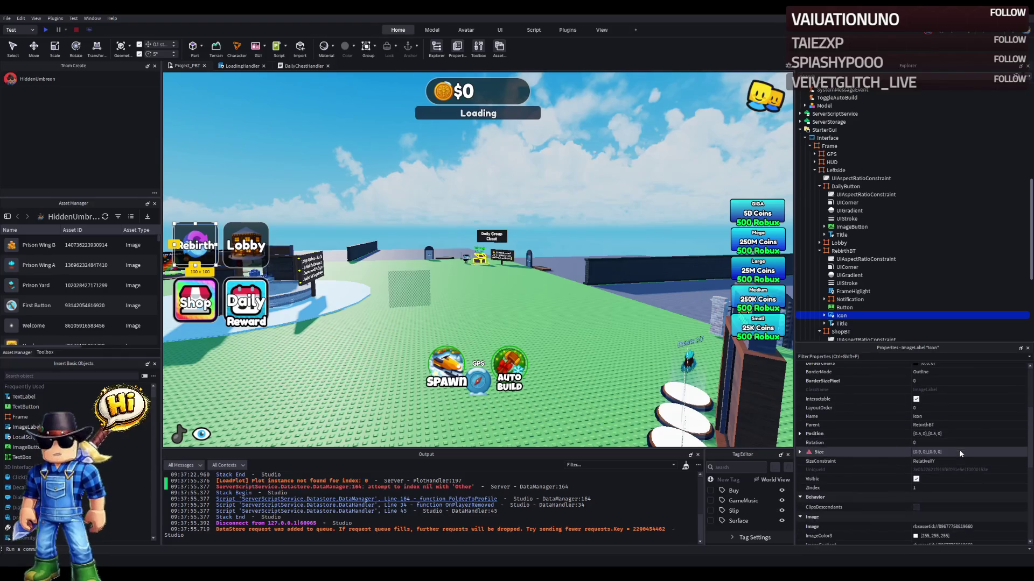
{"action": "key", "text": "Return"}
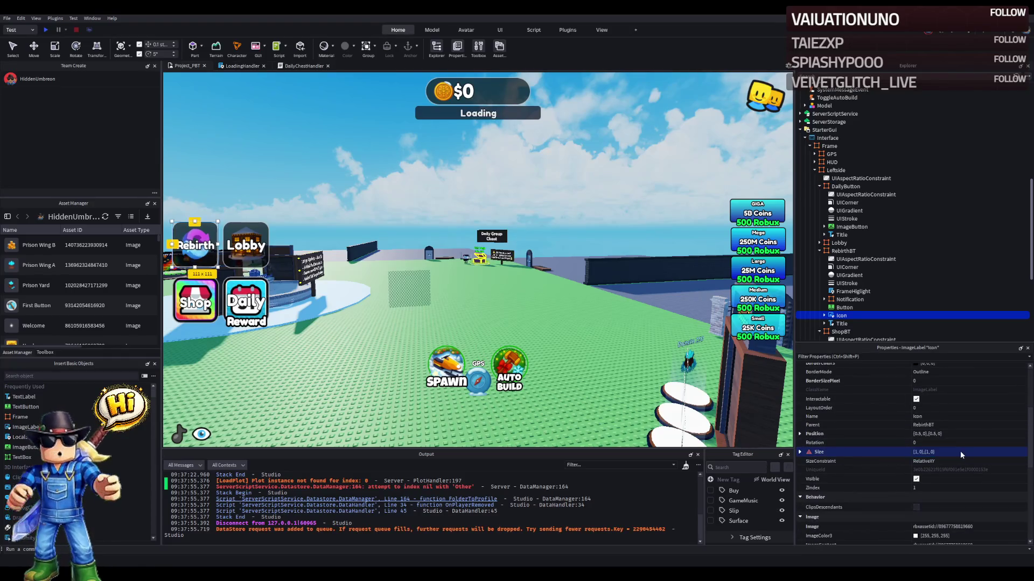
{"action": "left_click", "coordinate": [501, 183]}
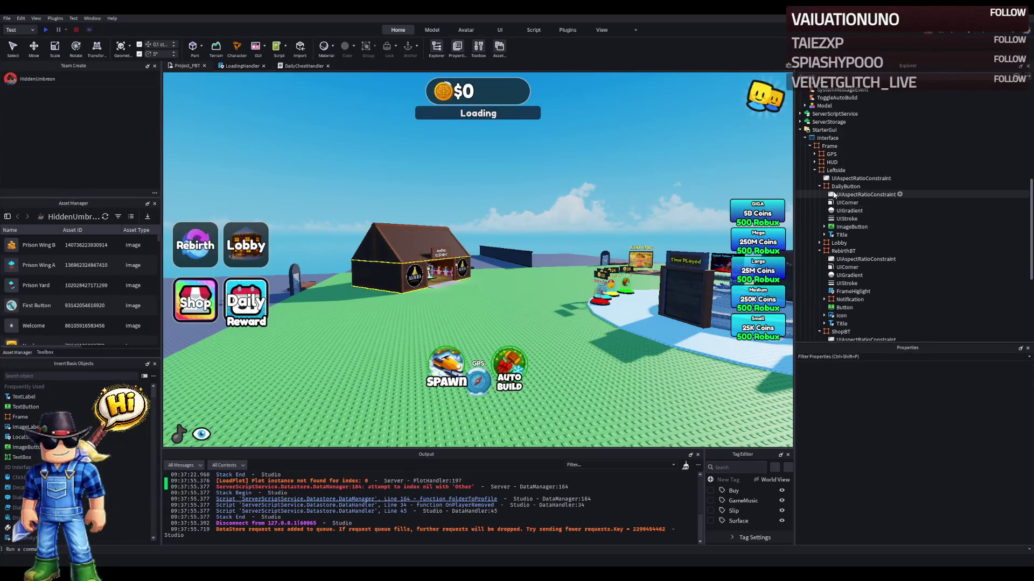
Inspect the Daily Reward button's Title label and ImageButton children in Explorer.
{"action": "left_click", "coordinate": [838, 187]}
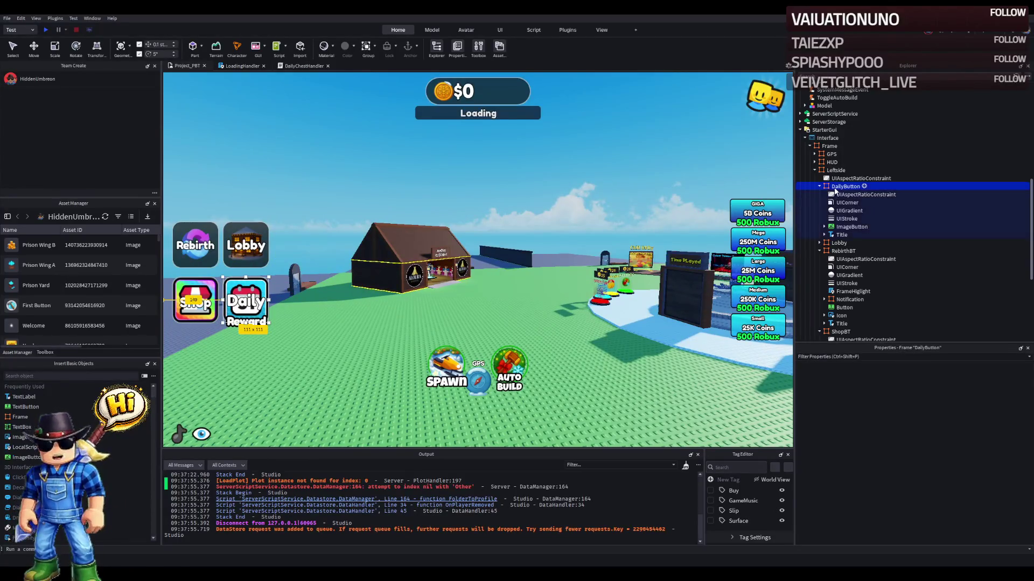
{"action": "left_click", "coordinate": [841, 234]}
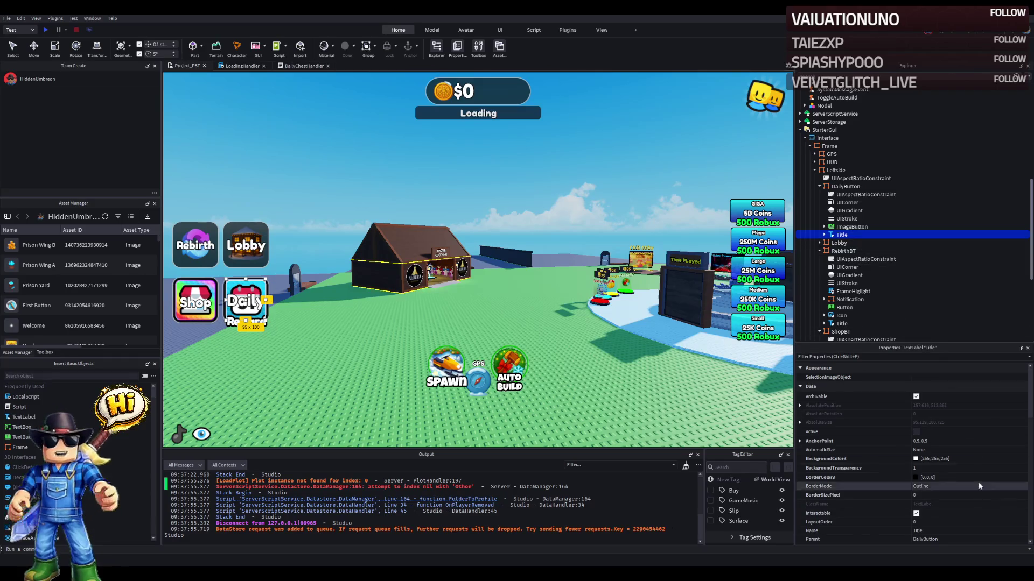
{"action": "scroll", "coordinate": [969, 476], "scroll_direction": "down", "scroll_amount": 10}
{"action": "scroll", "coordinate": [954, 473], "scroll_direction": "down", "scroll_amount": 3}
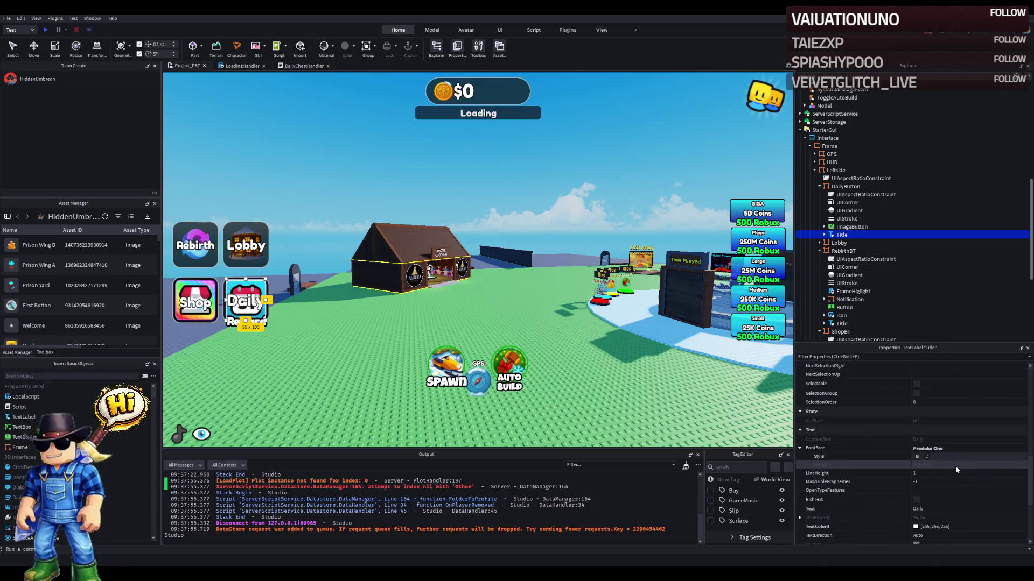
{"action": "scroll", "coordinate": [955, 466], "scroll_direction": "down", "scroll_amount": 1}
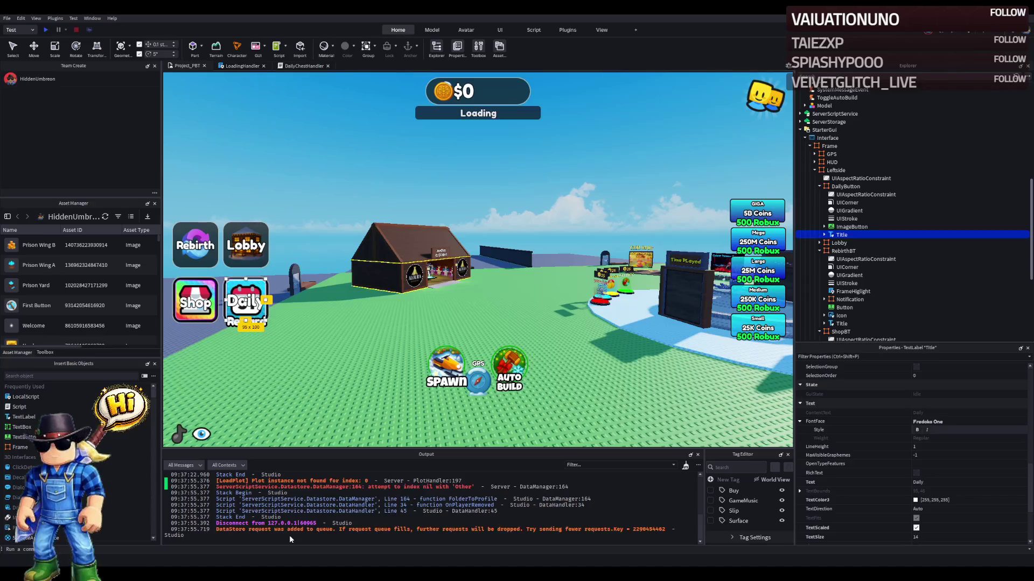
{"action": "left_click", "coordinate": [843, 226]}
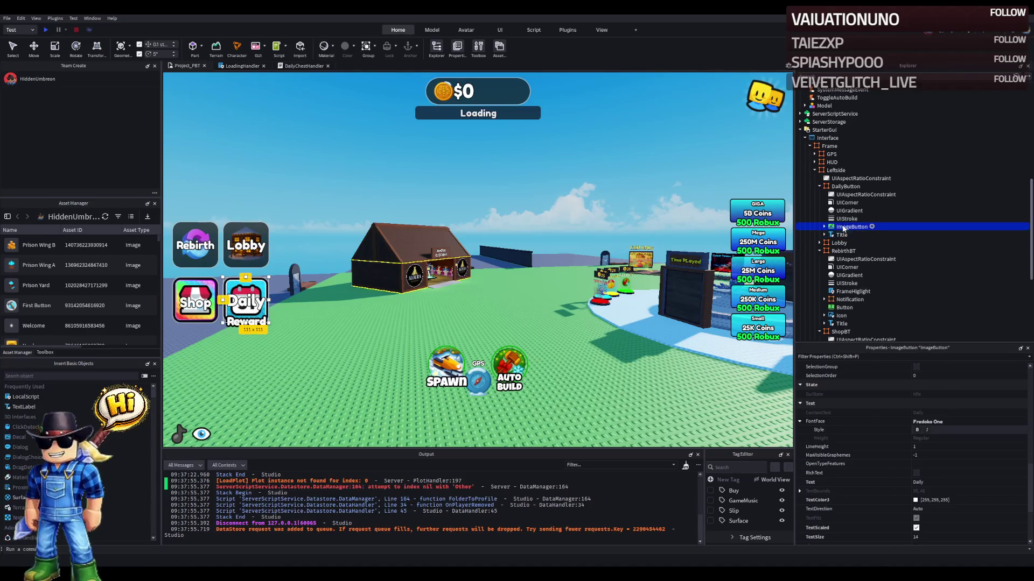
{"action": "double_click", "coordinate": [843, 227]}
Select the Reward label, then launch the Tycoon Generator plugin.
{"action": "left_click", "coordinate": [851, 251]}
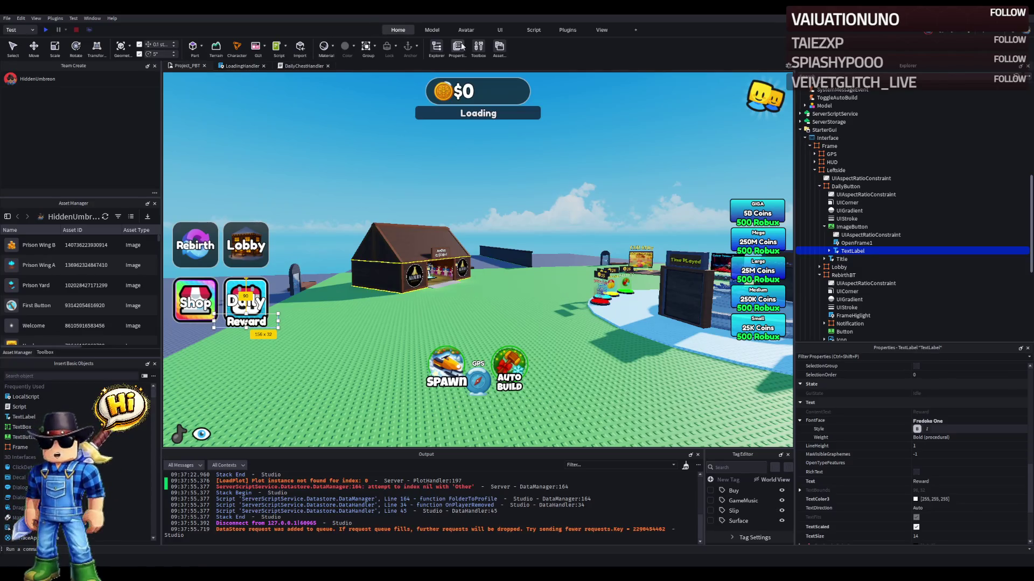
{"action": "left_click", "coordinate": [567, 30]}
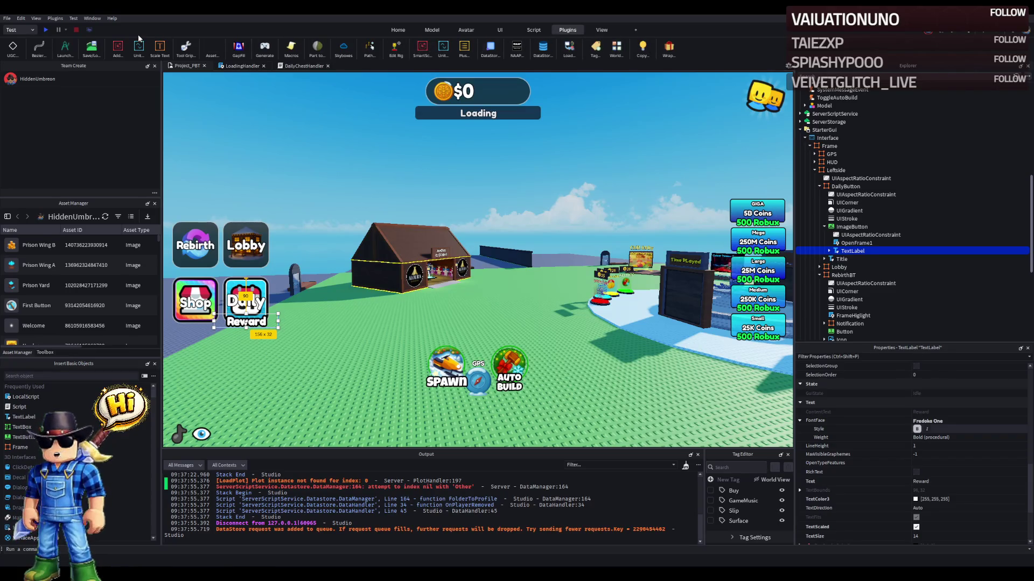
{"action": "left_click", "coordinate": [265, 52]}
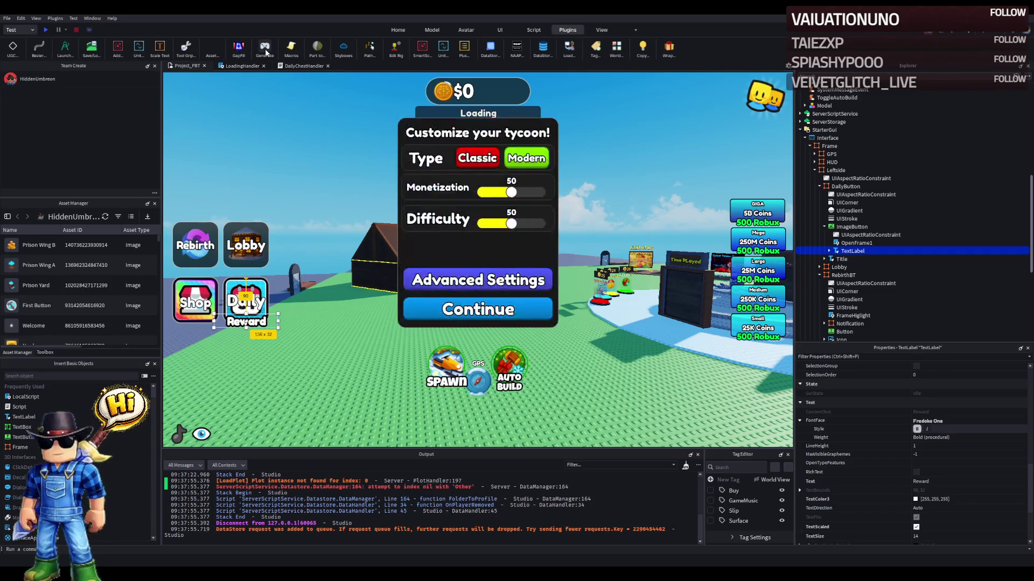
Dismiss the 'Customize your tycoon!' panel with the Generate button.
{"action": "left_click", "coordinate": [265, 52]}
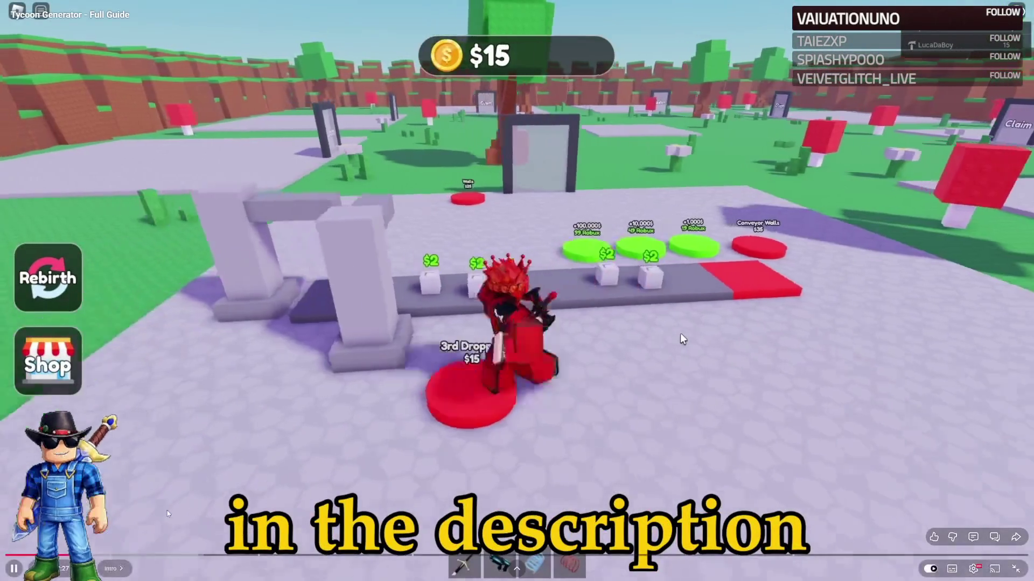
Add the Tycoon Generator plugin to the account with Get Plugin.
{"action": "mouse_move", "coordinate": [61, 571]}
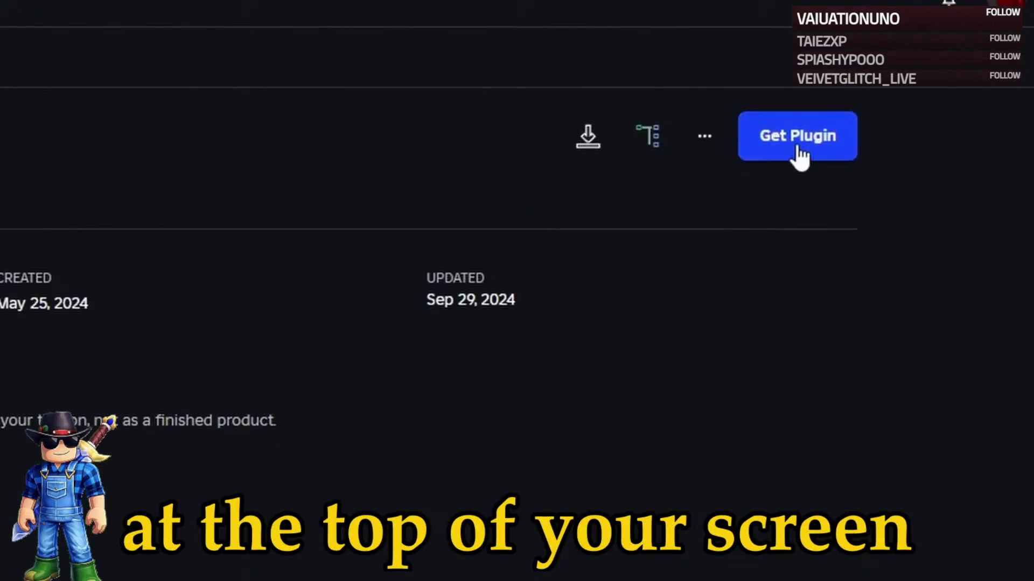
{"action": "left_click", "coordinate": [797, 149]}
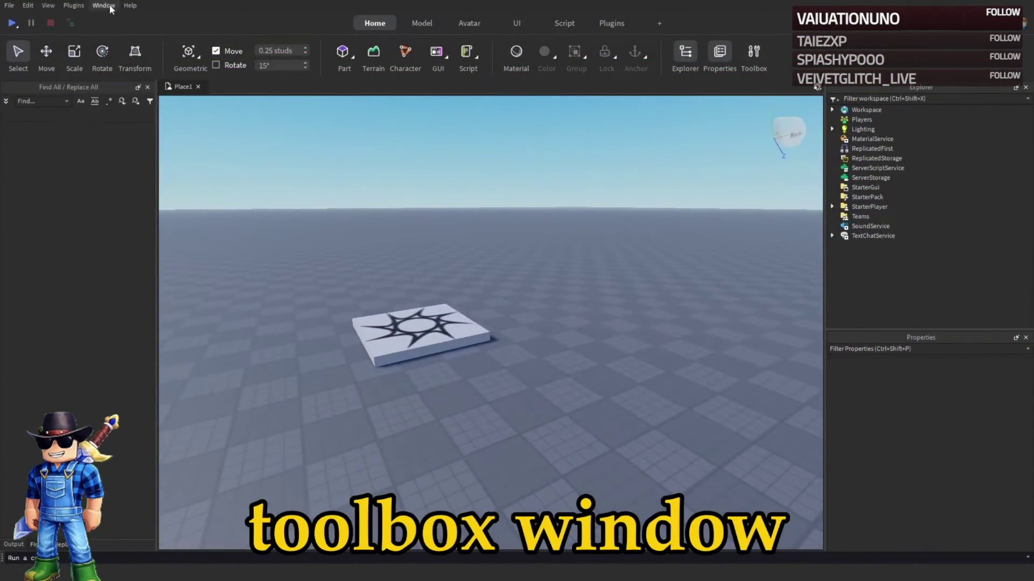
Show the Toolbox and list the account's owned plugins under My Plugins.
{"action": "left_click", "coordinate": [108, 5]}
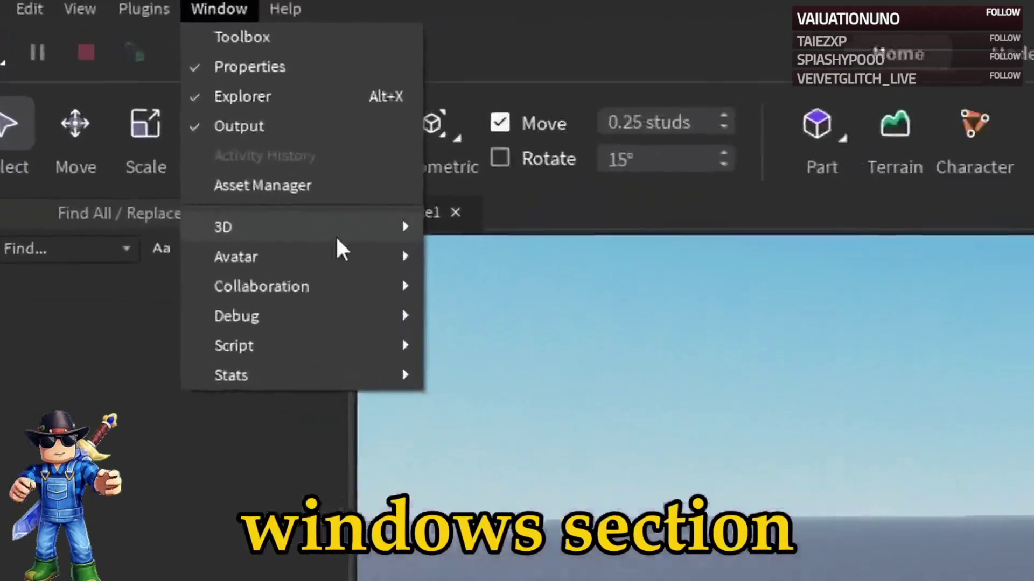
{"action": "mouse_move", "coordinate": [151, 94]}
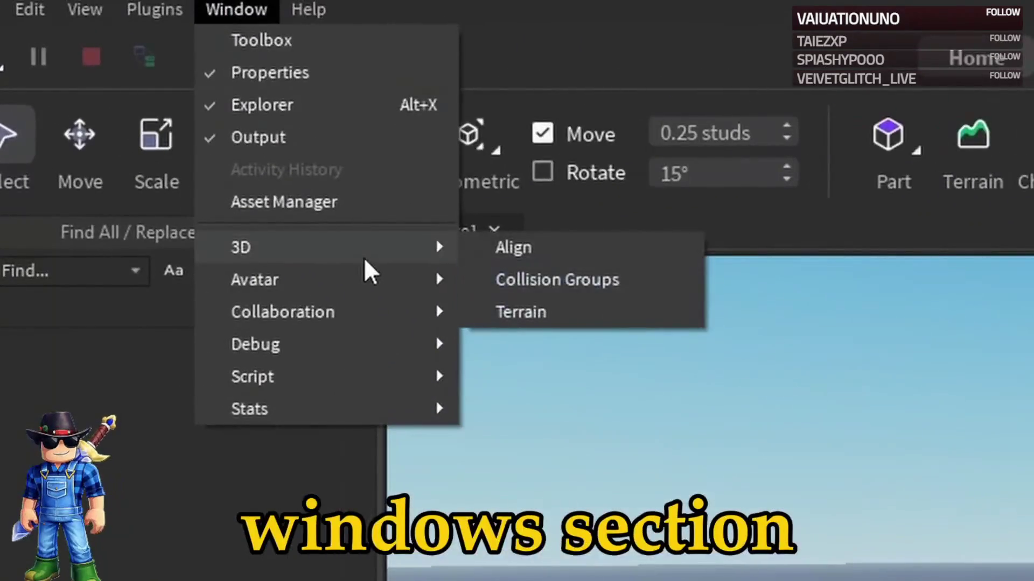
{"action": "left_click", "coordinate": [295, 42]}
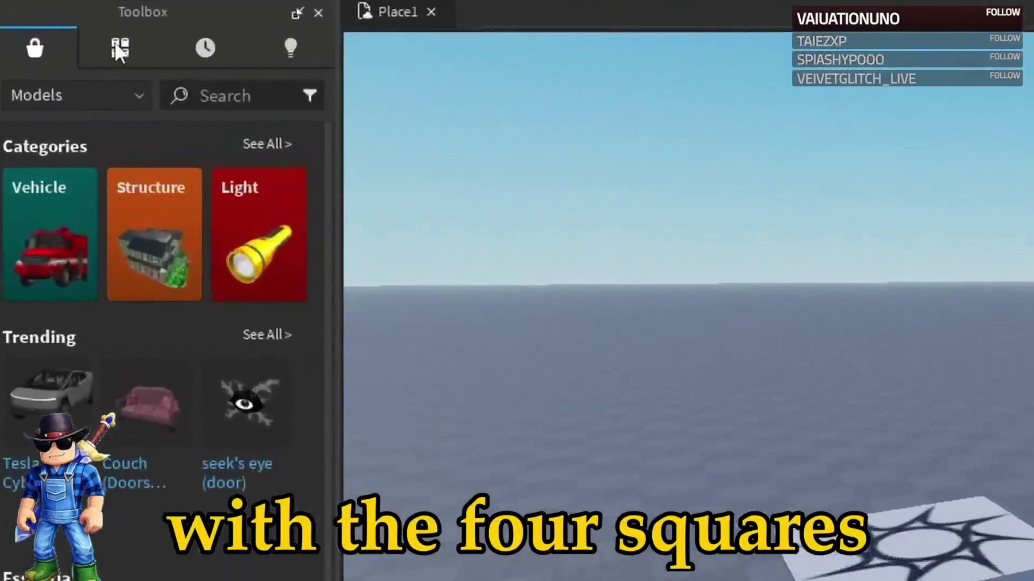
{"action": "left_click", "coordinate": [57, 102]}
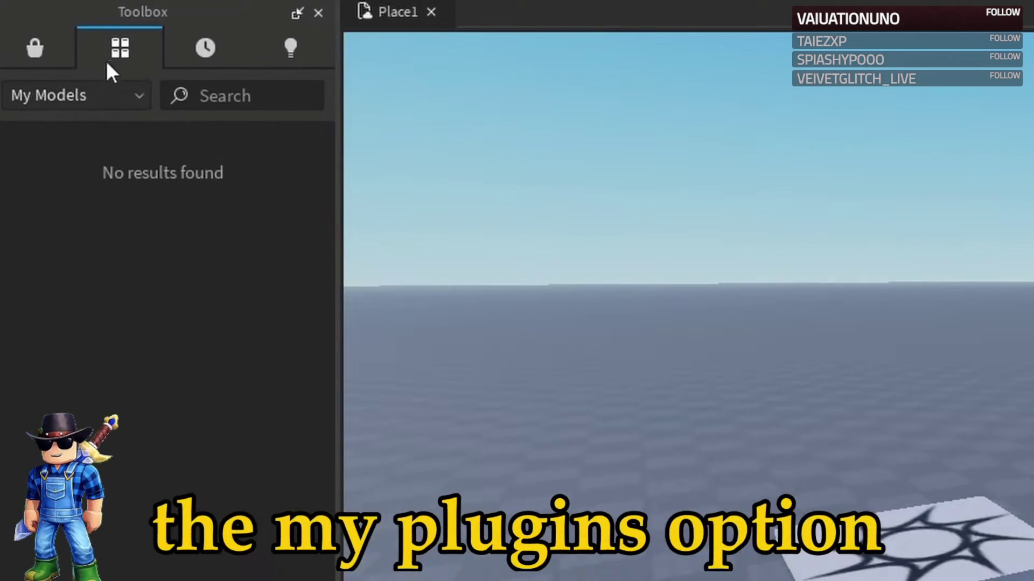
{"action": "left_click", "coordinate": [24, 99]}
{"action": "left_click", "coordinate": [62, 156]}
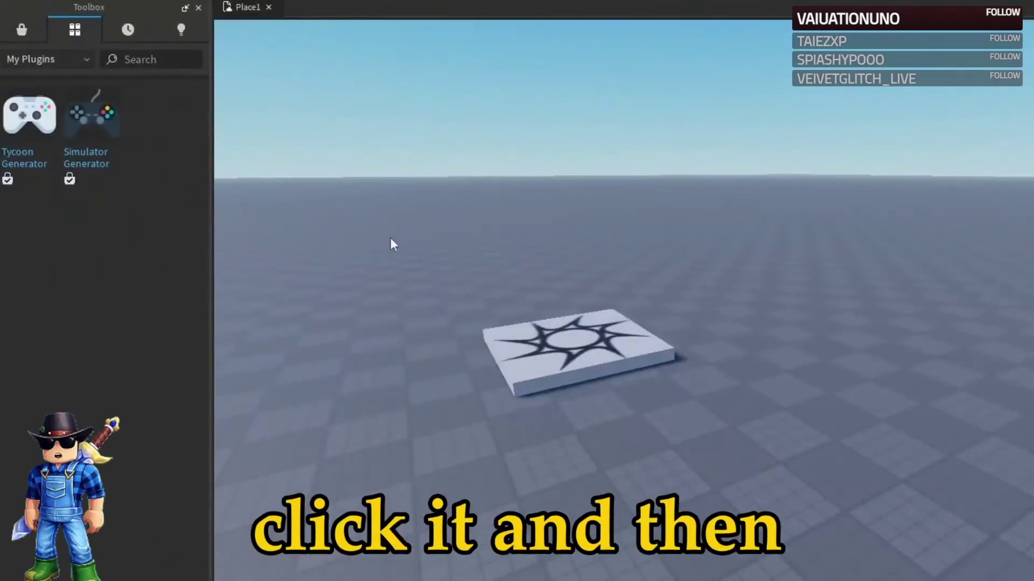
Install Tycoon Generator from its details page and launch it from Plugins.
{"action": "left_click", "coordinate": [36, 123]}
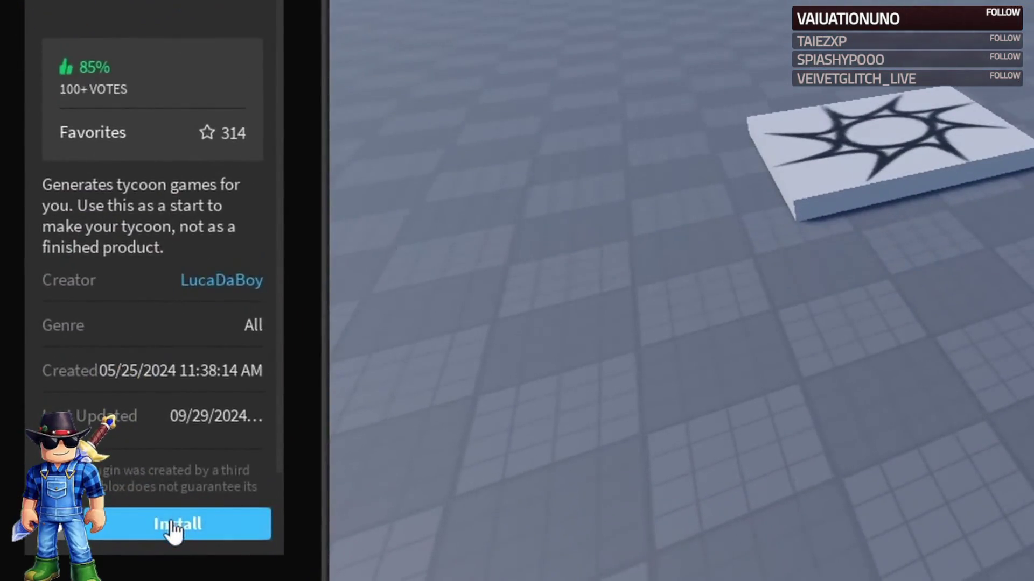
{"action": "left_click", "coordinate": [172, 527]}
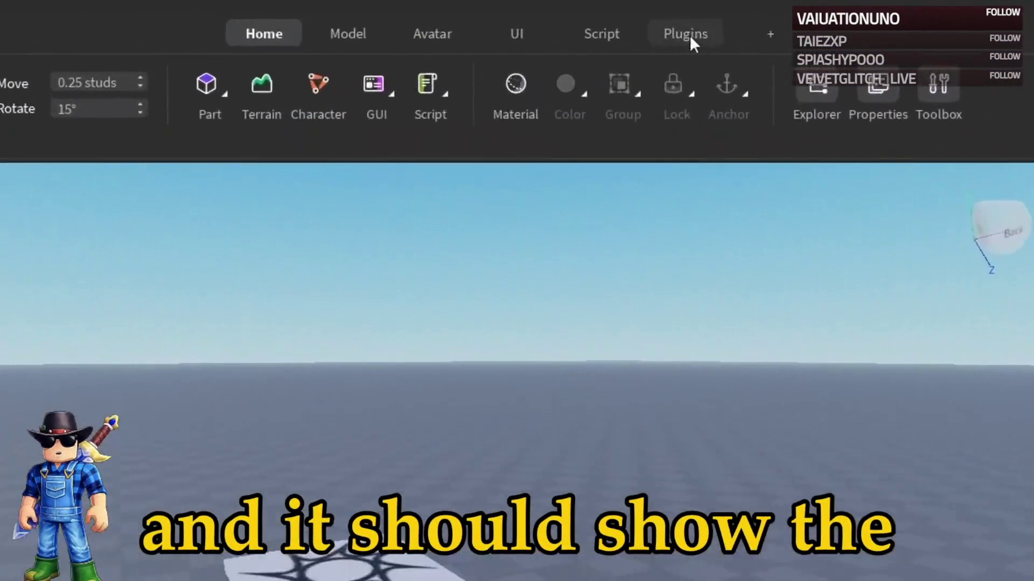
{"action": "left_click", "coordinate": [614, 24]}
{"action": "left_click", "coordinate": [166, 92]}
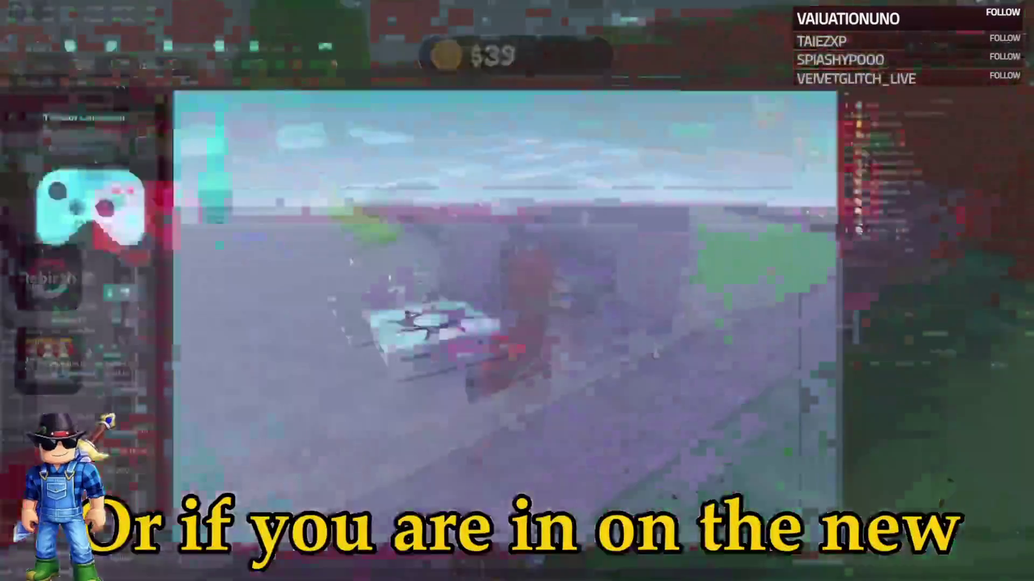
Allow Script Injection for Tycoon Generator through Manage Plugins and open its settings.
{"action": "left_click", "coordinate": [138, 6]}
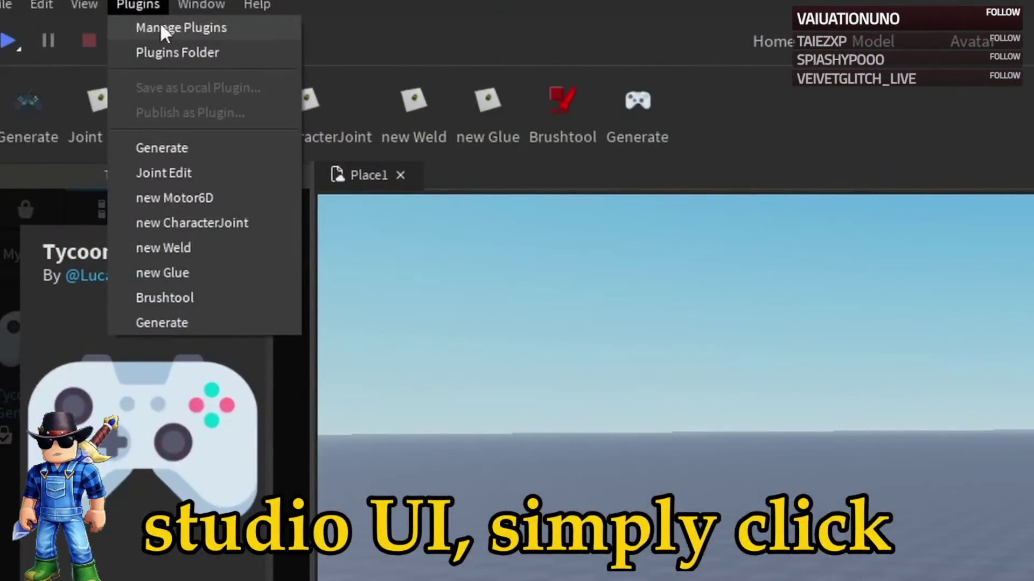
{"action": "left_click", "coordinate": [161, 28]}
{"action": "scroll", "coordinate": [895, 506], "scroll_direction": "down", "scroll_amount": 5}
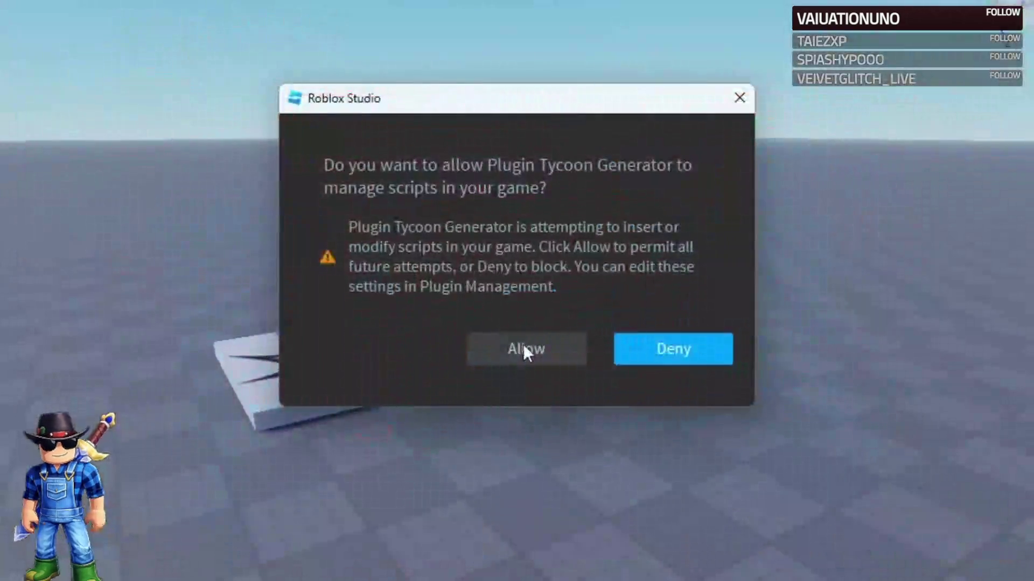
{"action": "left_click", "coordinate": [525, 323]}
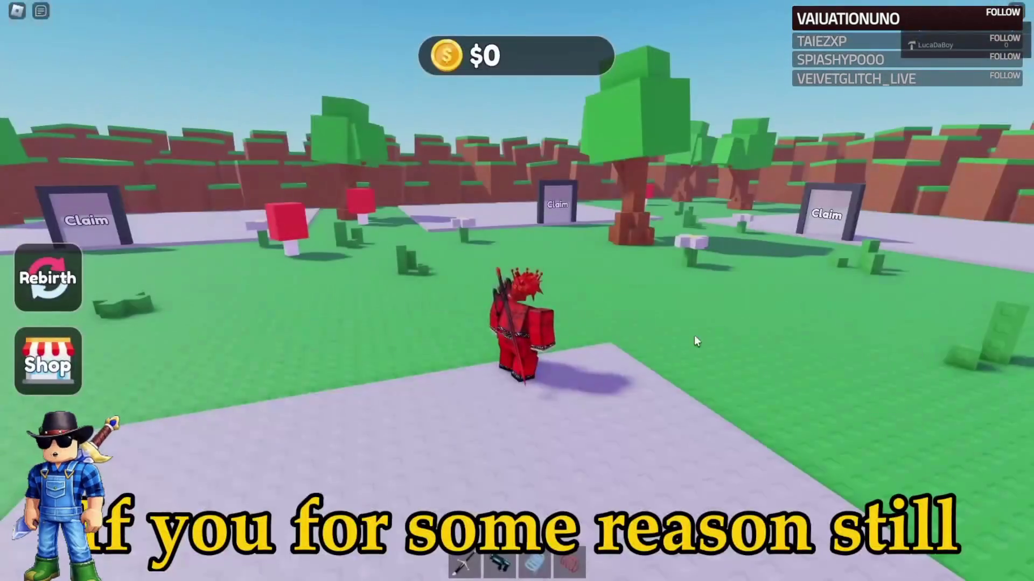
{"action": "key", "text": "w"}
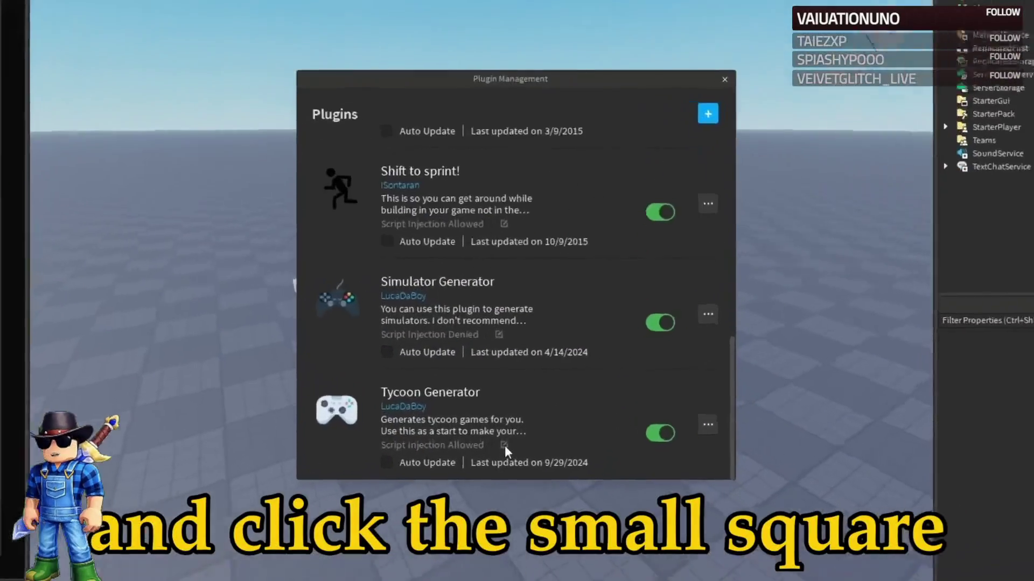
{"action": "left_click", "coordinate": [507, 440]}
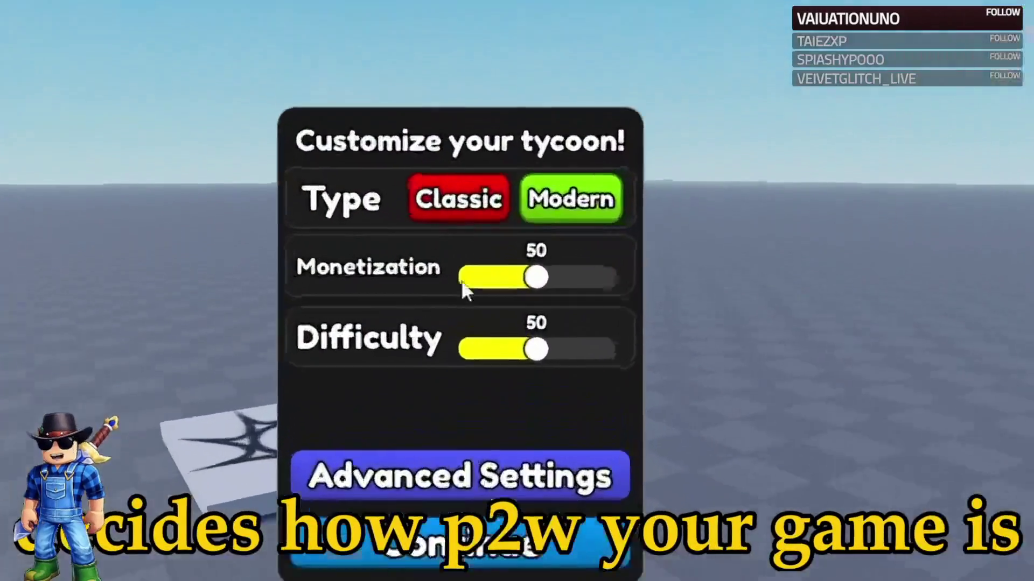
Try the Monetization and Difficulty sliders, leave both at 50, check Advanced Settings, and generate.
{"action": "left_click_drag", "start_coordinate": [525, 251], "coordinate": [549, 256]}
{"action": "mouse_move", "coordinate": [604, 304]}
{"action": "left_mouse_down"}
{"action": "mouse_move", "coordinate": [509, 305]}
{"action": "mouse_move", "coordinate": [635, 308]}
{"action": "left_mouse_up"}
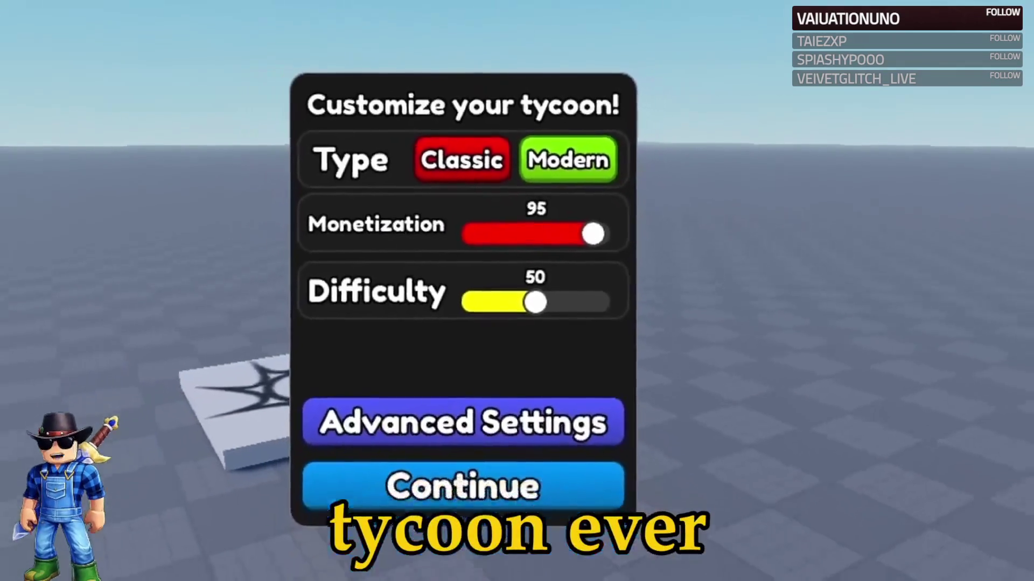
{"action": "left_click_drag", "start_coordinate": [584, 225], "coordinate": [477, 233]}
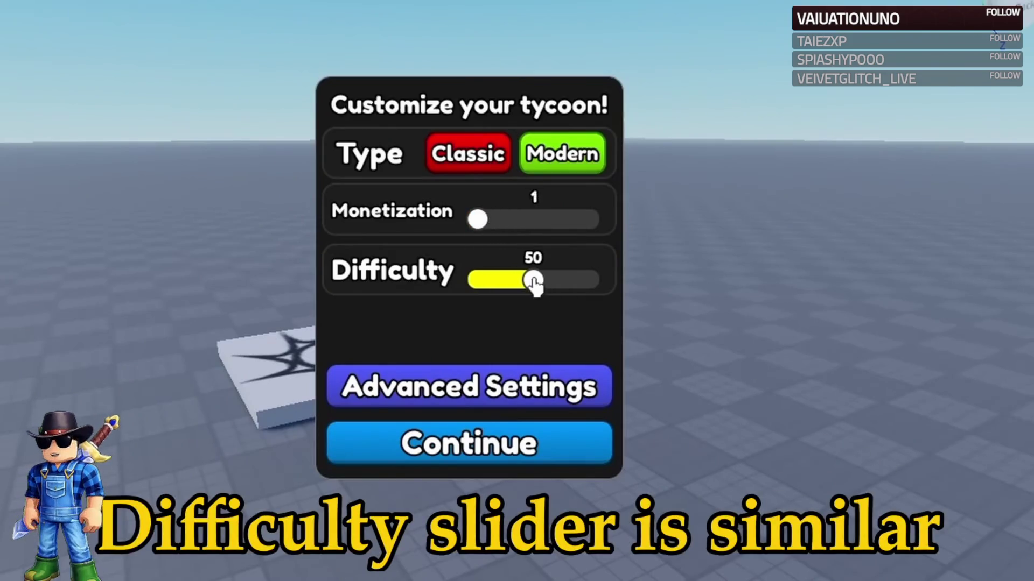
{"action": "left_click", "coordinate": [569, 281]}
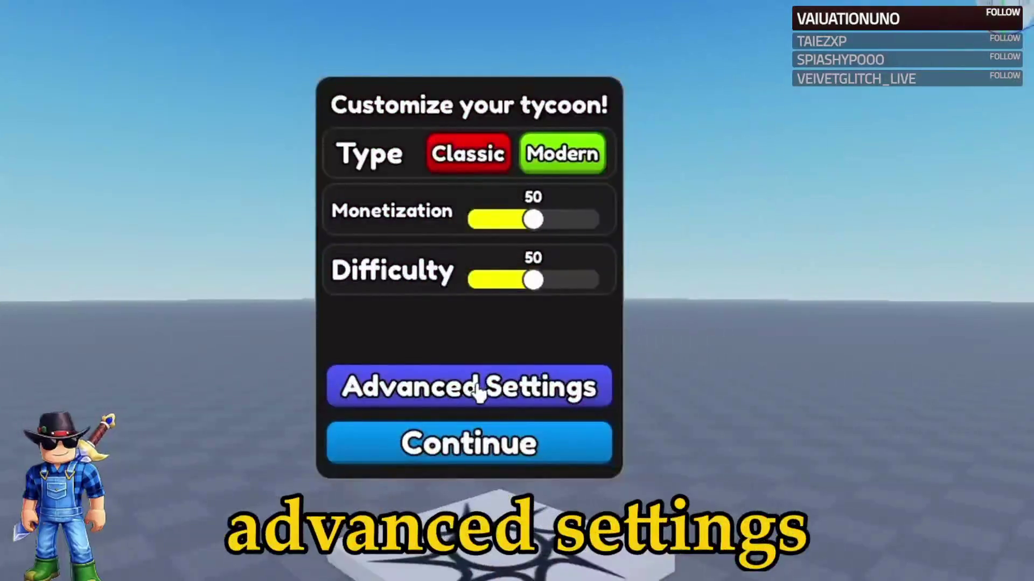
{"action": "left_click", "coordinate": [473, 386]}
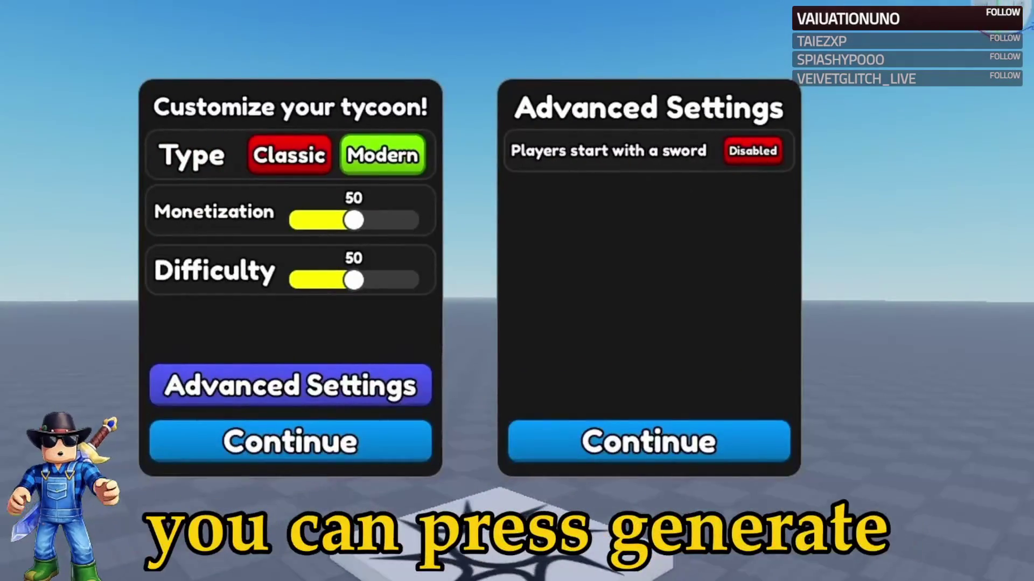
{"action": "left_click", "coordinate": [680, 454]}
{"action": "left_click", "coordinate": [508, 412]}
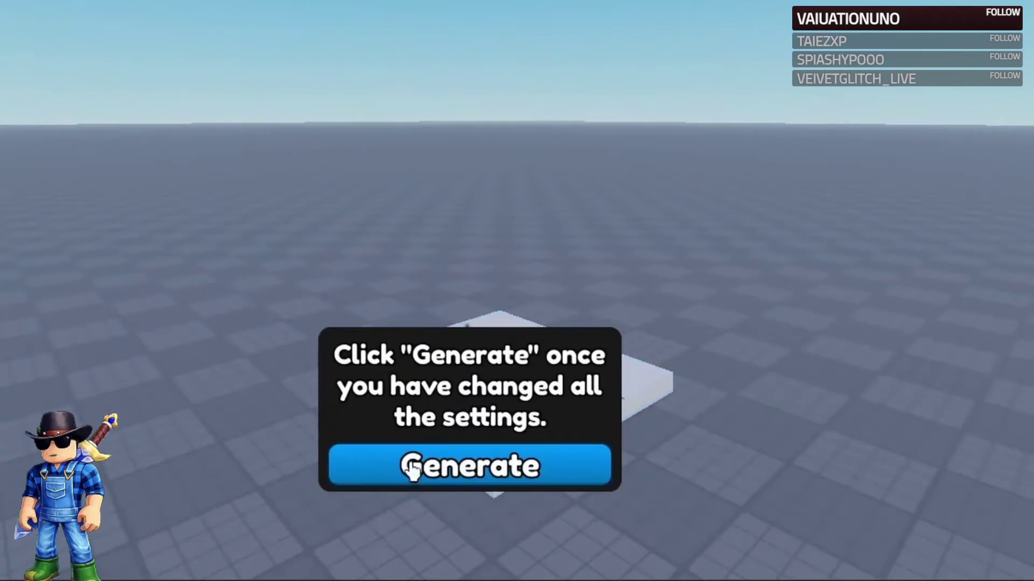
{"action": "left_click", "coordinate": [471, 467]}
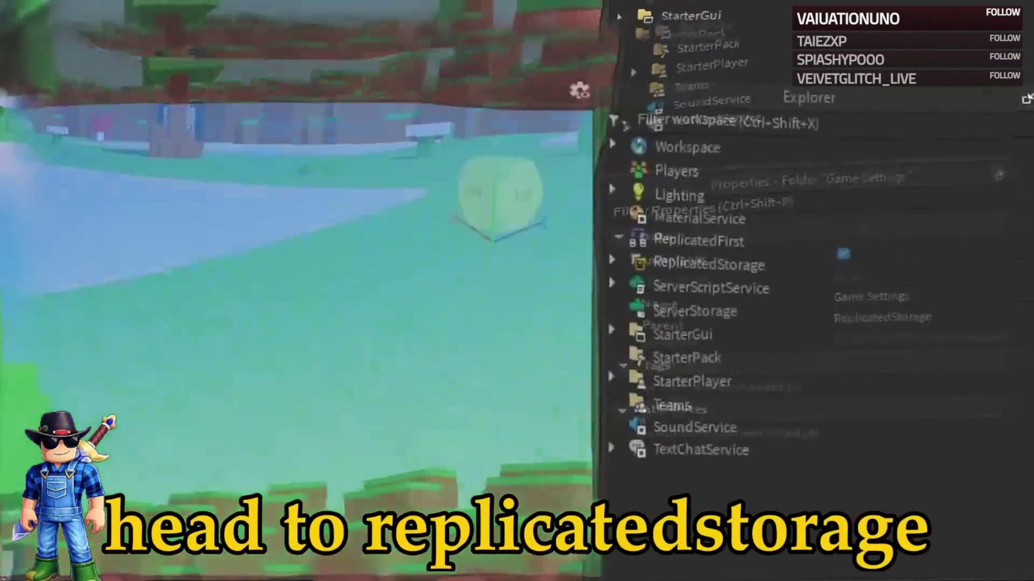
Expand ReplicatedStorage > Game Settings and start editing DataSave's Value to append numbers.
{"action": "left_click", "coordinate": [587, 266]}
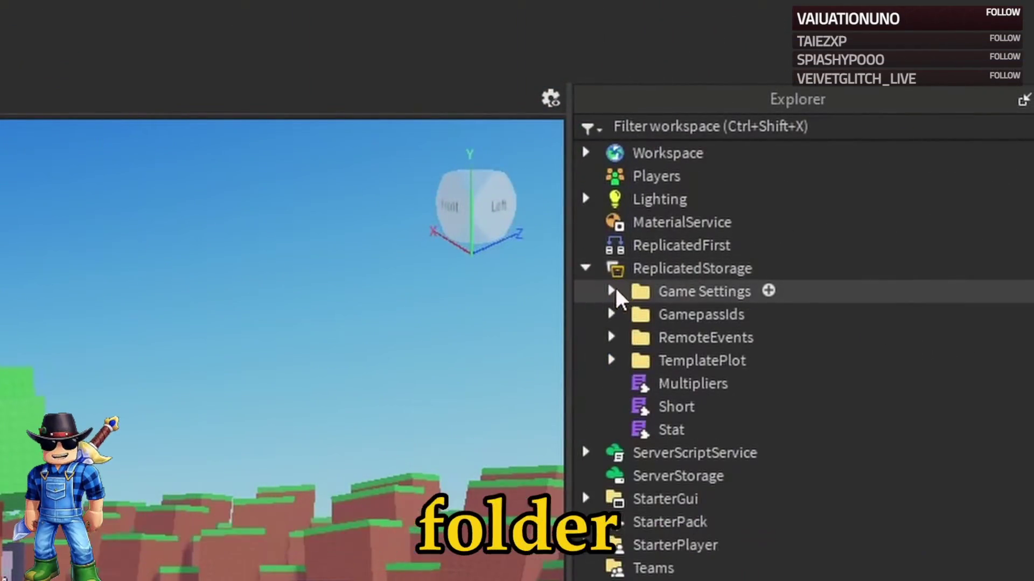
{"action": "left_click", "coordinate": [612, 291]}
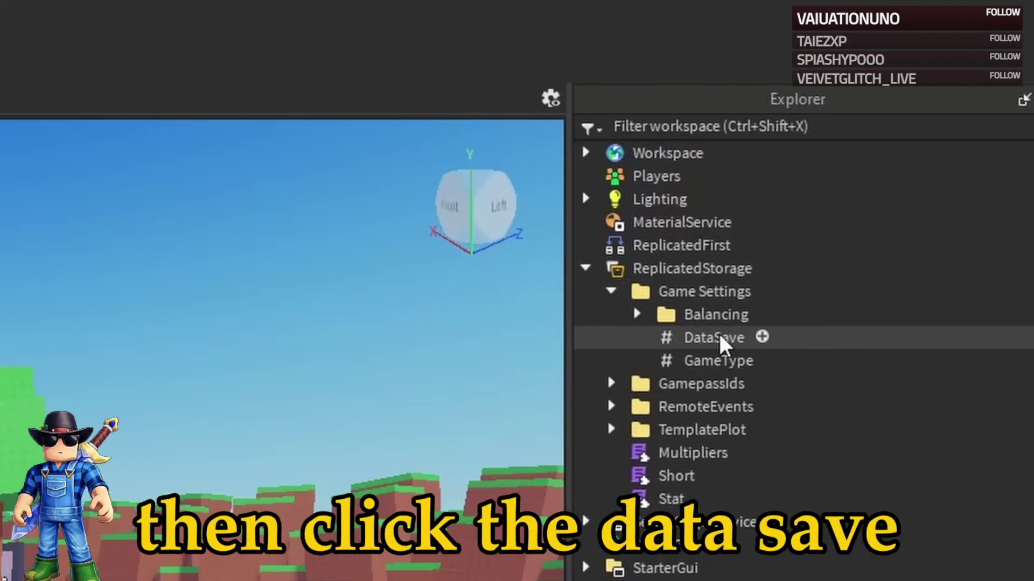
{"action": "left_click", "coordinate": [720, 337]}
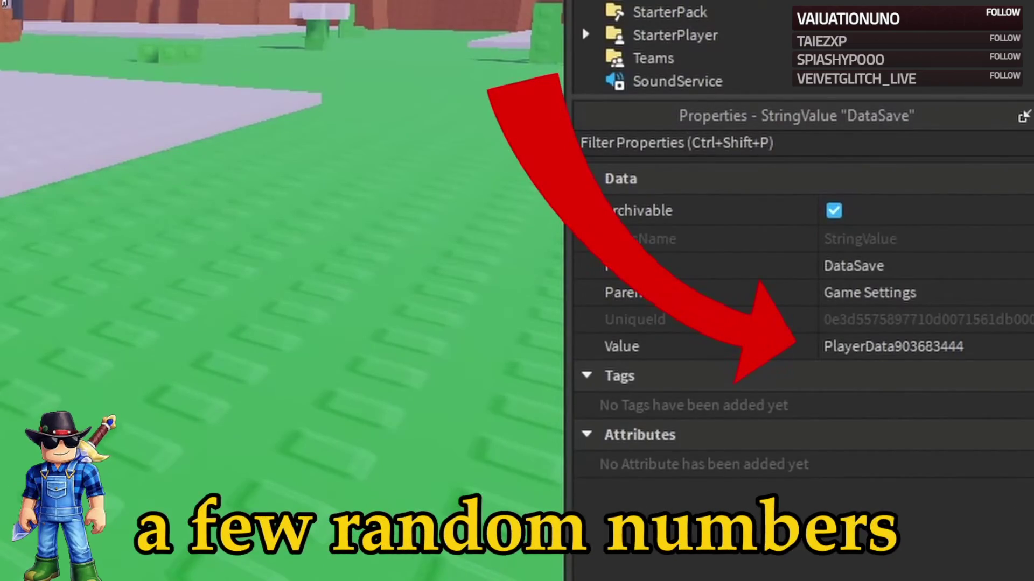
{"action": "left_click", "coordinate": [988, 345]}
{"action": "left_click", "coordinate": [990, 344]}
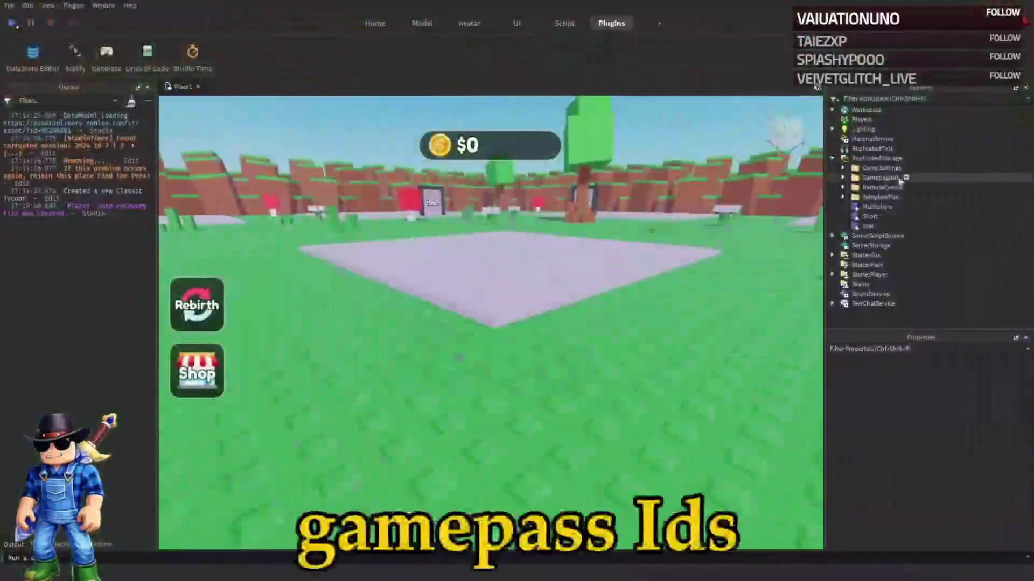
Expand GamepassIds, browse GravityCoil and LaserGun, and select SpeedCoil to edit its ID.
{"action": "left_click", "coordinate": [889, 181]}
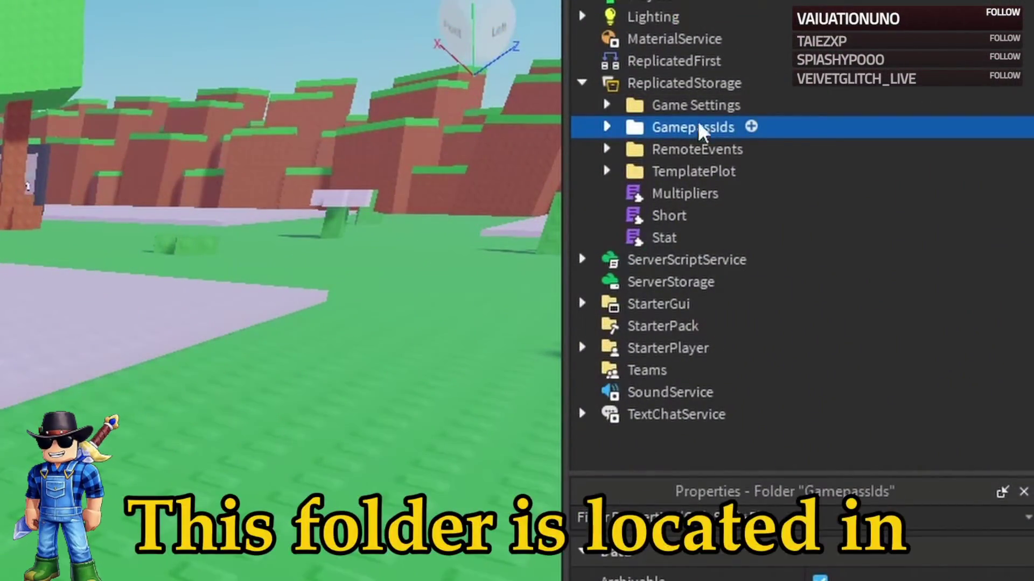
{"action": "left_click", "coordinate": [605, 127]}
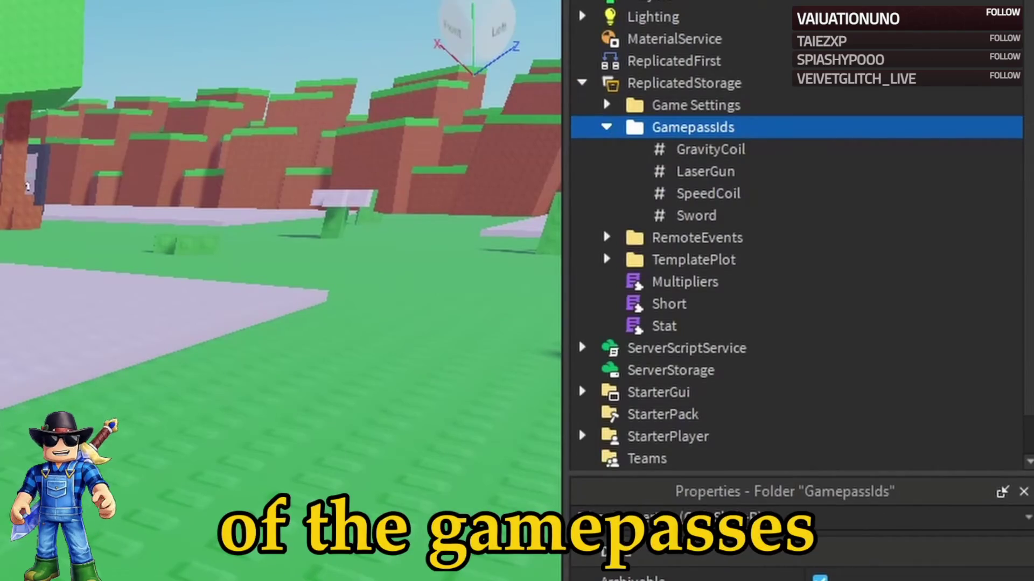
{"action": "left_click", "coordinate": [711, 149]}
{"action": "left_click", "coordinate": [703, 173]}
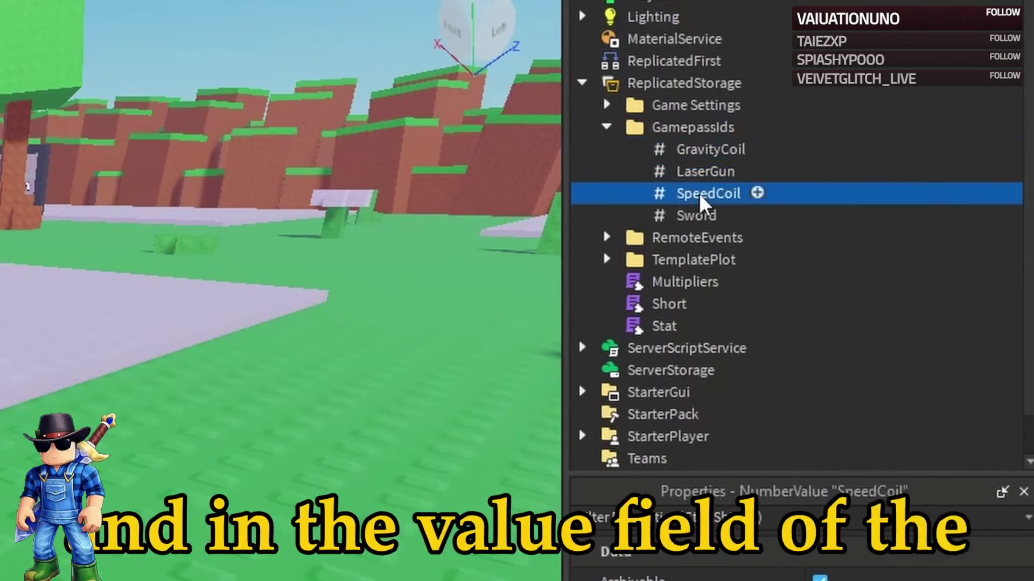
{"action": "left_click", "coordinate": [700, 195]}
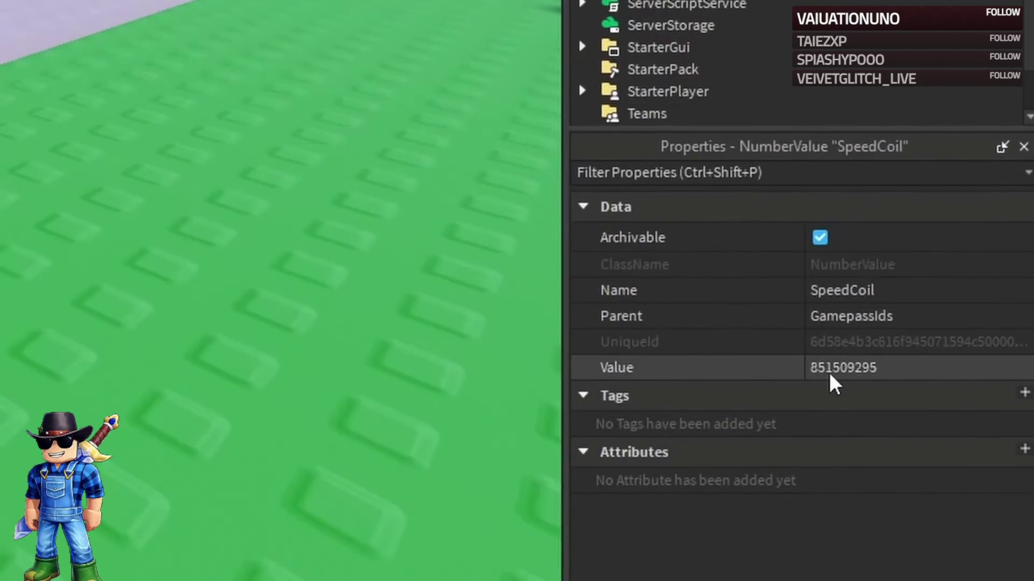
{"action": "mouse_move", "coordinate": [455, 300]}
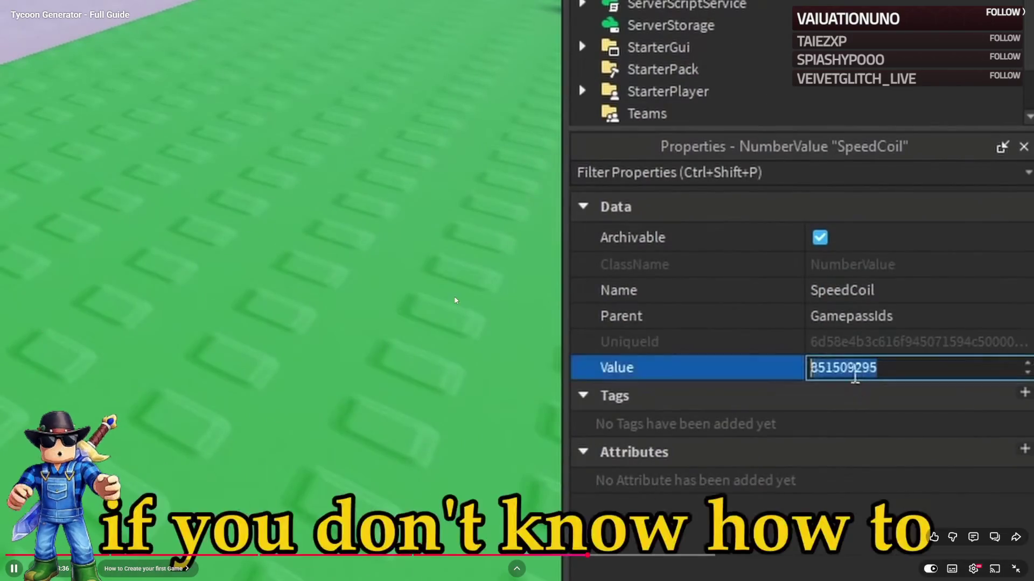
{"action": "left_click", "coordinate": [347, 348]}
{"action": "key", "text": "Escape"}
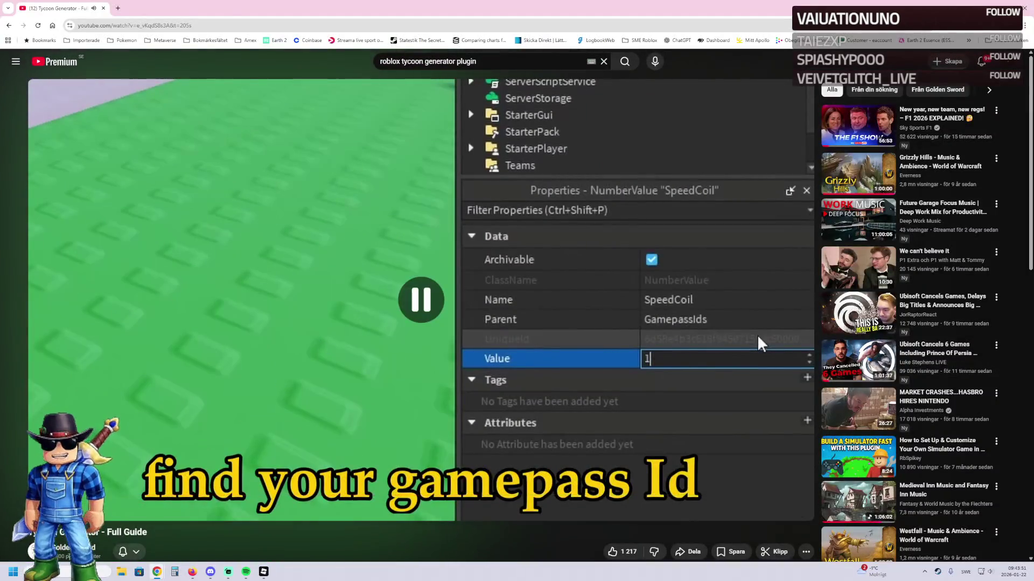
Open the Golden Sword channel's Videos list in a new tab and return to the guide.
{"action": "middle_click", "coordinate": [65, 549]}
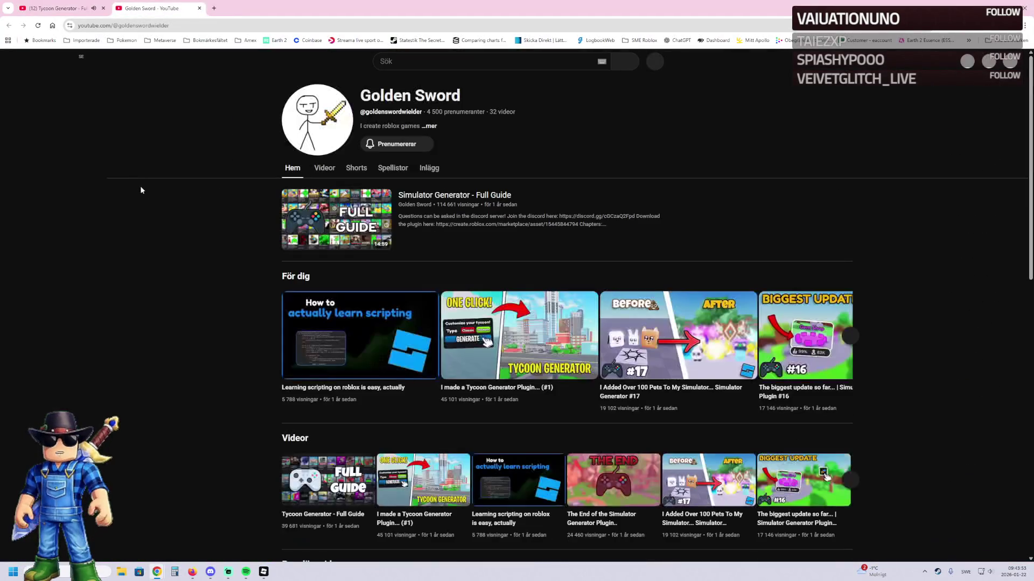
{"action": "left_click", "coordinate": [324, 171]}
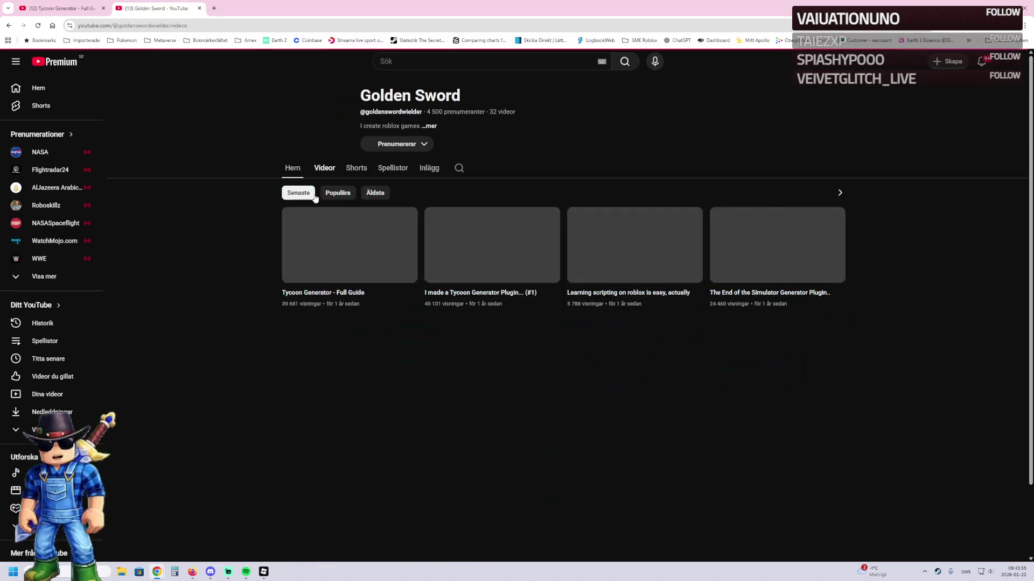
{"action": "left_click", "coordinate": [97, 6]}
Skip the Tycoon Generator guide ahead to its ReplicatedStorage steps.
{"action": "left_click", "coordinate": [350, 445]}
{"action": "scroll", "coordinate": [323, 473], "scroll_direction": "down", "scroll_amount": 2}
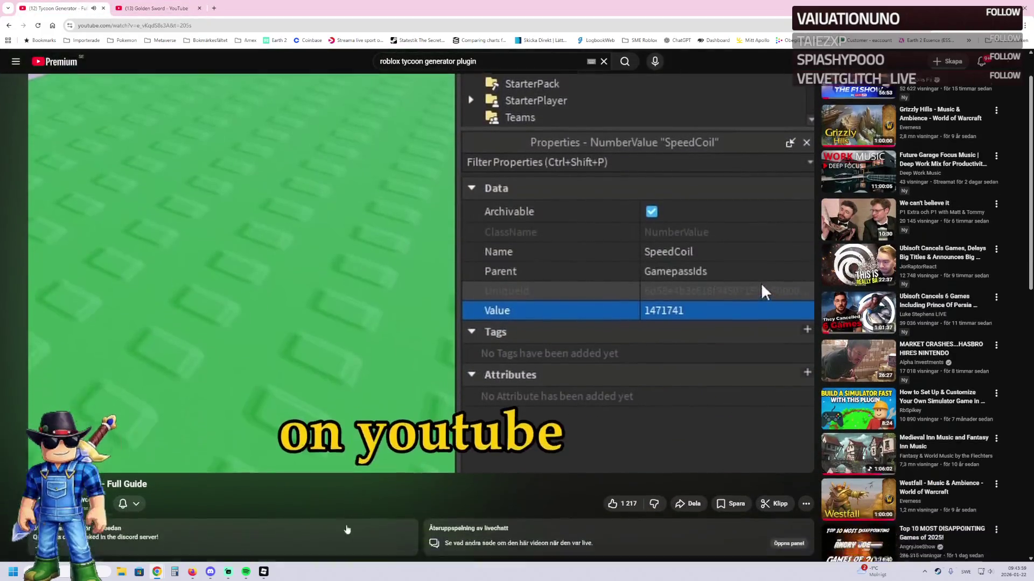
{"action": "scroll", "coordinate": [214, 511], "scroll_direction": "up", "scroll_amount": 2}
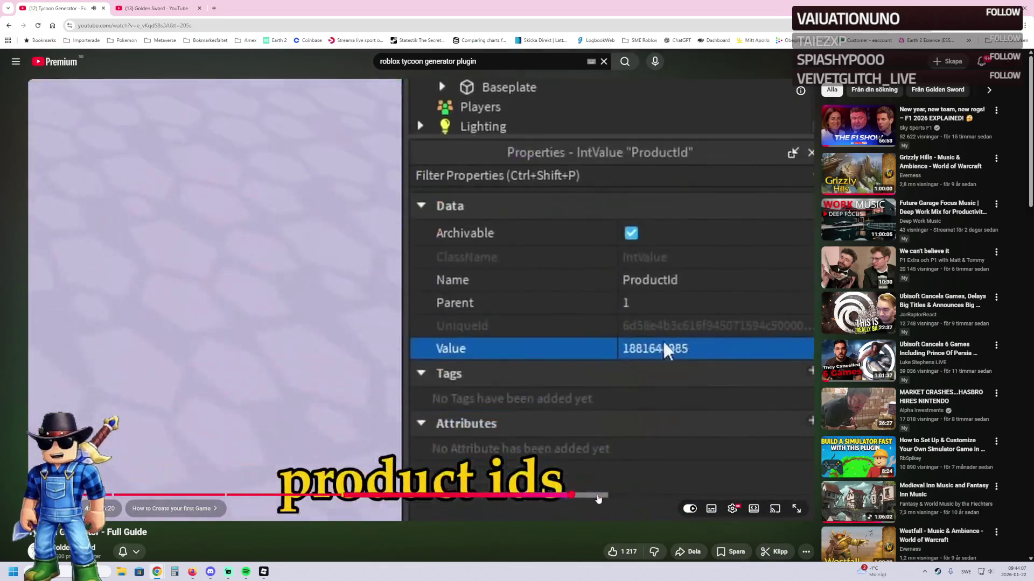
{"action": "left_click", "coordinate": [603, 498]}
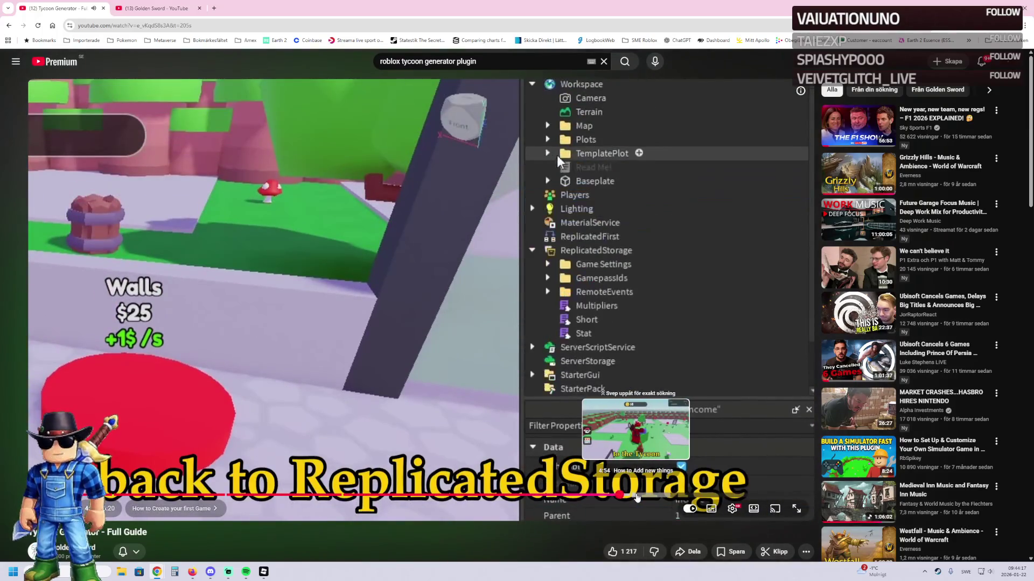
Jump from the How to Add new things chapter to the closing section, pause, and switch to the channel tab.
{"action": "left_click", "coordinate": [638, 495]}
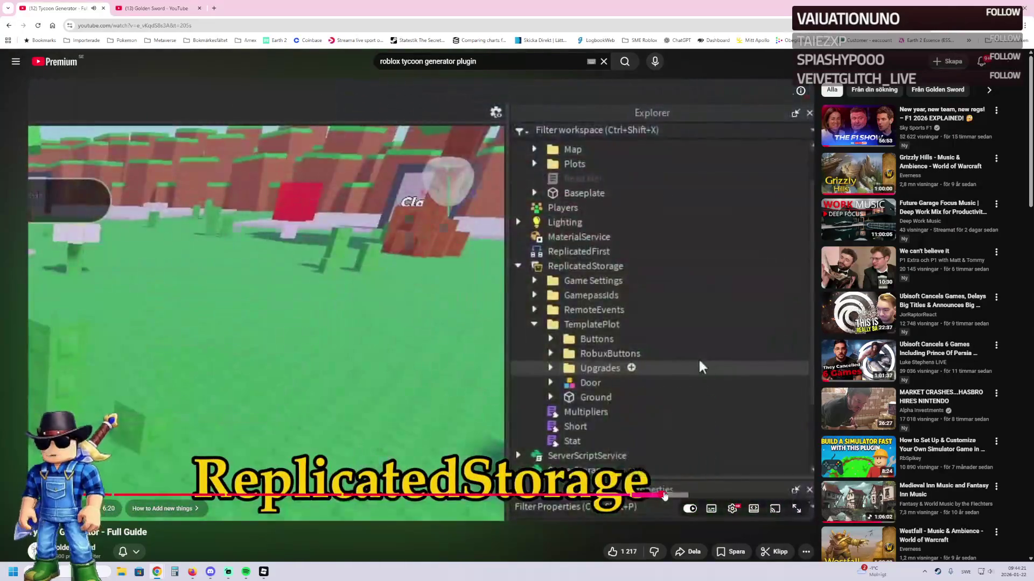
{"action": "left_click", "coordinate": [662, 494]}
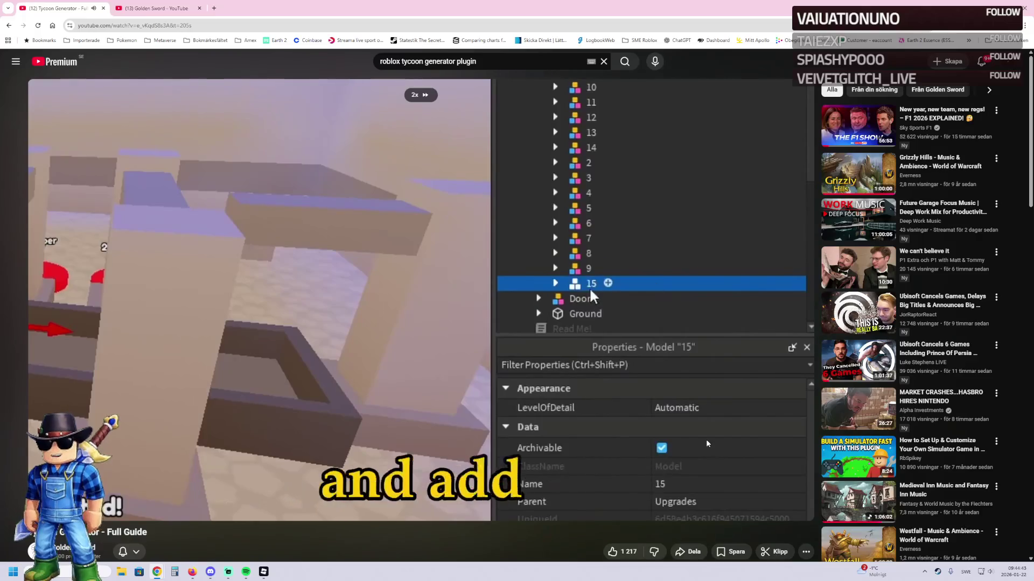
{"action": "left_click", "coordinate": [770, 495]}
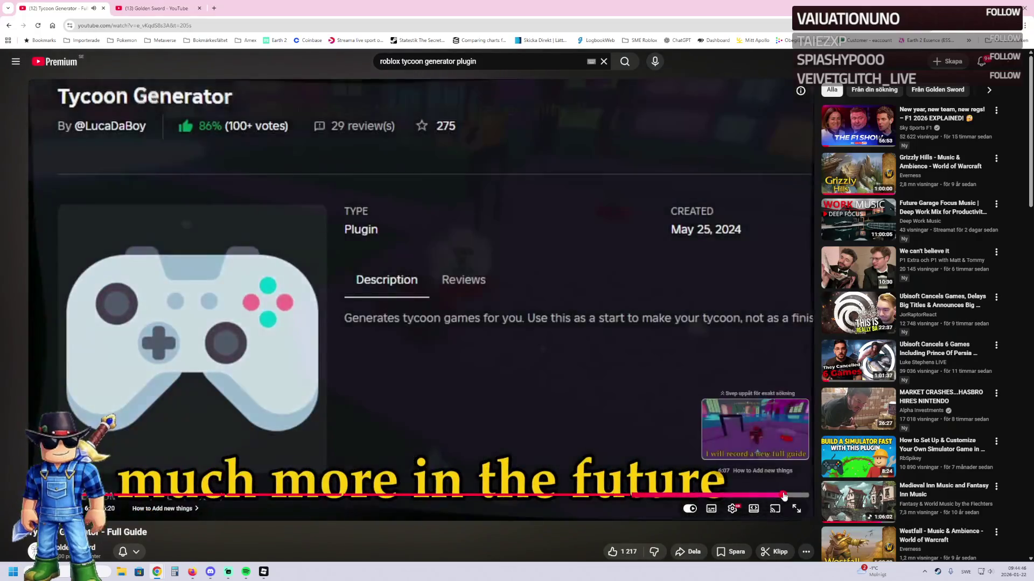
{"action": "left_click", "coordinate": [781, 495]}
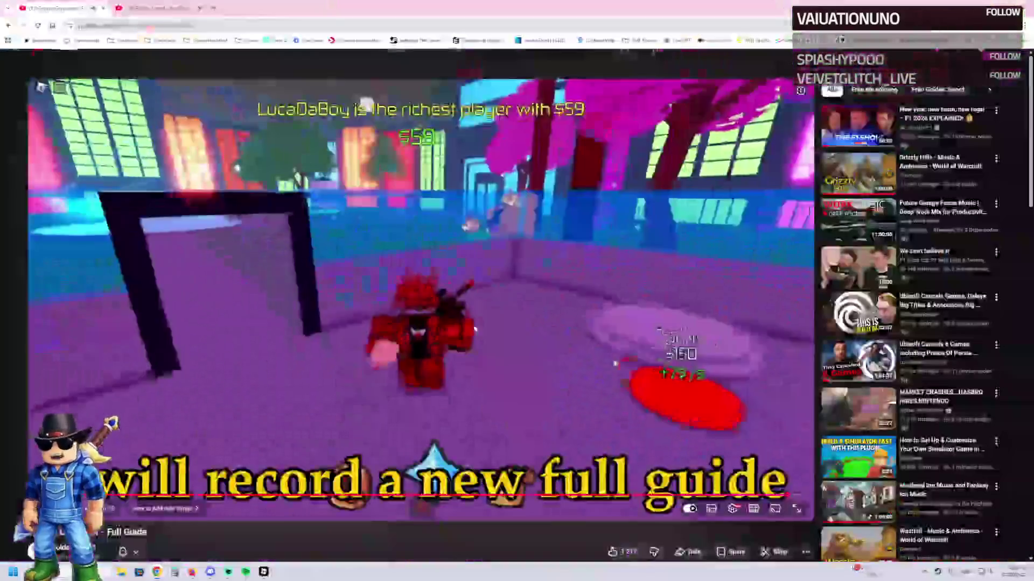
{"action": "left_click", "coordinate": [614, 364]}
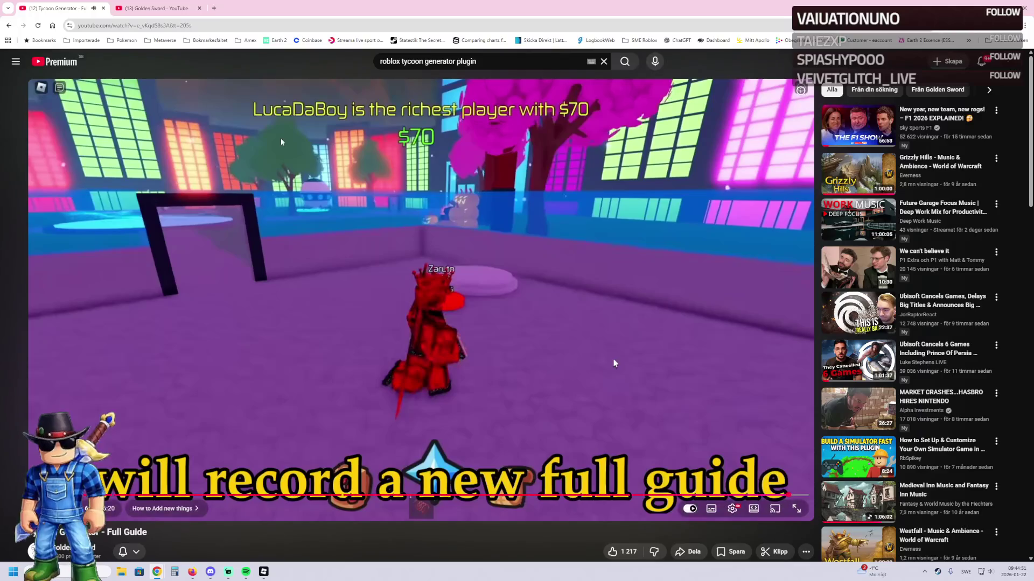
{"action": "key", "text": "ctrl+Tab"}
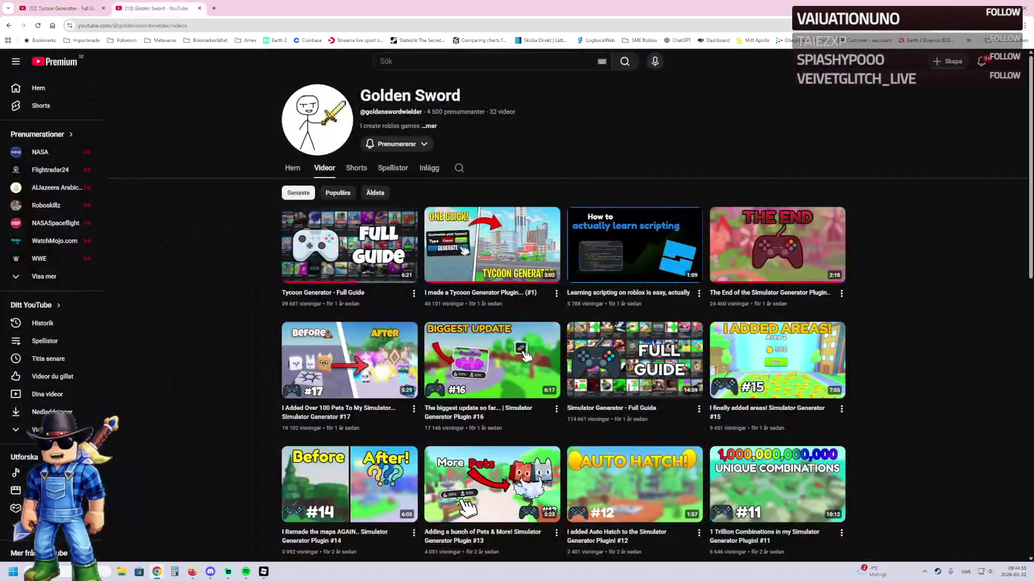
Open 'The biggest update so far... | Simulator Generator Plugin #16' from the channel's Videos grid.
{"action": "left_click", "coordinate": [361, 25]}
{"action": "key", "text": "Escape"}
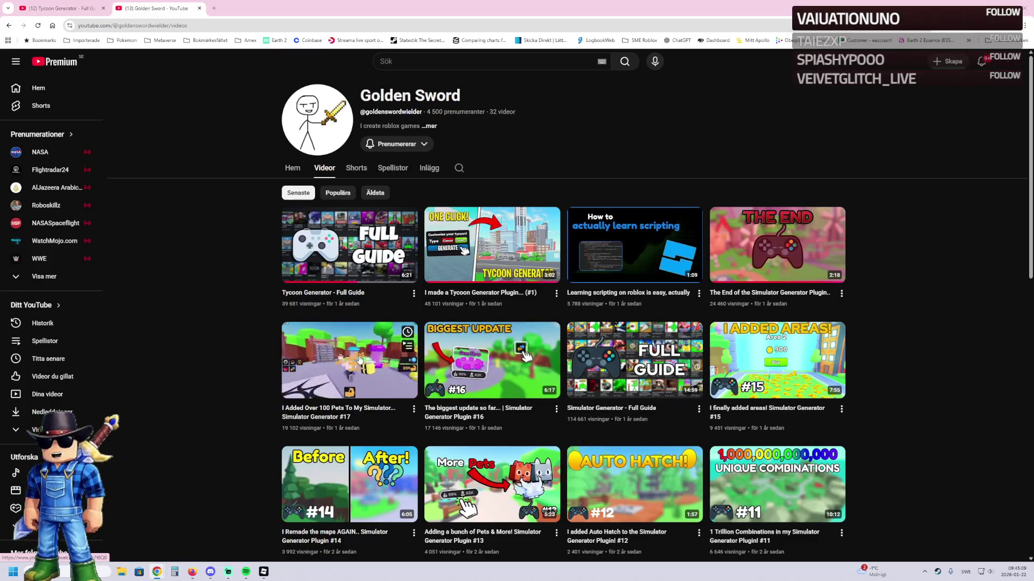
{"action": "left_click", "coordinate": [487, 361]}
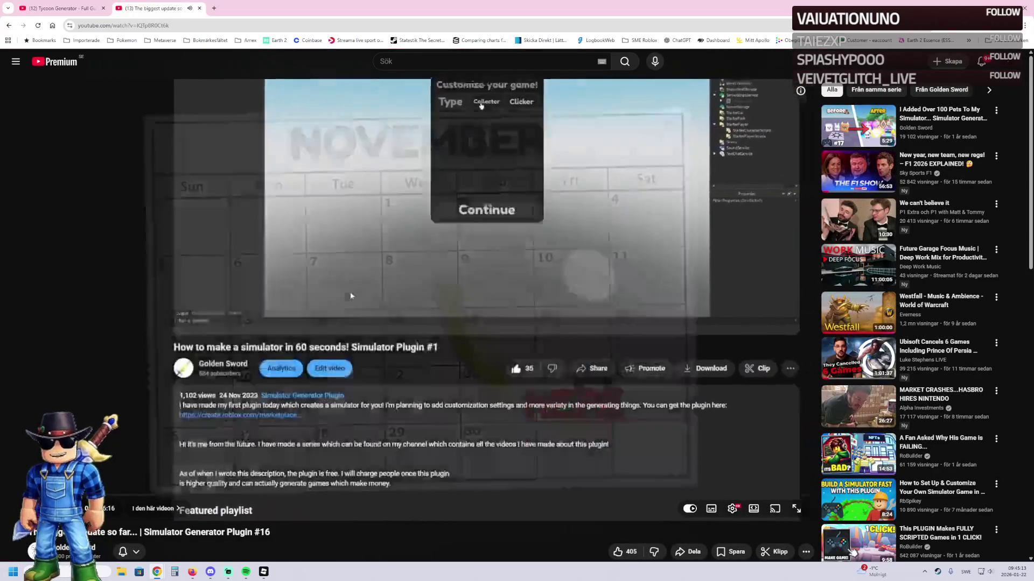
Play the Simulator Generator Plugin #16 video fullscreen to about 2:08.
{"action": "scroll", "coordinate": [276, 310], "scroll_direction": "down", "scroll_amount": 2}
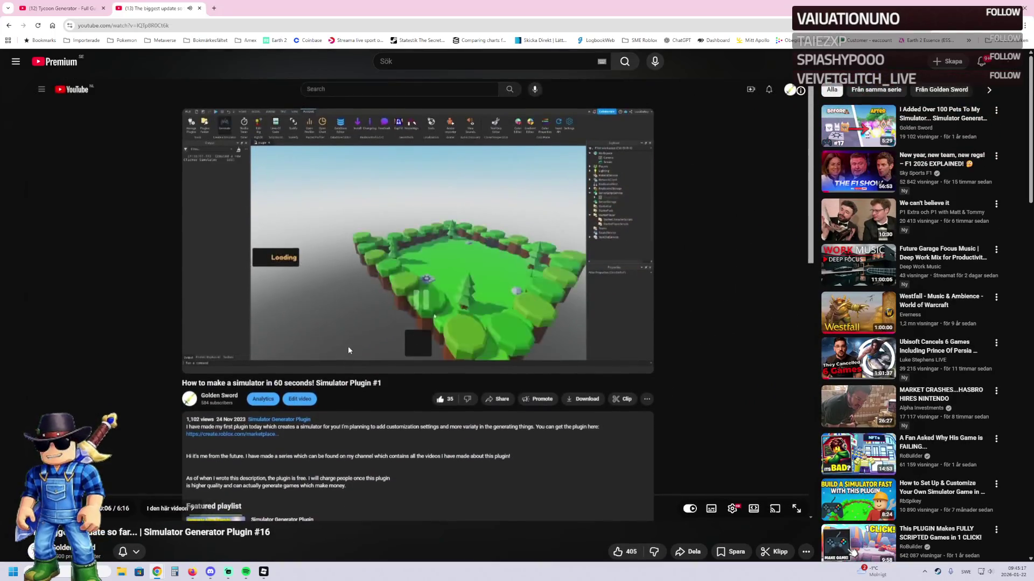
{"action": "double_click", "coordinate": [348, 346]}
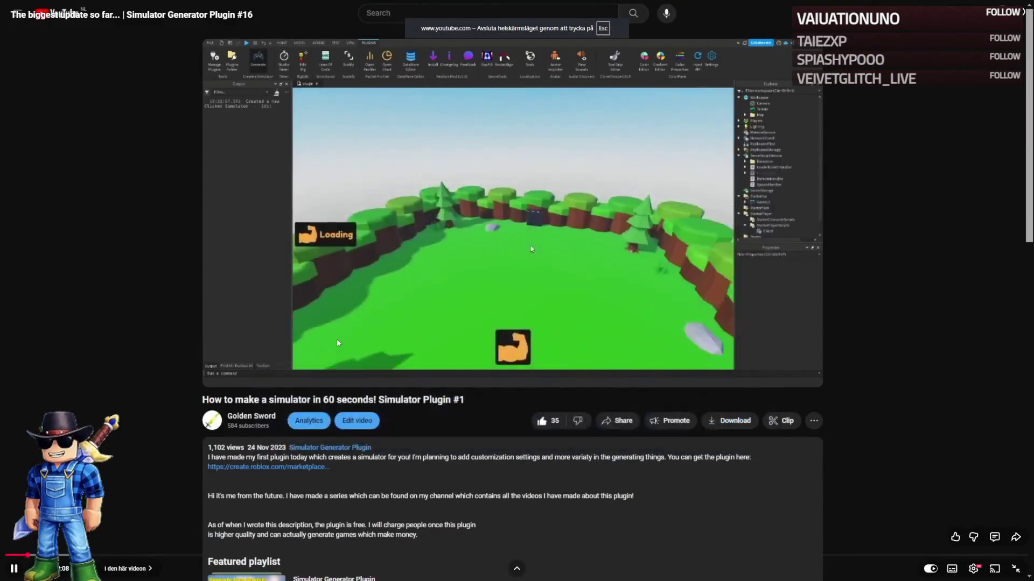
{"action": "left_click", "coordinate": [339, 344]}
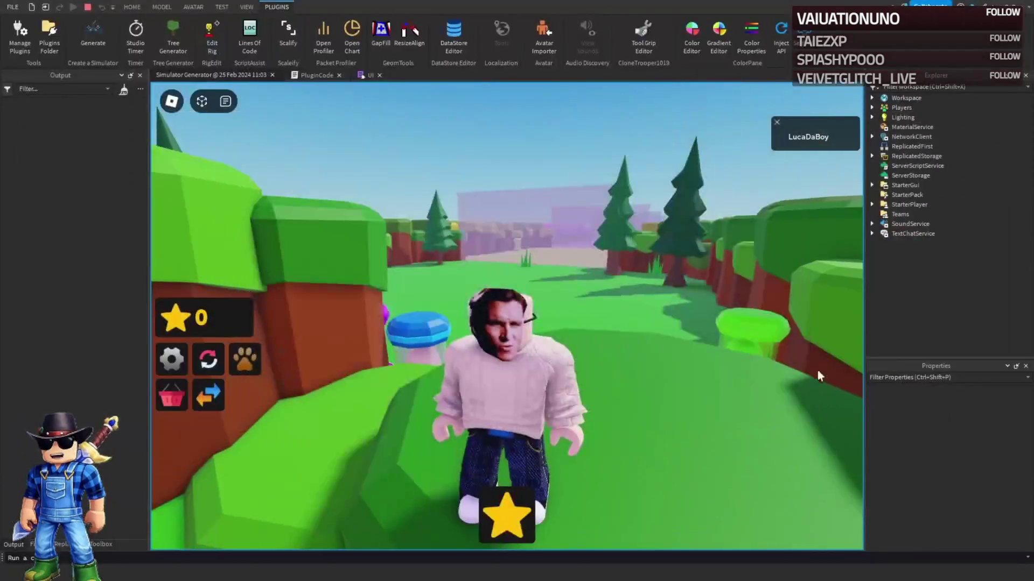
{"action": "key", "text": "a"}
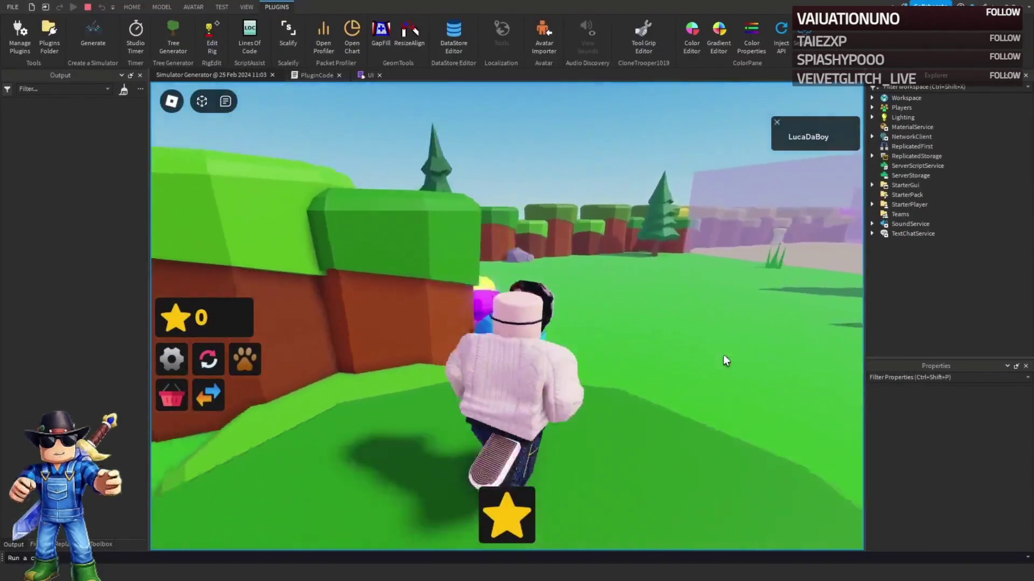
{"action": "key", "text": "s"}
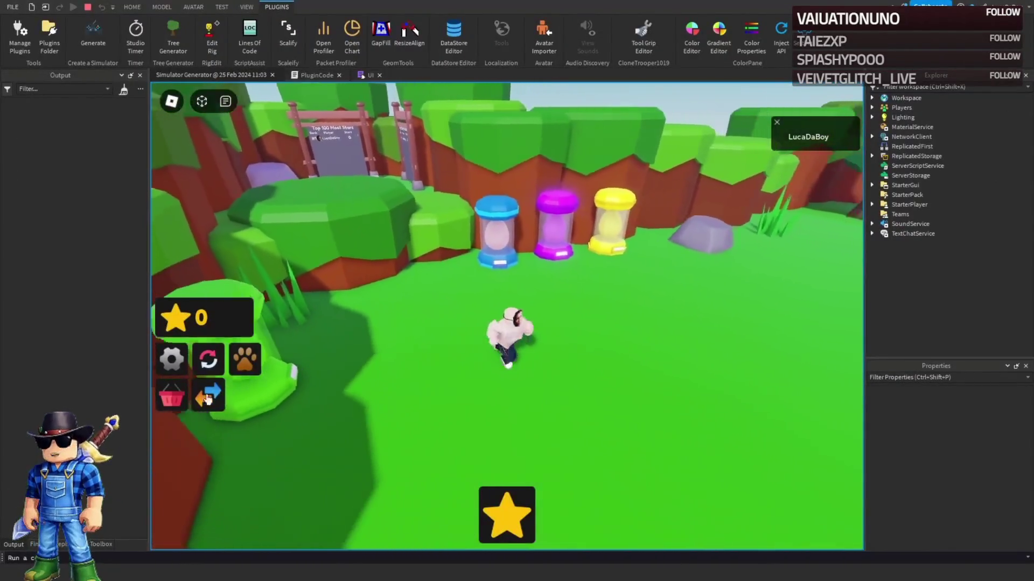
{"action": "left_click", "coordinate": [314, 372]}
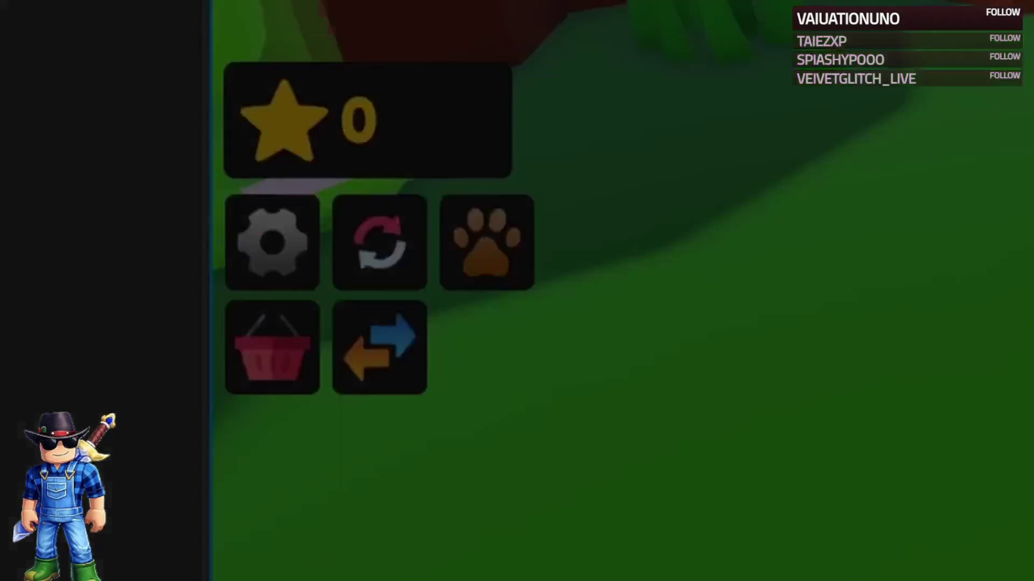
{"action": "key", "text": "w"}
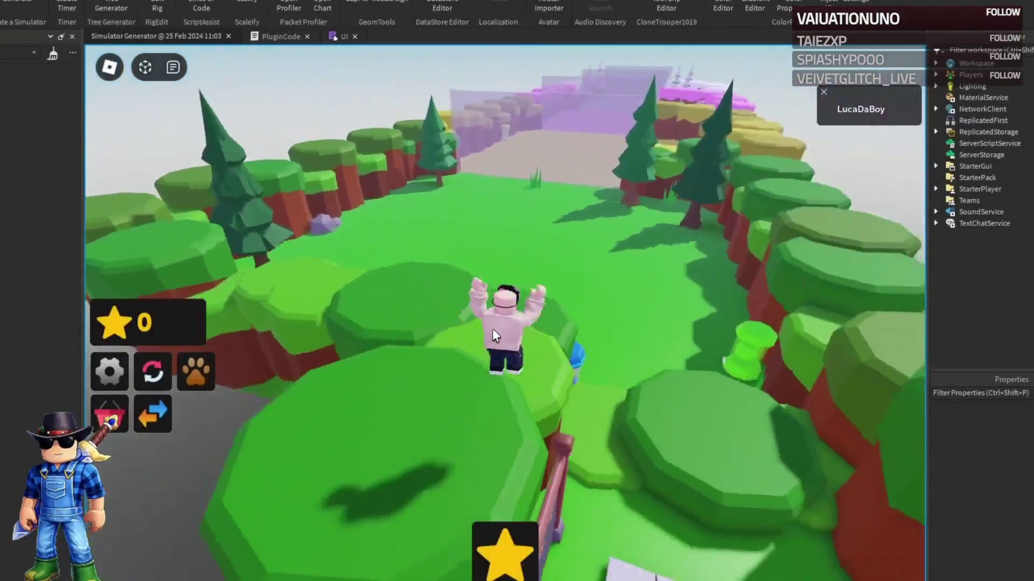
{"action": "key", "text": "w"}
{"action": "left_click", "coordinate": [158, 382]}
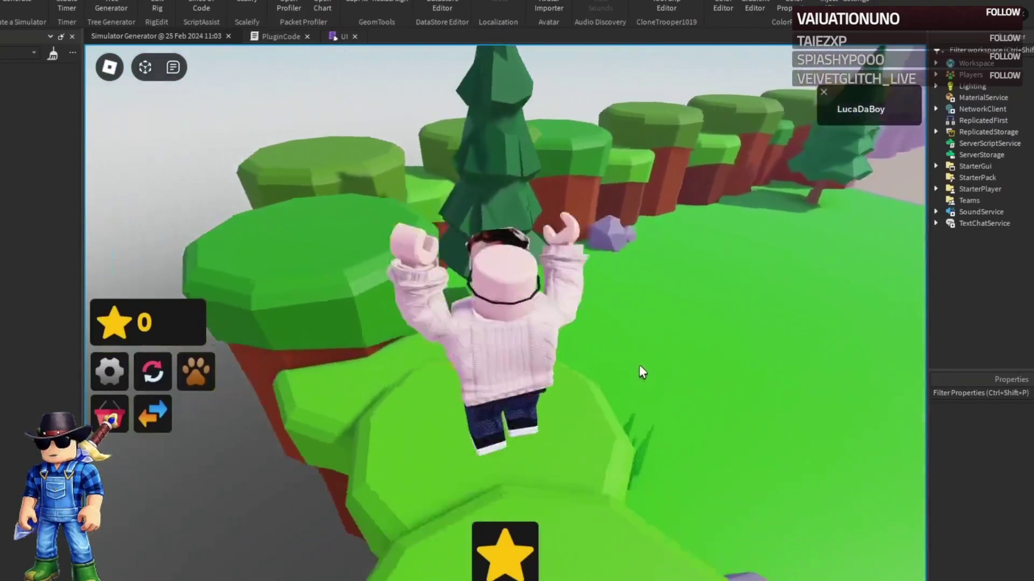
{"action": "left_click", "coordinate": [153, 372]}
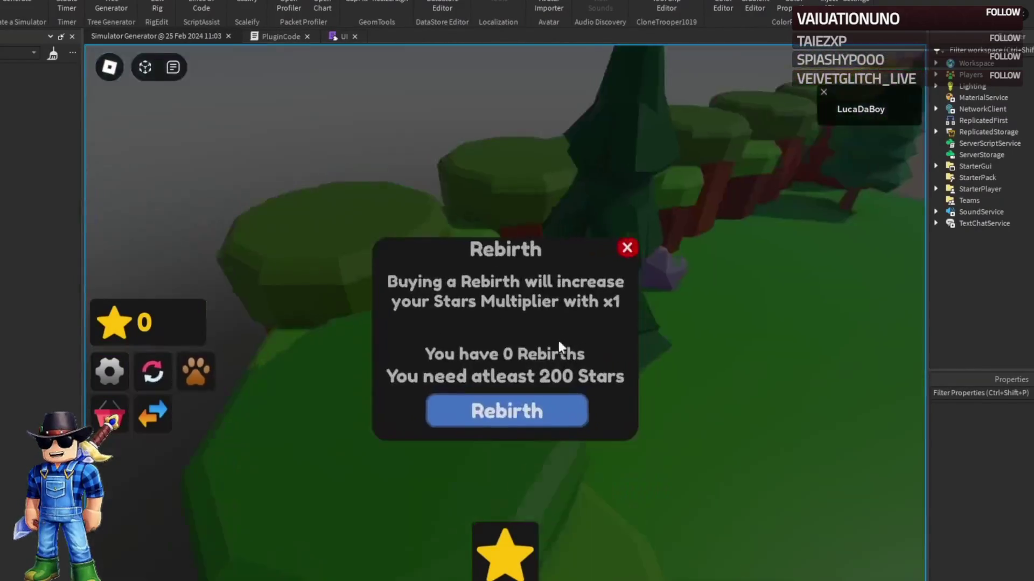
{"action": "key", "text": "w"}
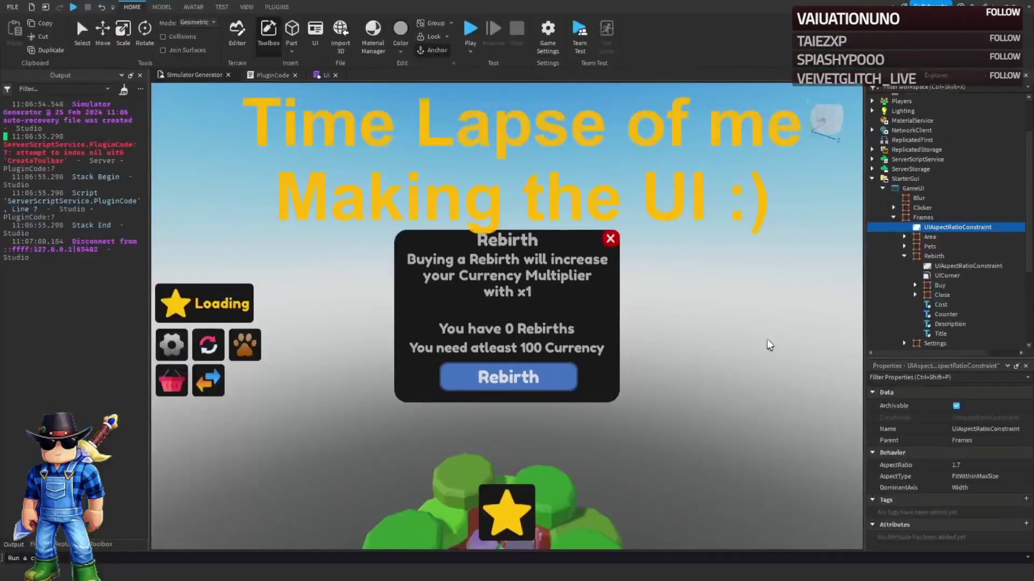
Rearrange text labels on the Rebirth panel and edit their values in Properties.
{"action": "left_click", "coordinate": [525, 328]}
{"action": "left_click_drag", "start_coordinate": [525, 328], "coordinate": [522, 316]}
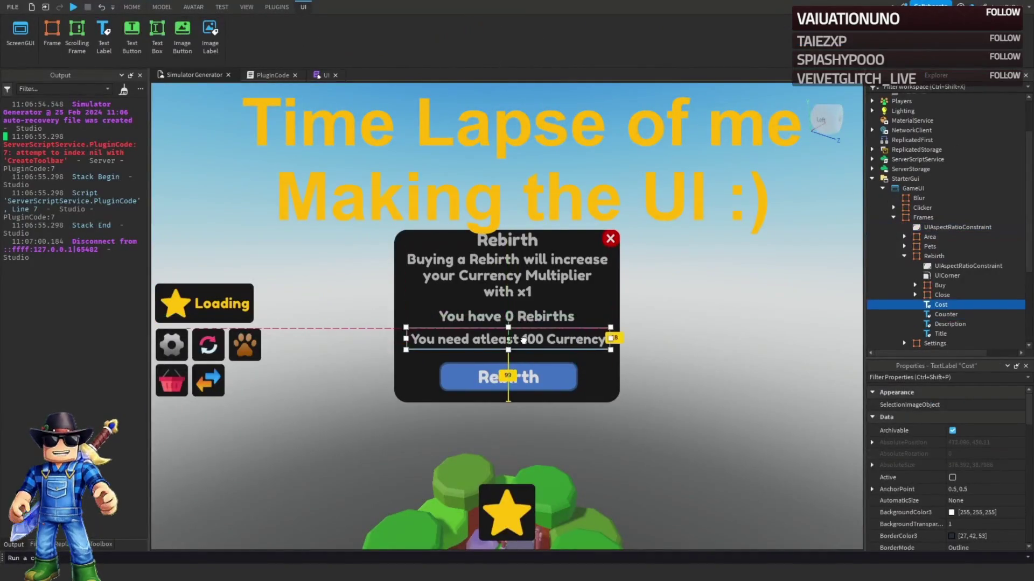
{"action": "scroll", "coordinate": [1008, 478], "scroll_direction": "down", "scroll_amount": 3}
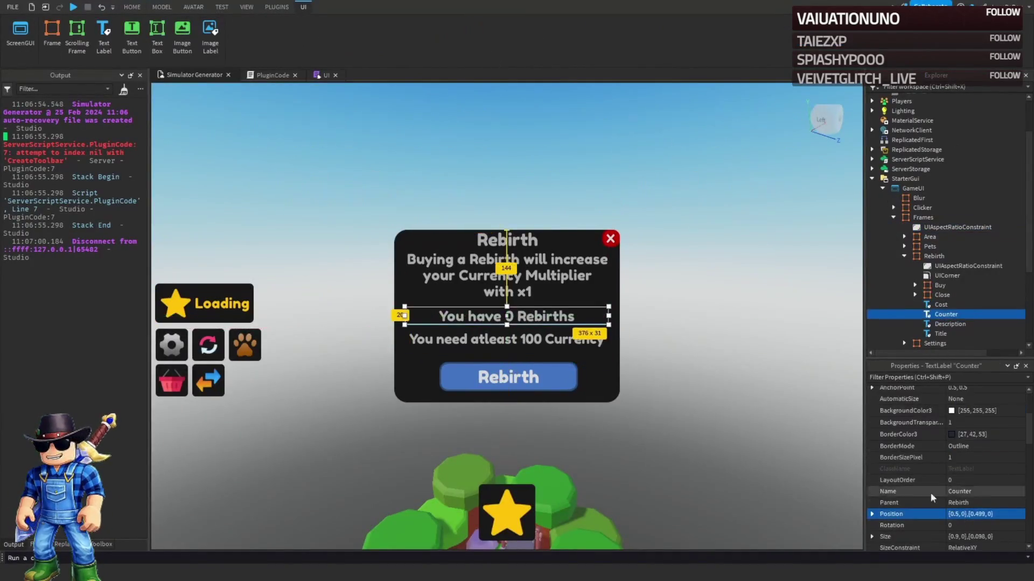
{"action": "scroll", "coordinate": [930, 493], "scroll_direction": "down", "scroll_amount": 5}
{"action": "left_click", "coordinate": [951, 512]}
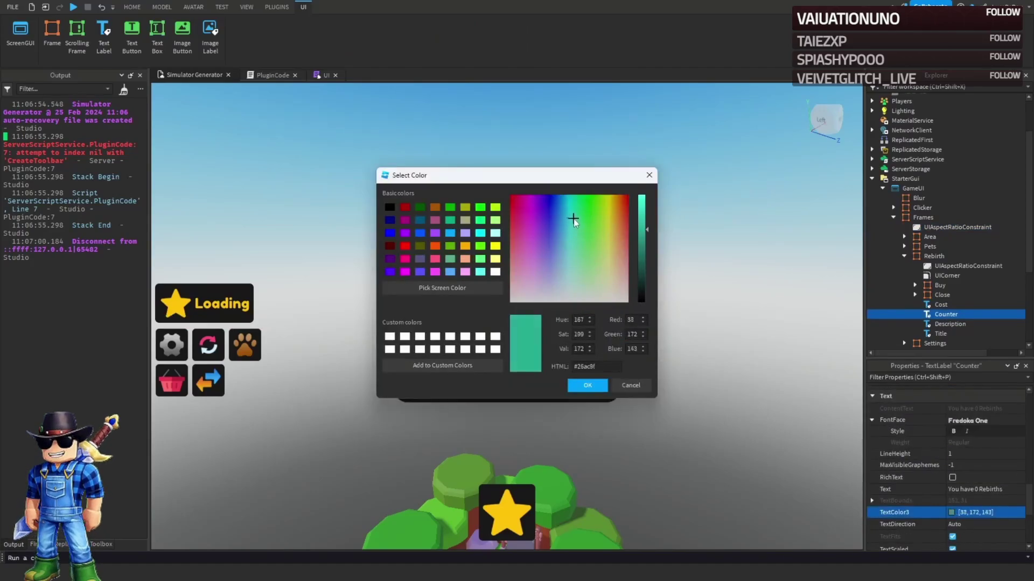
{"action": "left_click_drag", "start_coordinate": [458, 175], "coordinate": [689, 237]}
{"action": "left_click", "coordinate": [744, 283]}
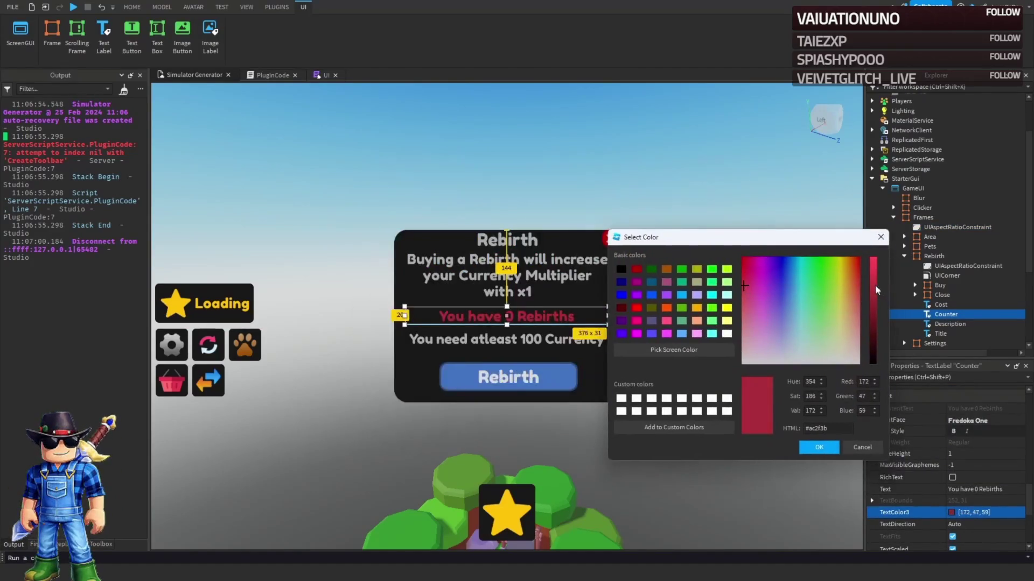
{"action": "left_click", "coordinate": [818, 448]}
{"action": "left_click", "coordinate": [497, 338]}
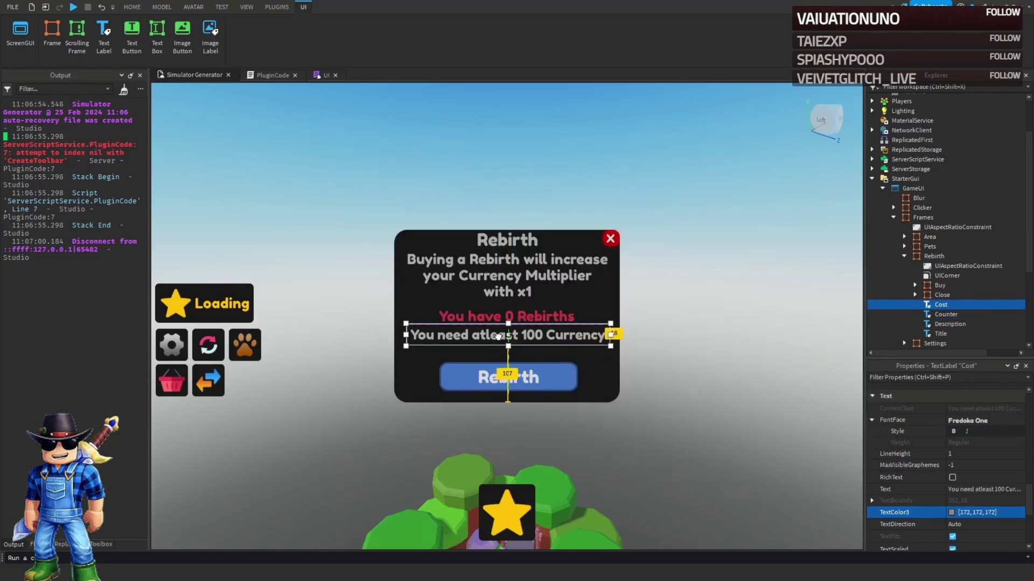
{"action": "scroll", "coordinate": [971, 472], "scroll_direction": "up", "scroll_amount": 5}
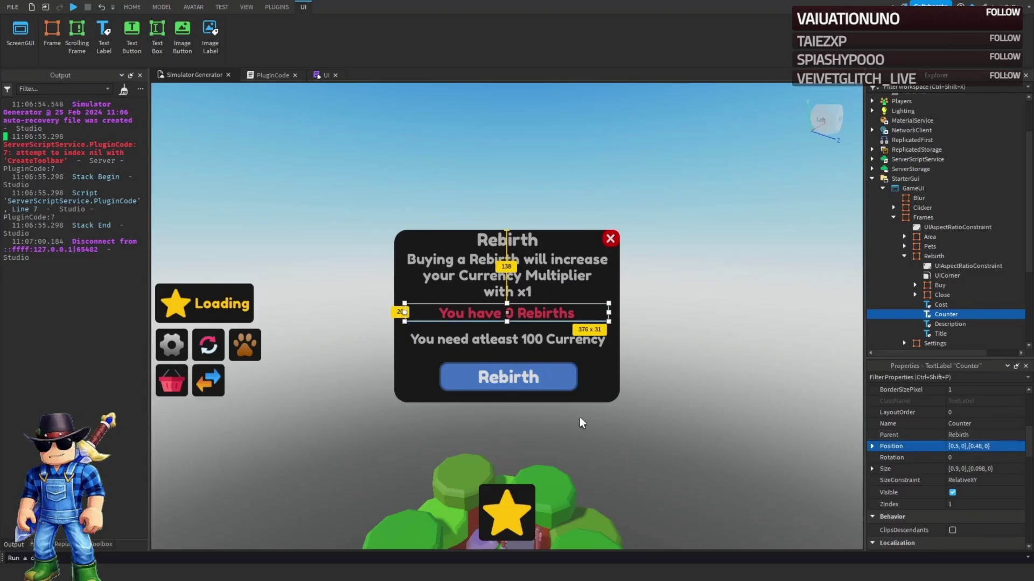
Duplicate a Rebirth panel label with Ctrl+D and drag the copy into place.
{"action": "key", "text": "ctrl+d"}
{"action": "left_click_drag", "start_coordinate": [520, 324], "coordinate": [522, 357]}
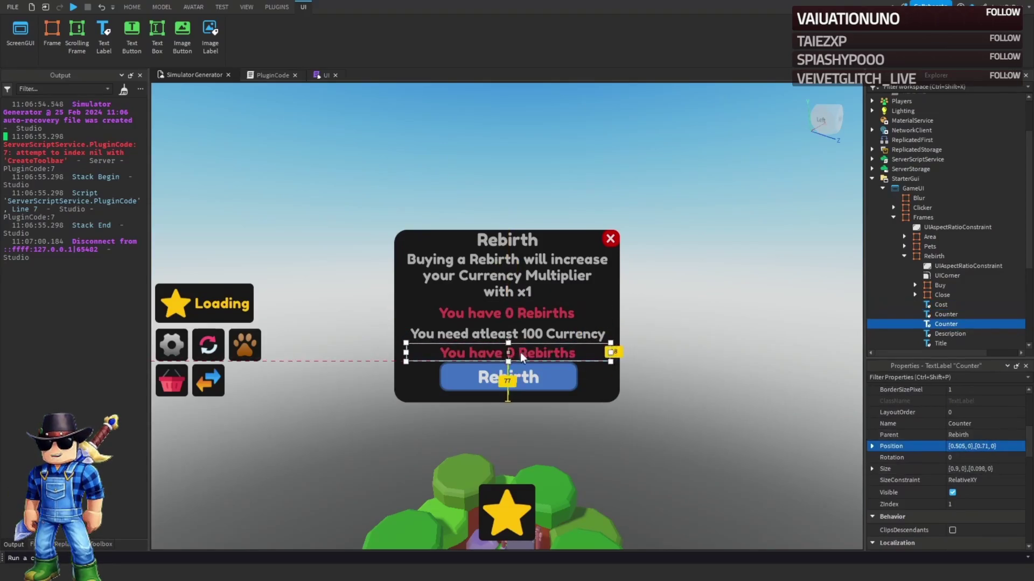
{"action": "scroll", "coordinate": [961, 447], "scroll_direction": "down", "scroll_amount": 5}
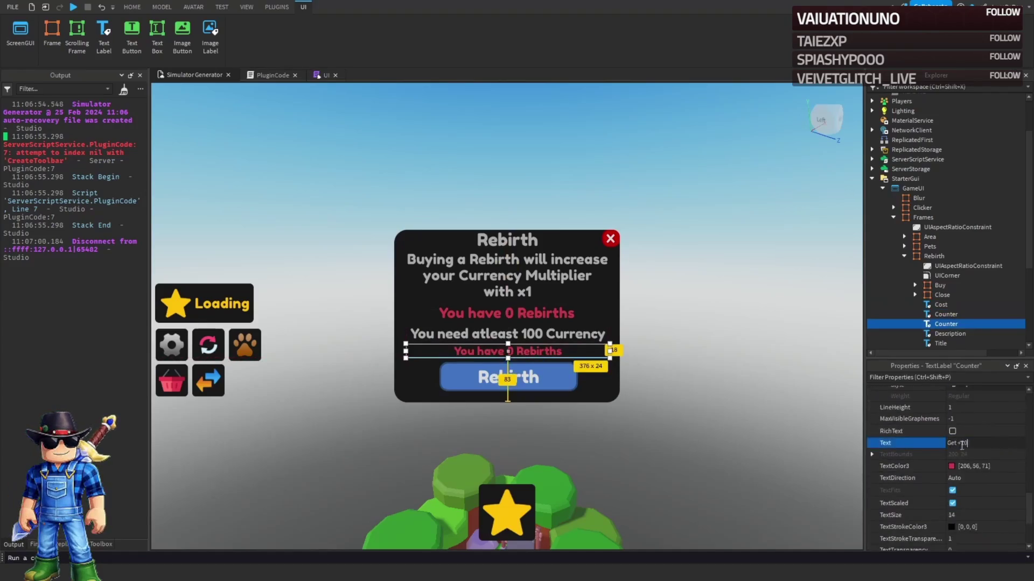
{"action": "left_click", "coordinate": [963, 467]}
{"action": "left_click", "coordinate": [717, 256]}
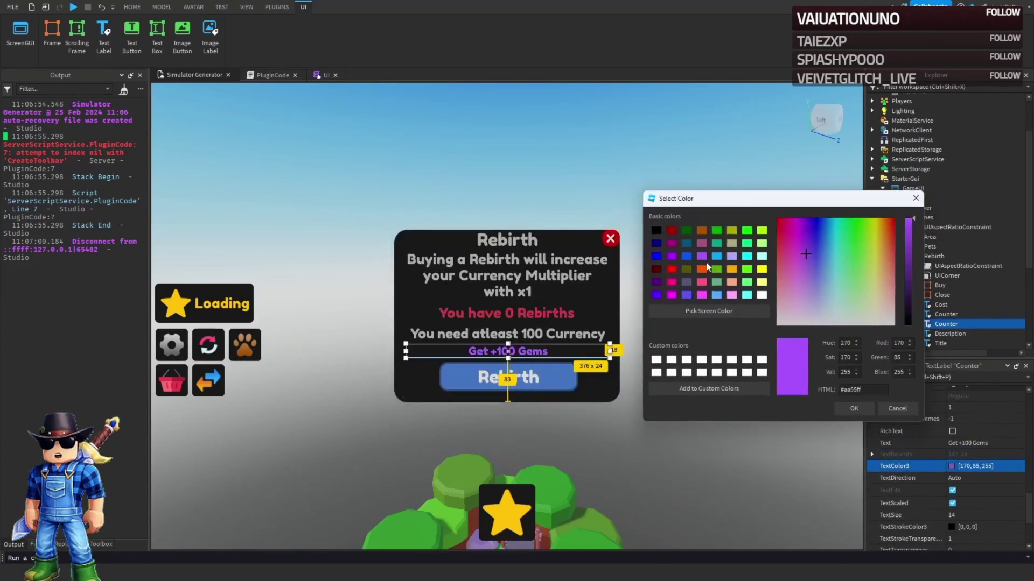
{"action": "left_click", "coordinate": [854, 409]}
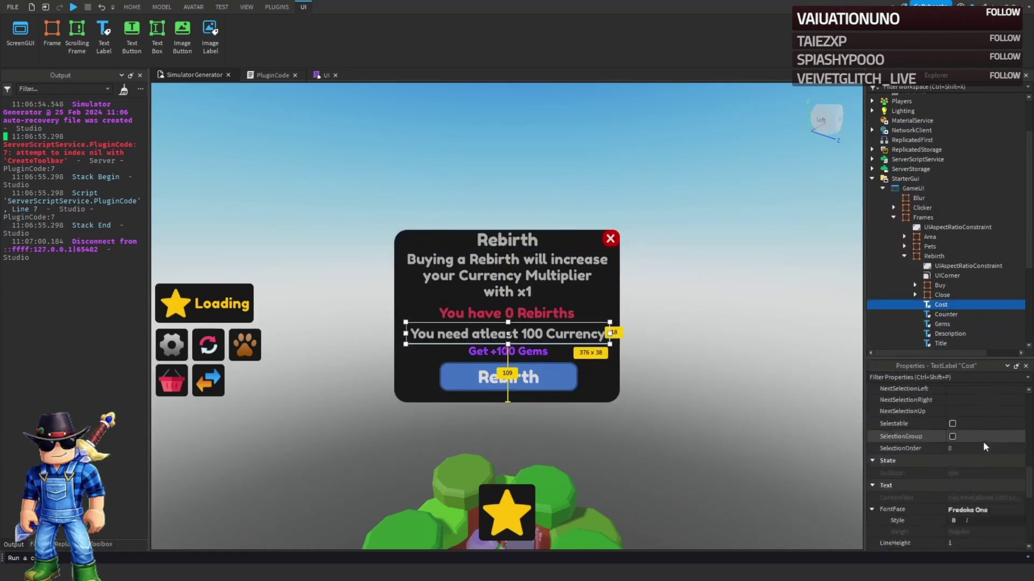
{"action": "scroll", "coordinate": [983, 442], "scroll_direction": "up", "scroll_amount": 5}
Nudge the Cost label's Position slightly upward, deselect, and fly the camera over the map.
{"action": "left_click", "coordinate": [980, 456]}
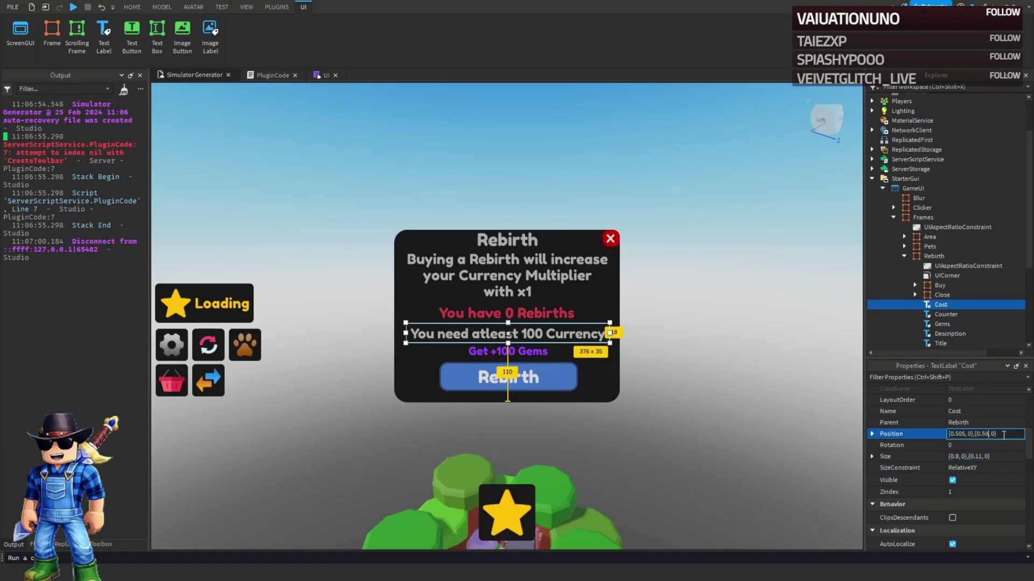
{"action": "key", "text": "Return"}
{"action": "left_click", "coordinate": [731, 264]}
{"action": "left_click", "coordinate": [506, 352]}
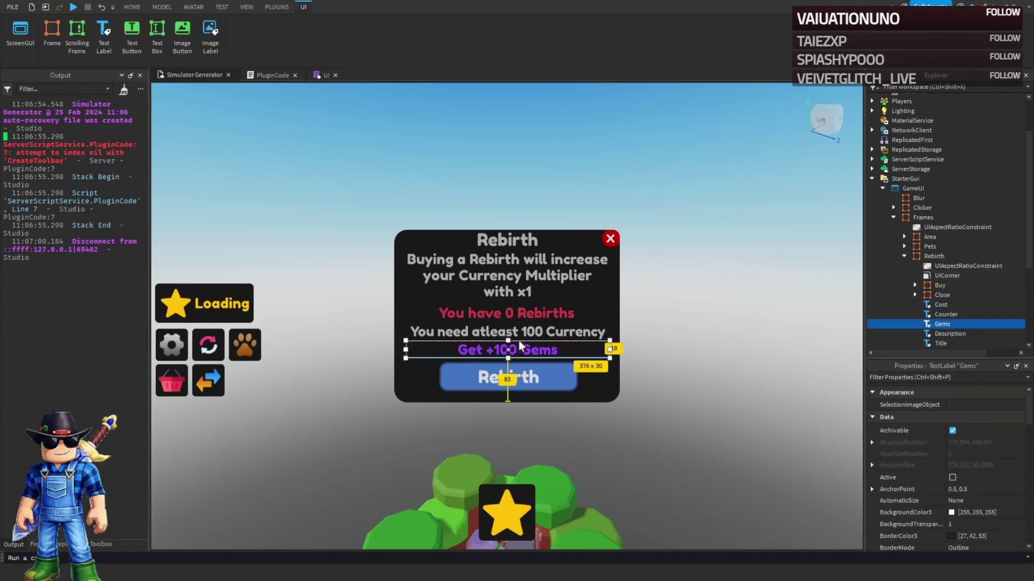
{"action": "left_click", "coordinate": [750, 265]}
{"action": "left_click_drag", "start_coordinate": [655, 394], "coordinate": [918, 295]}
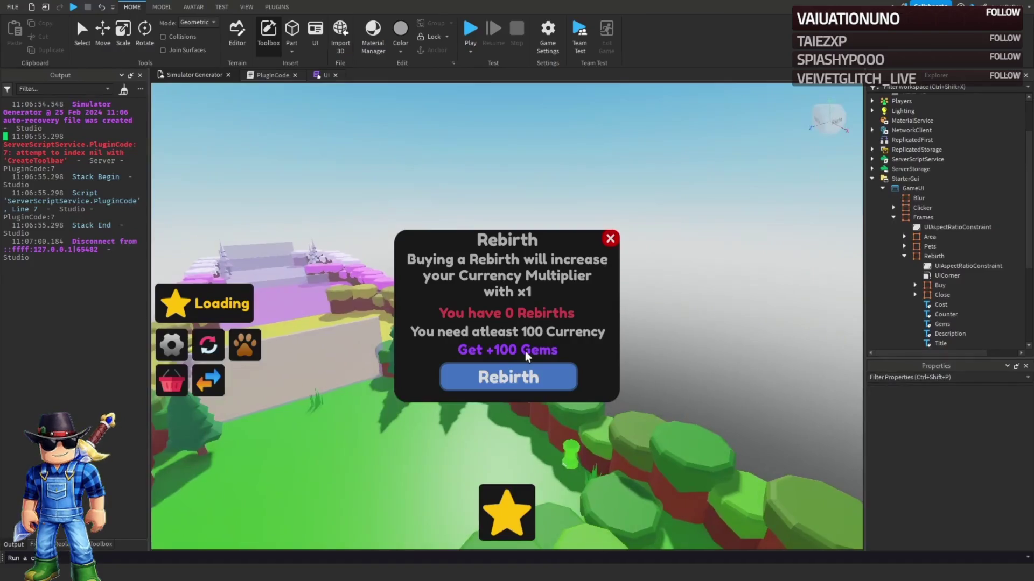
{"action": "key", "text": "w"}
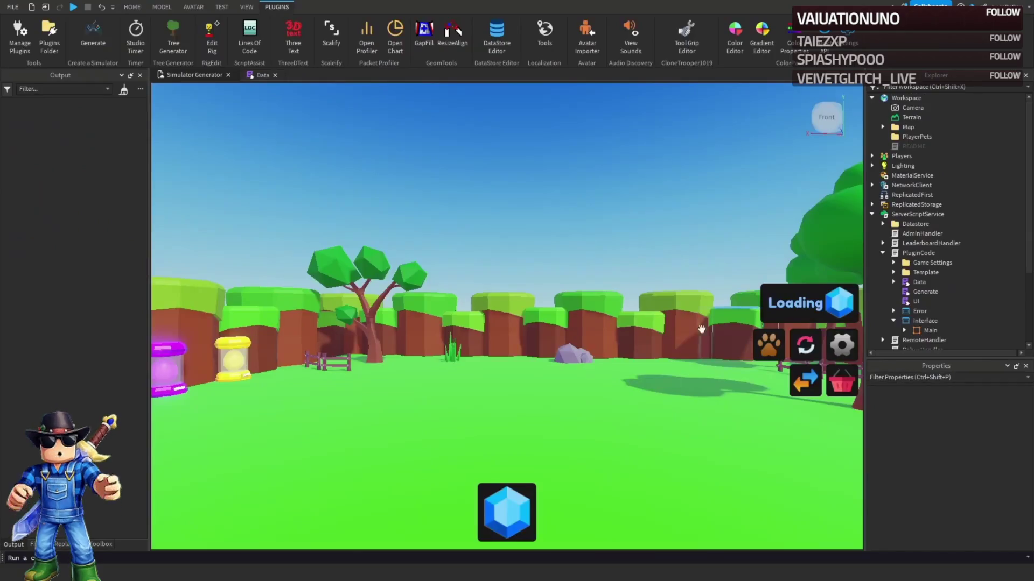
Fly the camera around the map toward the portals and capsules.
{"action": "key", "text": "e"}
{"action": "key", "text": "s"}
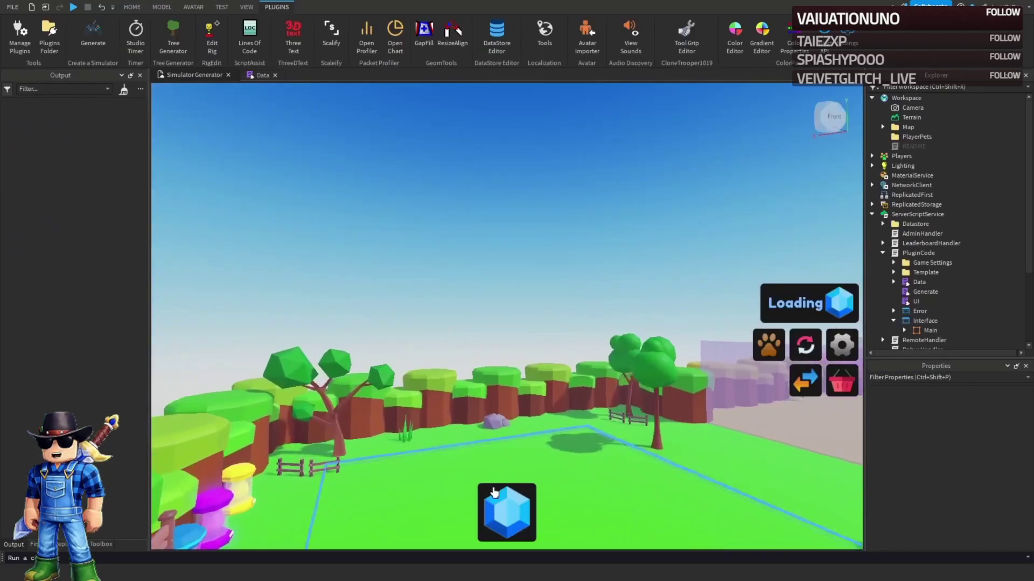
{"action": "key", "text": "d"}
{"action": "key", "text": "q"}
{"action": "key", "text": "Right"}
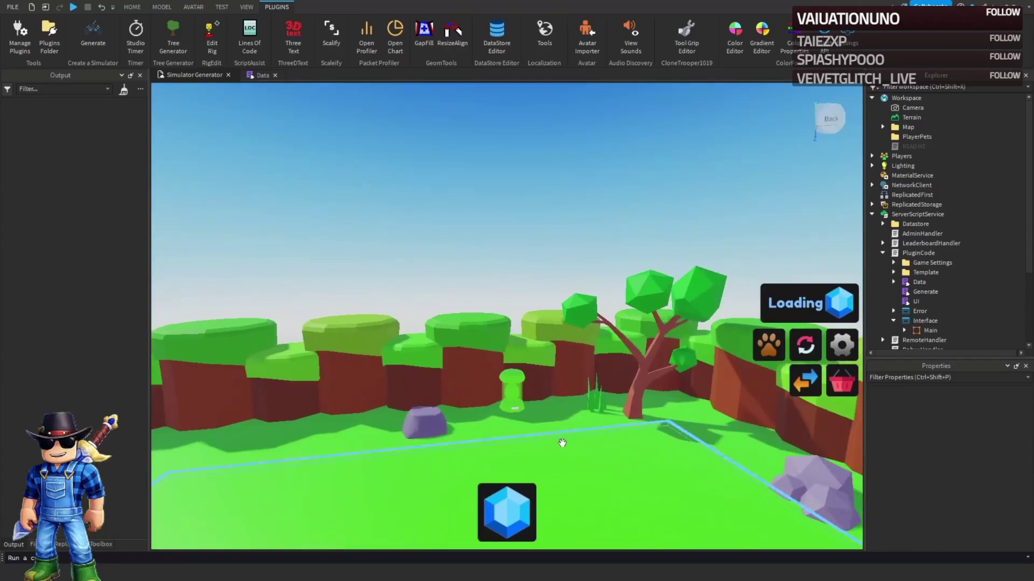
Play-test the simulator, walk toward the capsules and leaderboards, and close the Rebirth window.
{"action": "key", "text": "F5"}
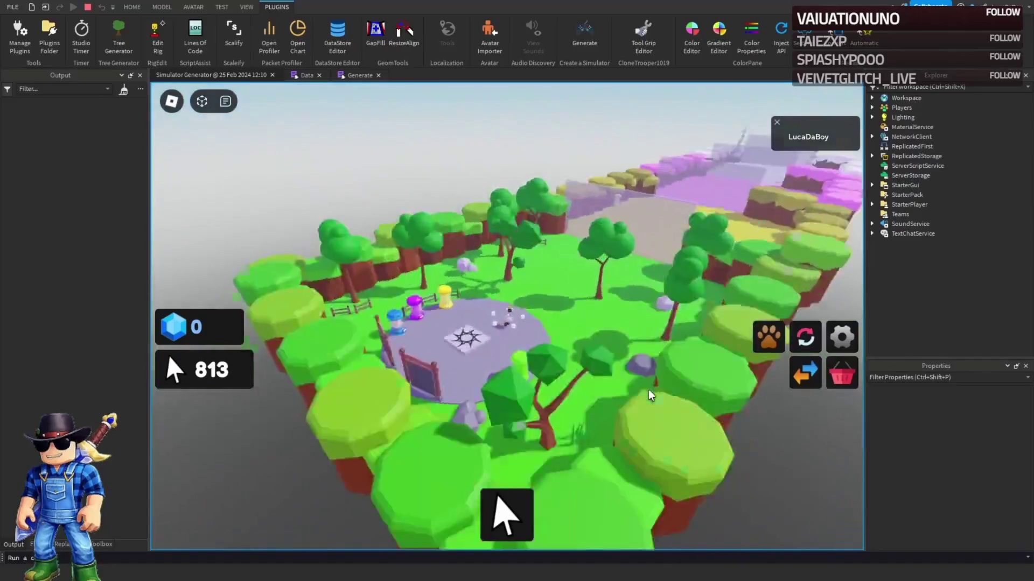
{"action": "key", "text": "w"}
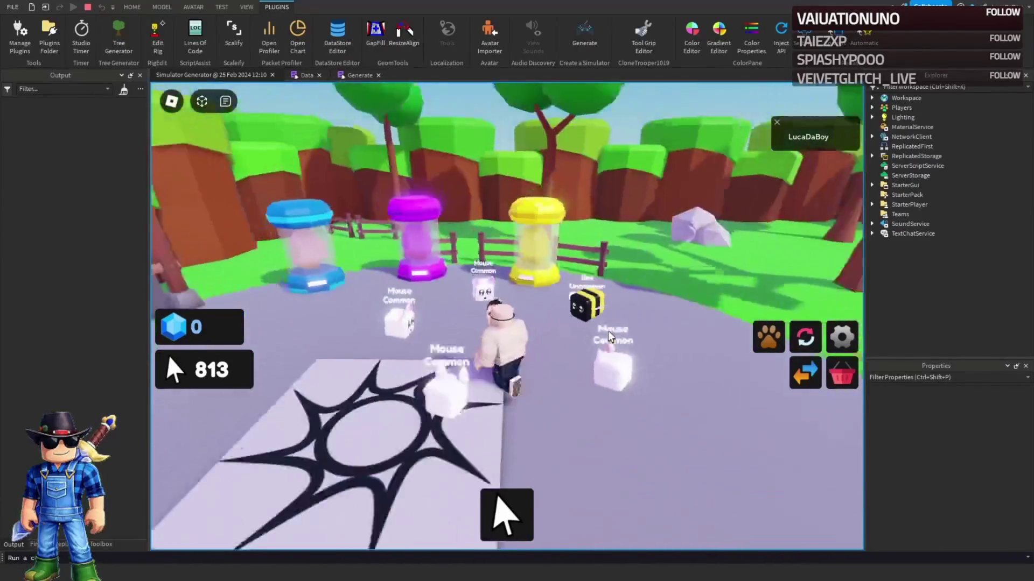
{"action": "scroll", "coordinate": [611, 337], "scroll_direction": "down", "scroll_amount": 5}
{"action": "scroll", "coordinate": [610, 337], "scroll_direction": "up", "scroll_amount": 5}
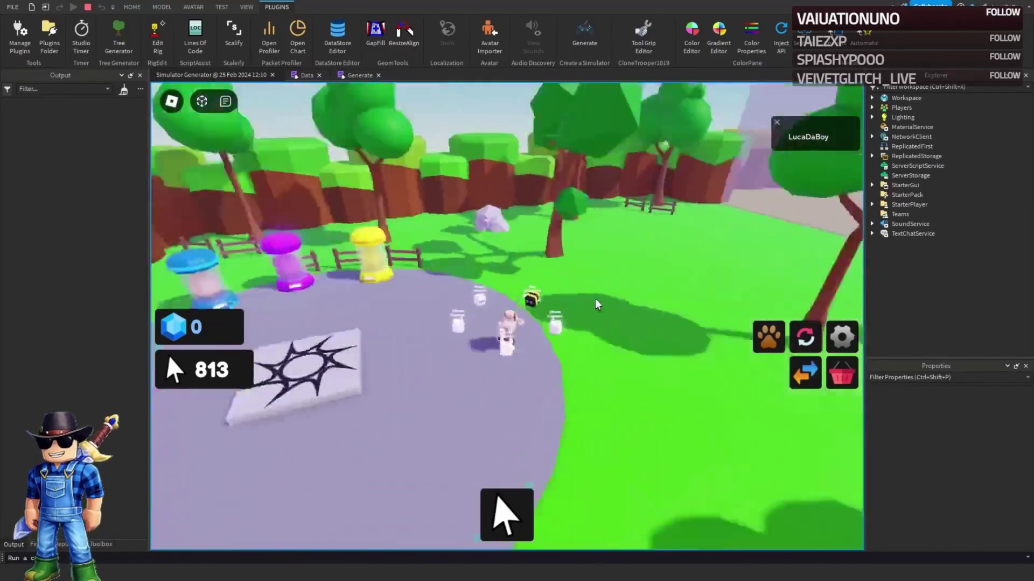
{"action": "left_click_drag", "start_coordinate": [597, 305], "coordinate": [420, 348]}
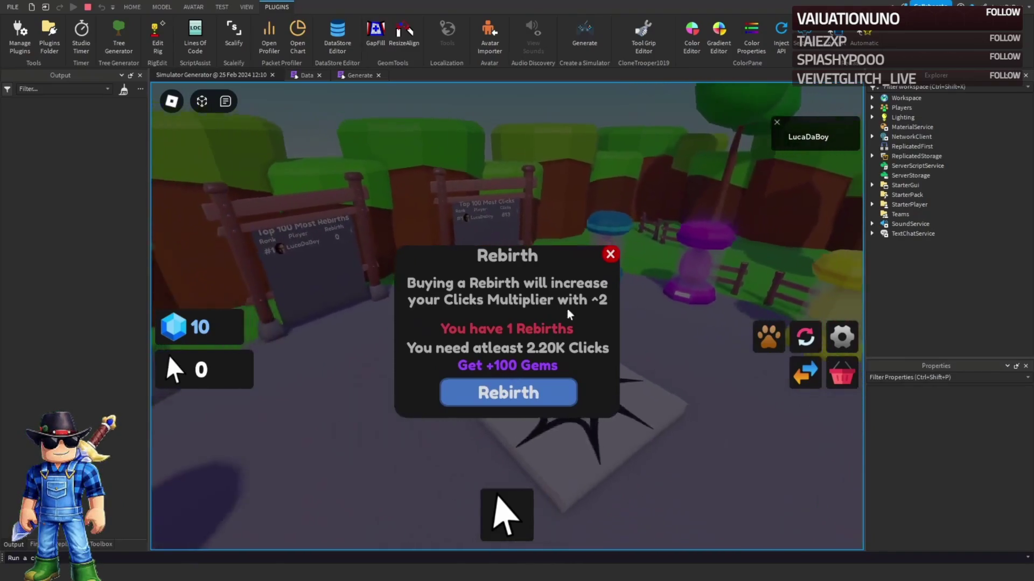
{"action": "left_click", "coordinate": [614, 256]}
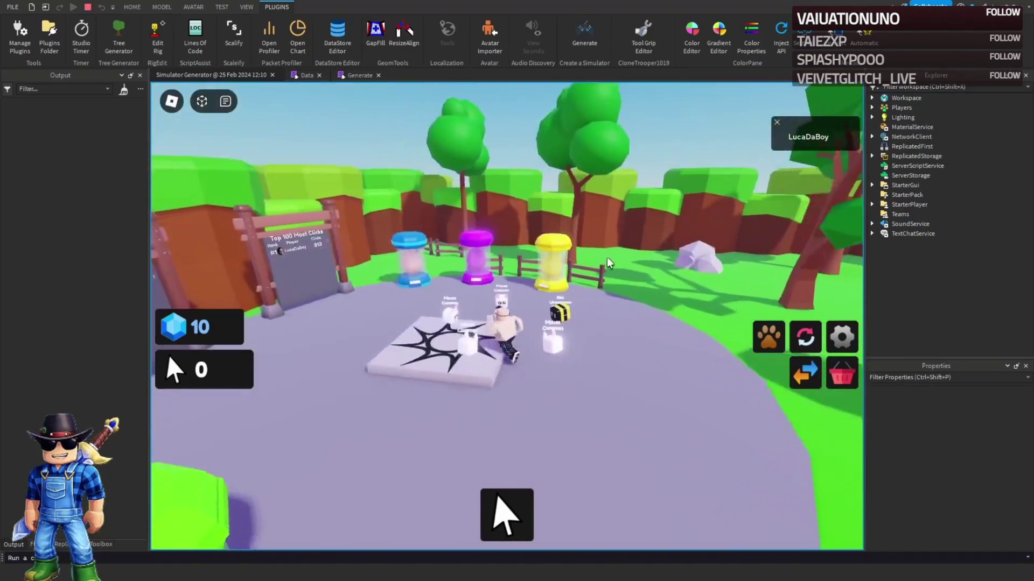
{"action": "key", "text": "d"}
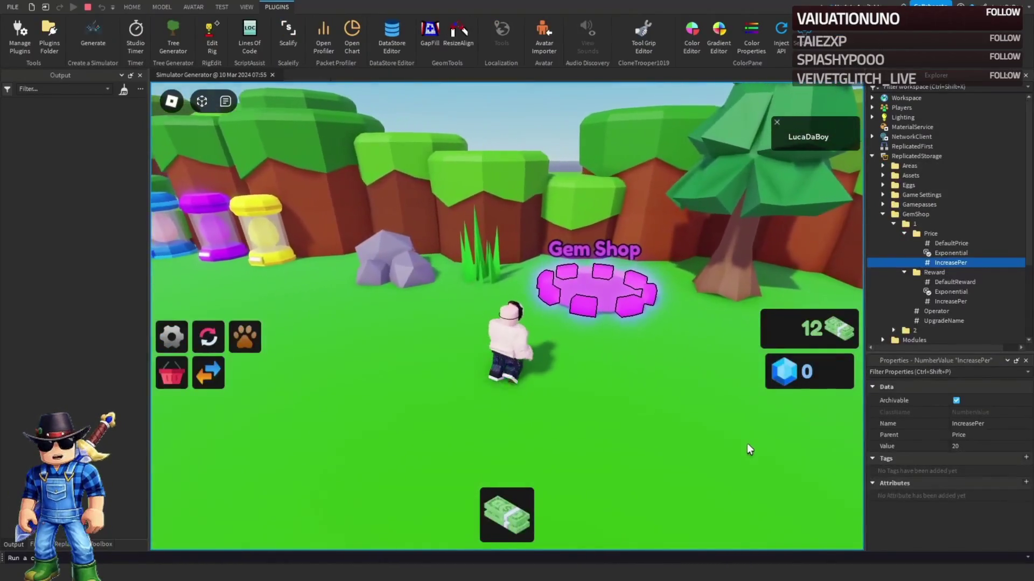
Open the Gem Shop pad and review its DefaultPrice, Exponential and IncreasePer values, then close it.
{"action": "key", "text": "w"}
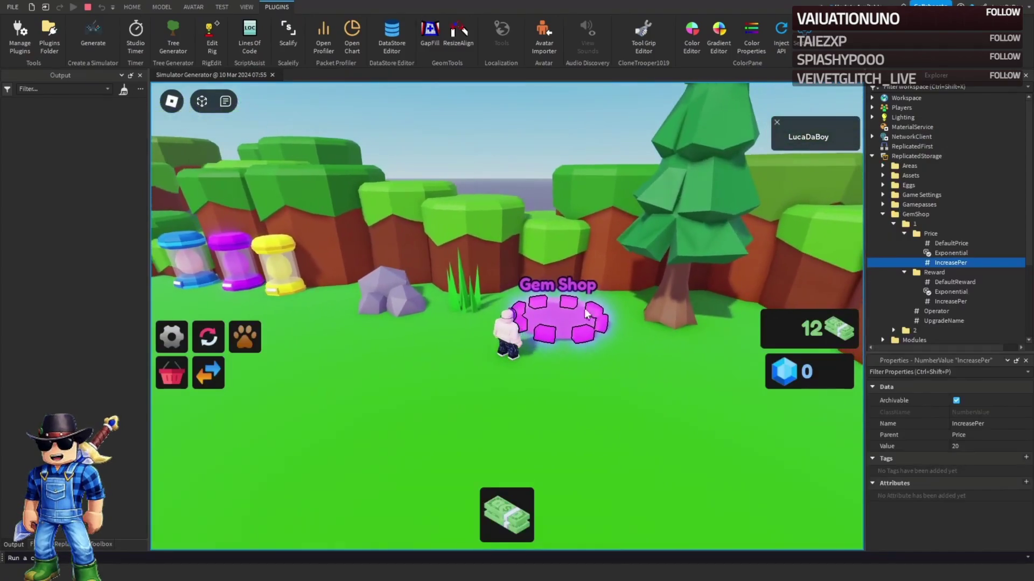
{"action": "key", "text": "d"}
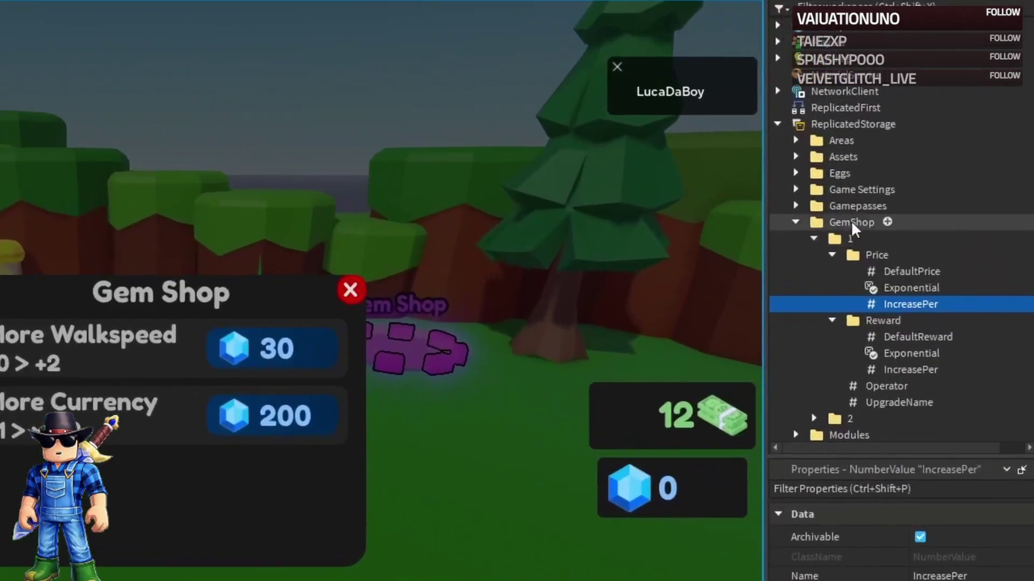
{"action": "left_click", "coordinate": [896, 275]}
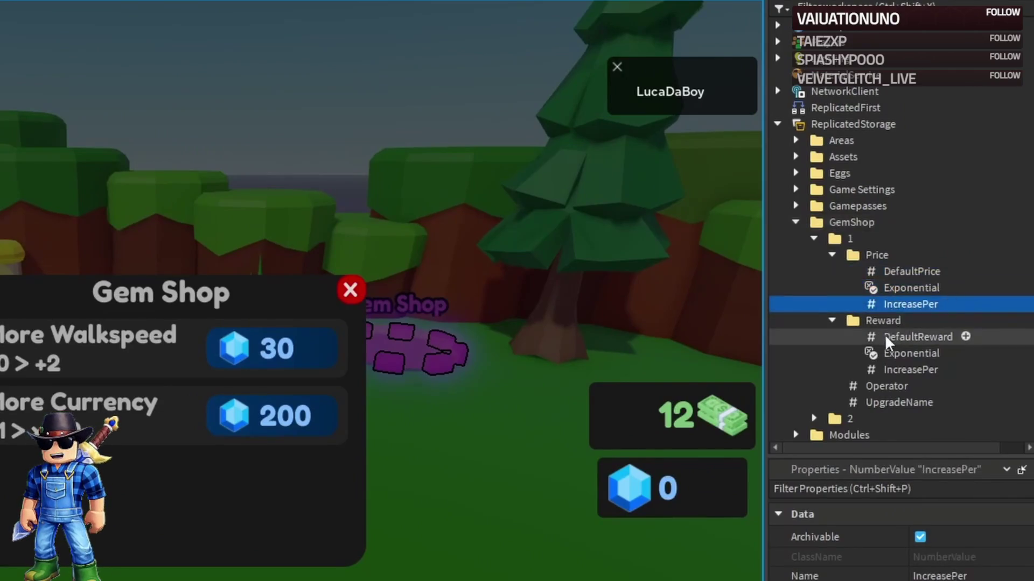
{"action": "left_click", "coordinate": [889, 354]}
{"action": "left_click", "coordinate": [896, 369]}
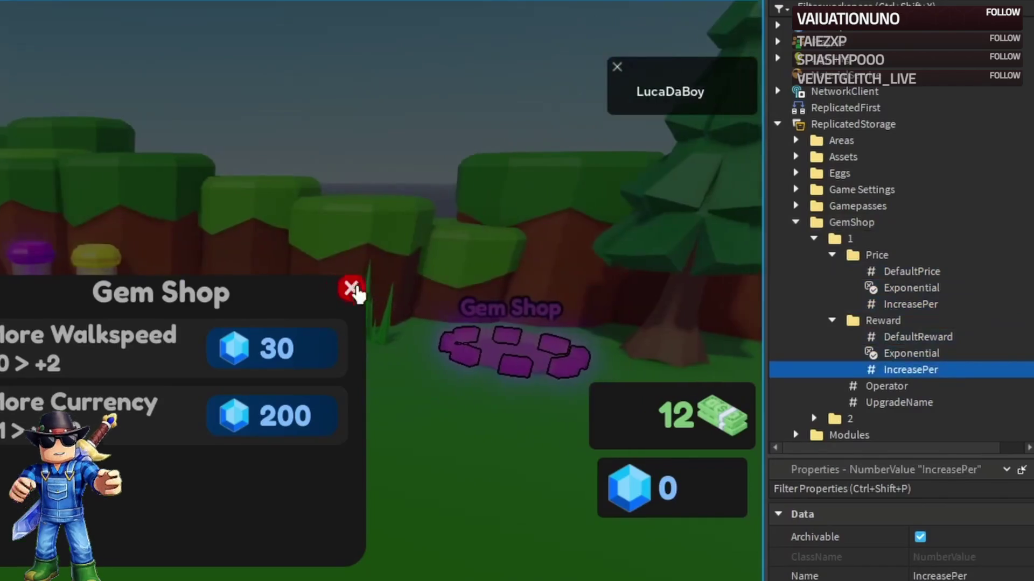
{"action": "left_click", "coordinate": [352, 289]}
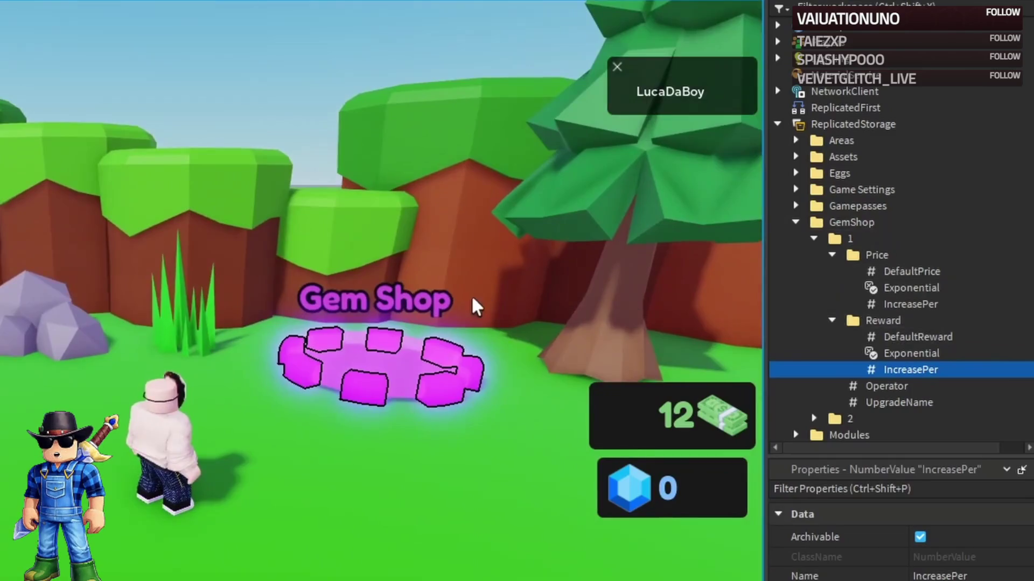
Run and jump across the hill, then begin typing a /givestats command in chat.
{"action": "key", "text": "a"}
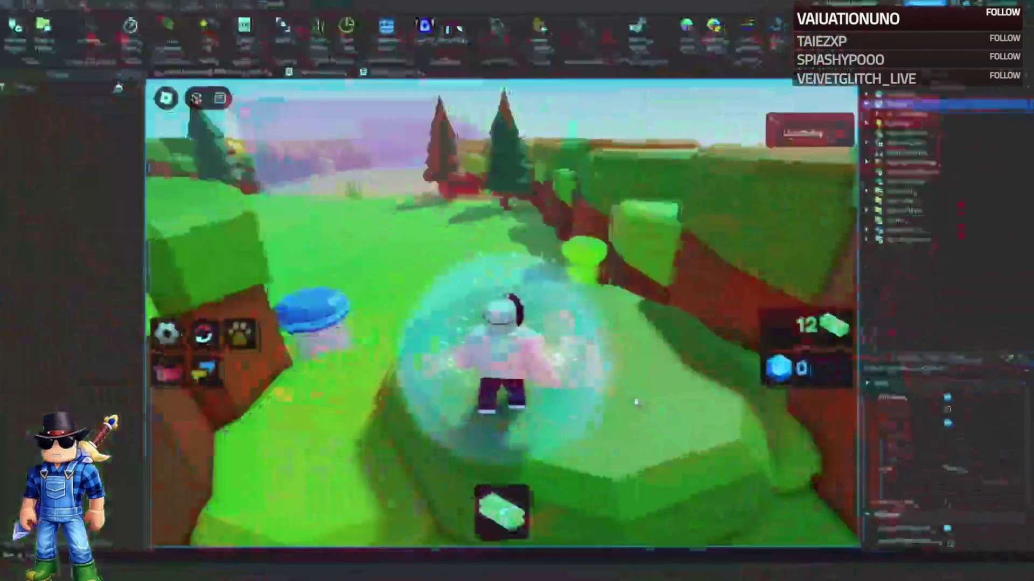
{"action": "key", "text": "w"}
{"action": "key", "text": "s"}
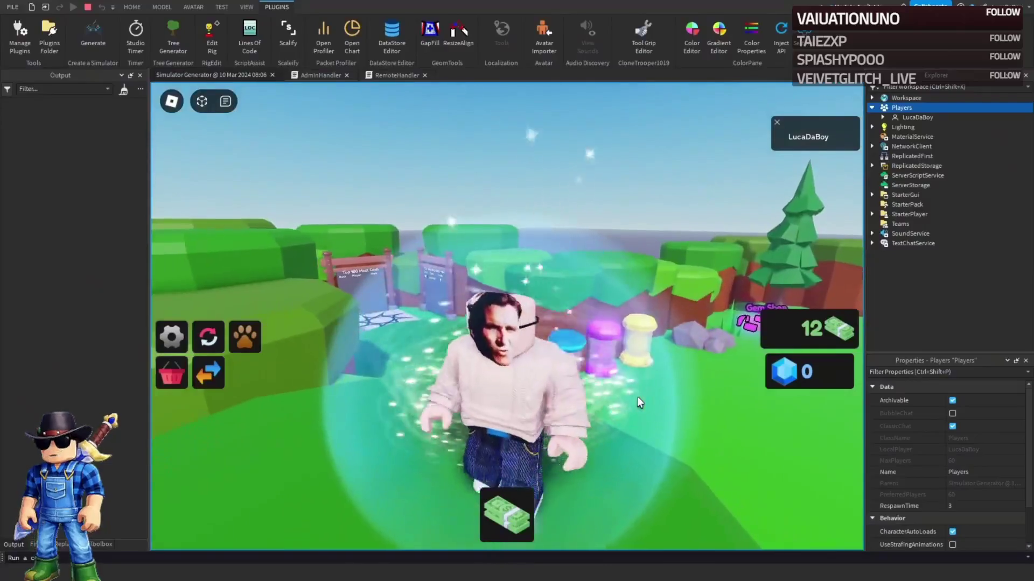
{"action": "key", "text": "w"}
{"action": "key", "text": "space"}
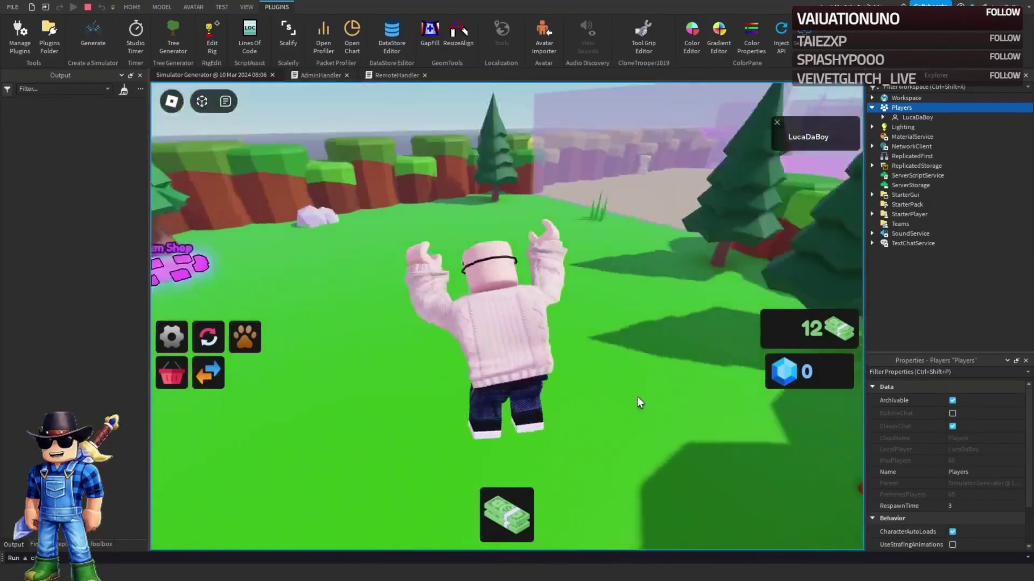
{"action": "key", "text": "s"}
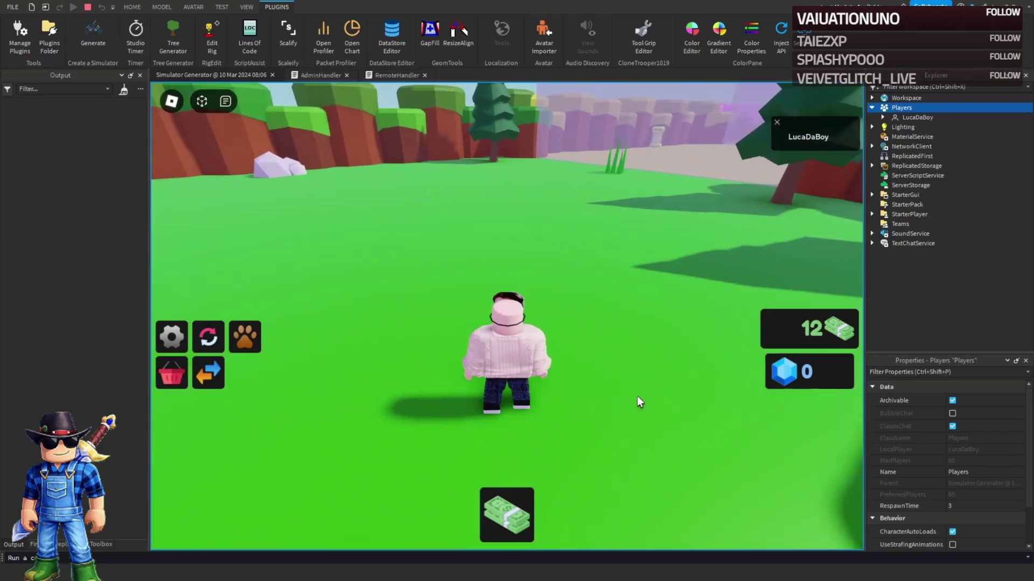
{"action": "key", "text": "slash"}
{"action": "type", "text": "/givets"}
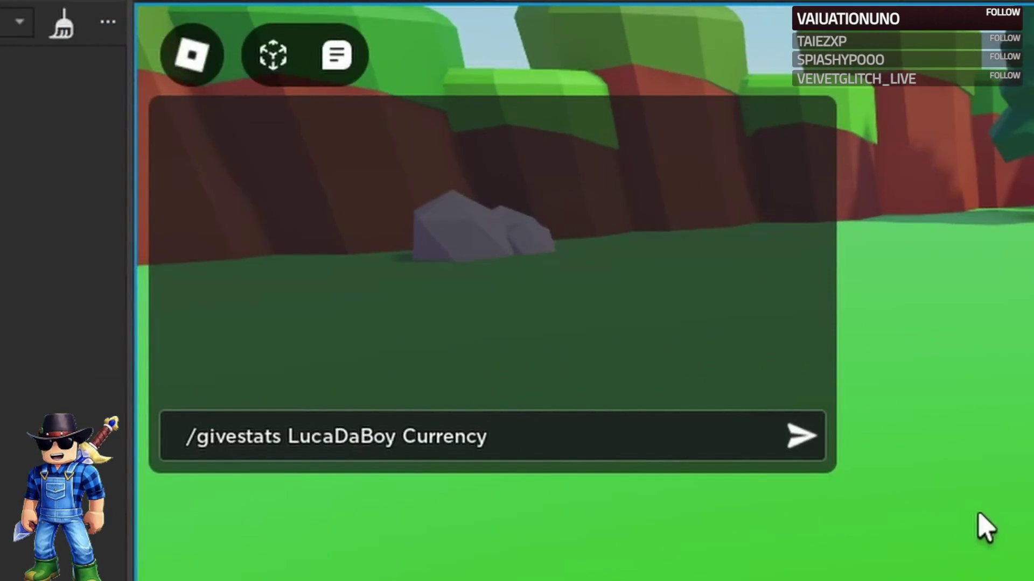
{"action": "type", "text": "2 100"}
Send the gems command, then give the player's account a Dominus pet with /givepet.
{"action": "key", "text": "Return"}
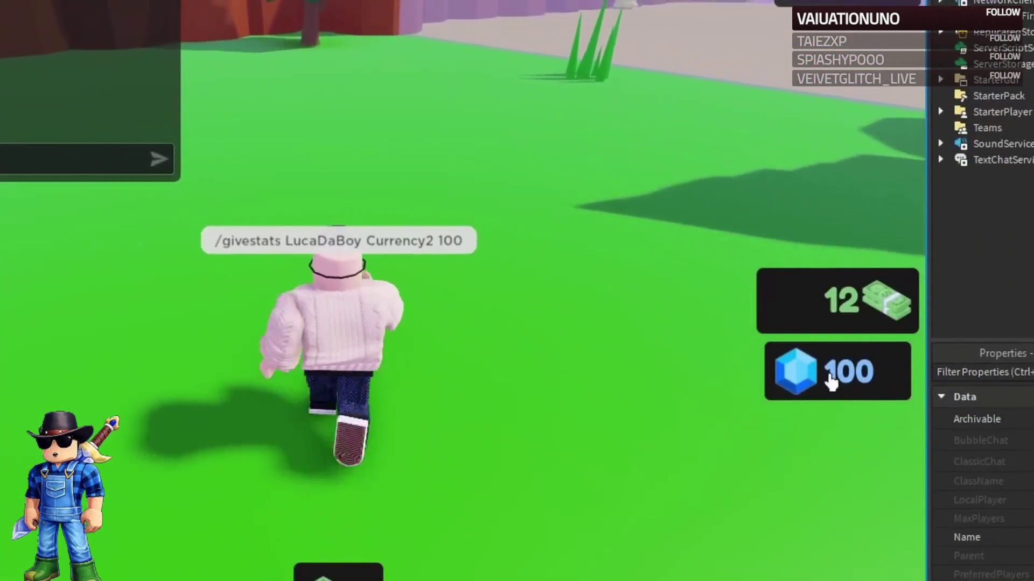
{"action": "key", "text": "Left"}
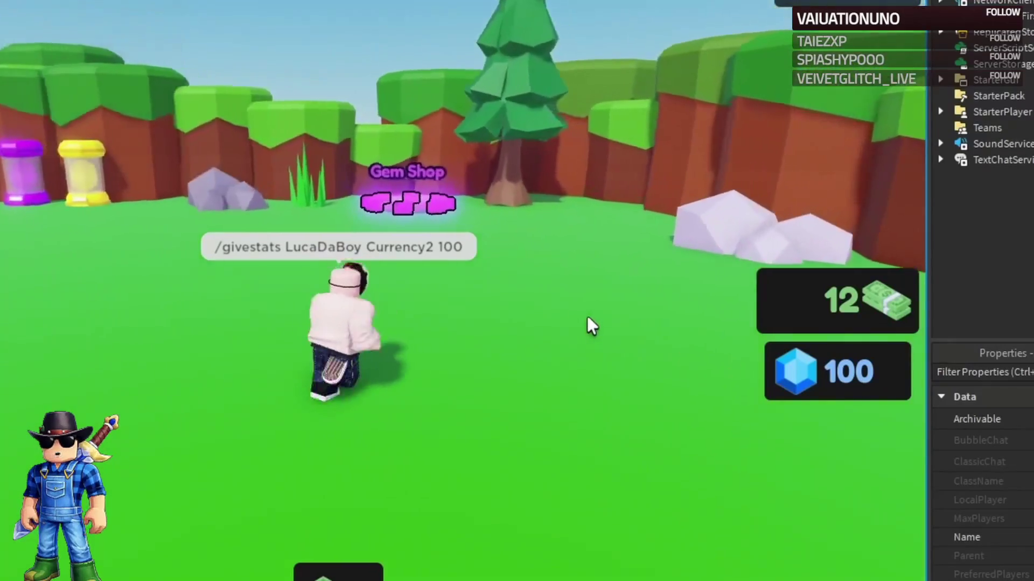
{"action": "type", "text": "/givepe"}
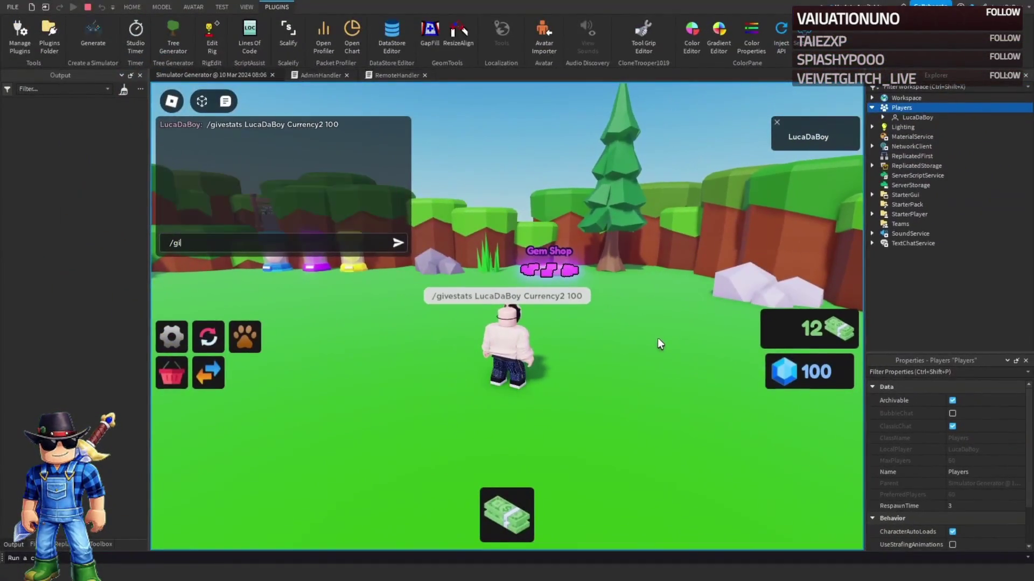
{"action": "type", "text": "t "}
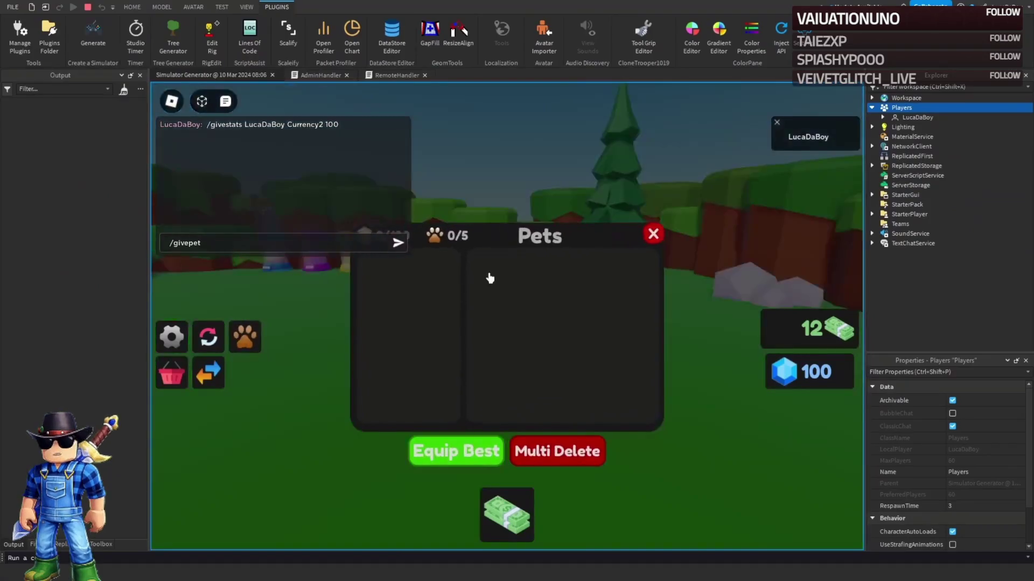
{"action": "type", "text": "LucaDaBoy Dominus"}
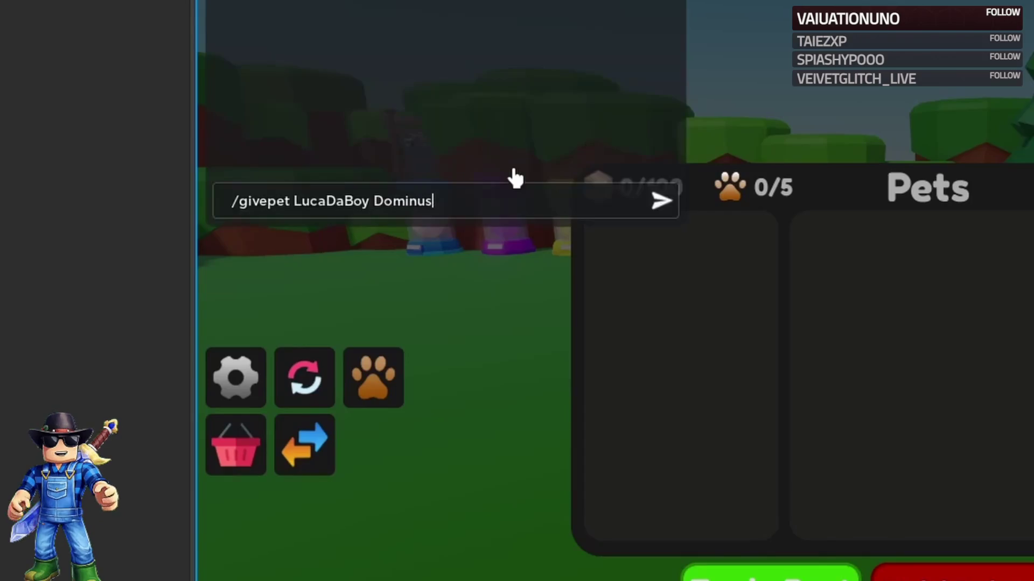
{"action": "key", "text": "Return"}
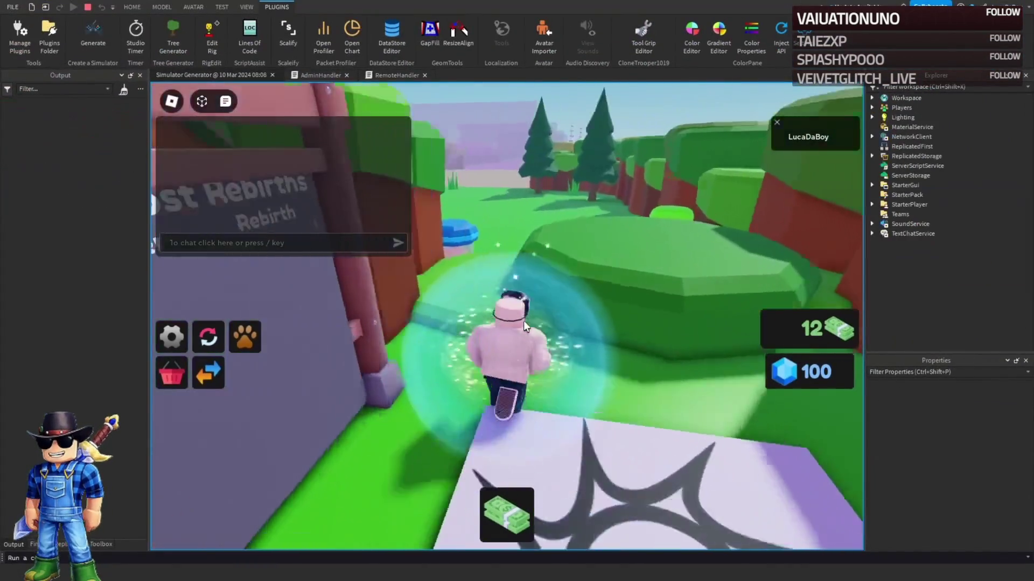
{"action": "type", "text": "epet LucaDaBoy Domi"}
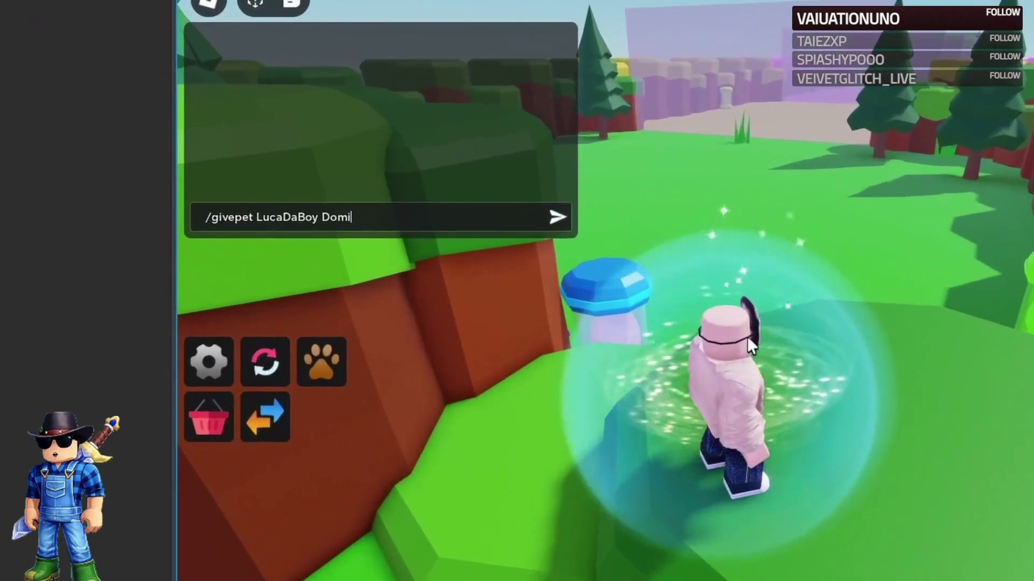
{"action": "type", "text": "nus"}
{"action": "key", "text": "Return"}
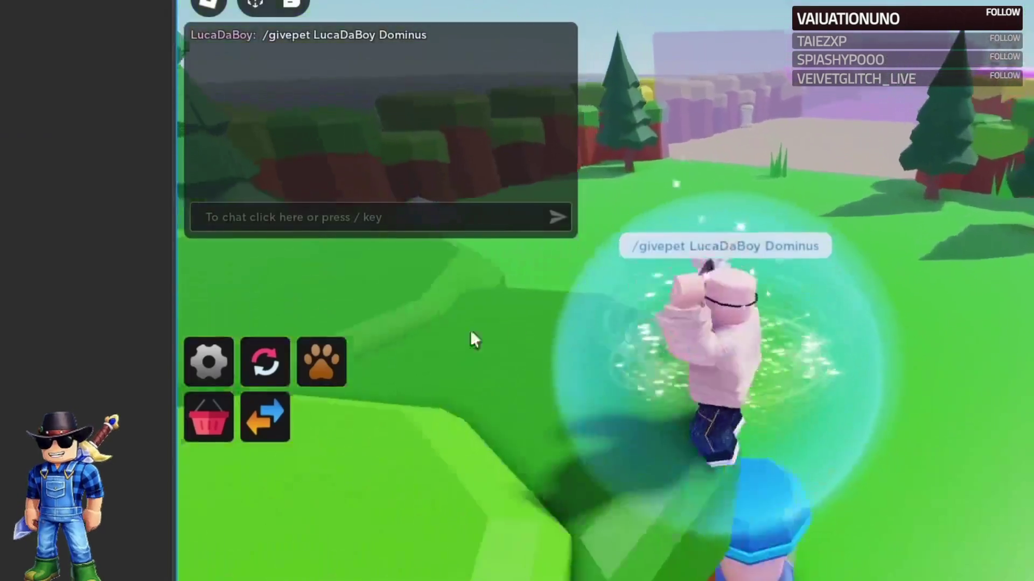
Equip the Dominus pet from the Pets inventory.
{"action": "left_click", "coordinate": [344, 370]}
{"action": "left_click", "coordinate": [700, 269]}
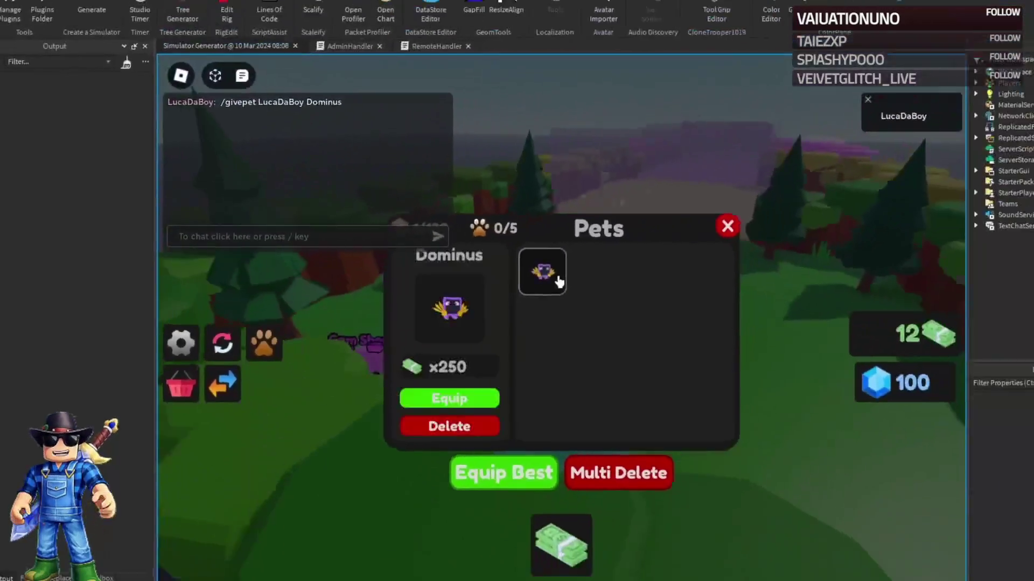
{"action": "left_click", "coordinate": [567, 430]}
{"action": "left_click", "coordinate": [936, 213]}
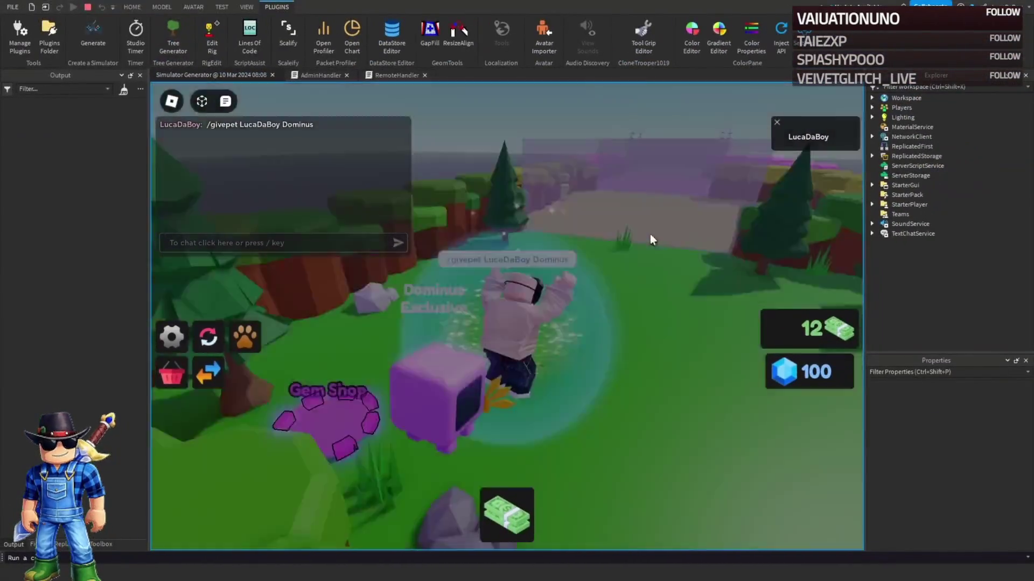
Walk around the green platforms and Gem Shop pad with the pet following.
{"action": "key", "text": "Left"}
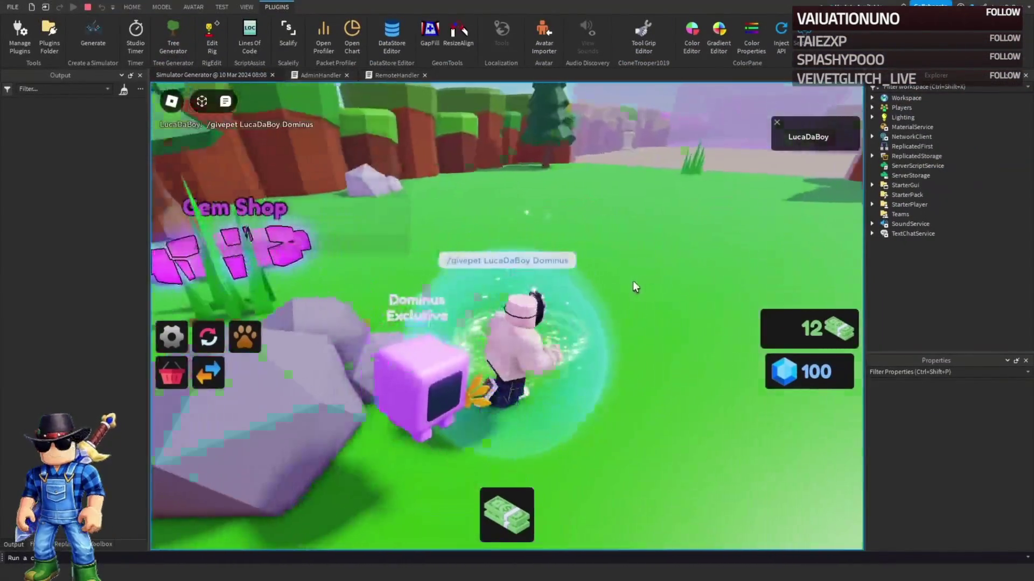
{"action": "key", "text": "Right"}
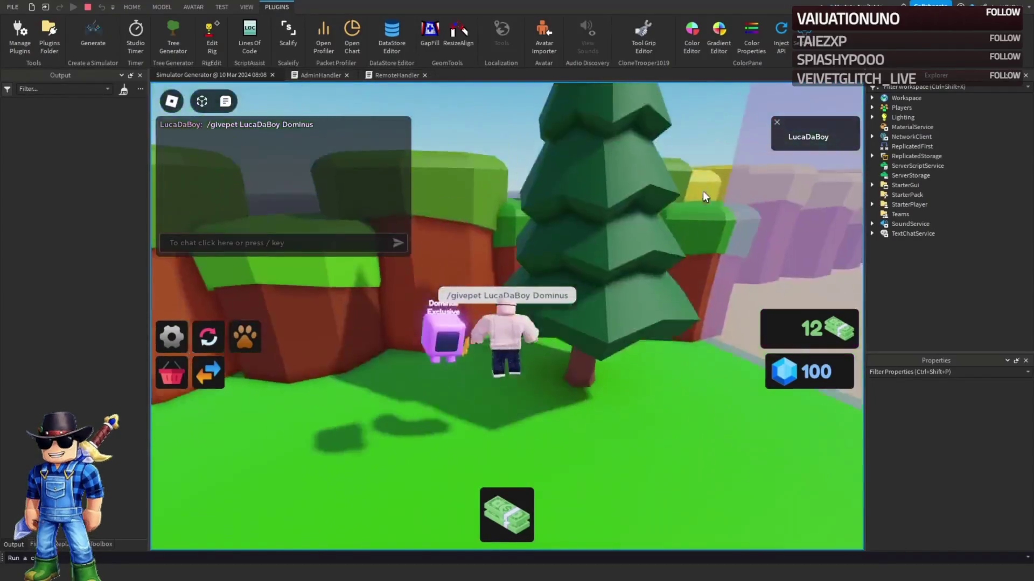
{"action": "key", "text": "Left"}
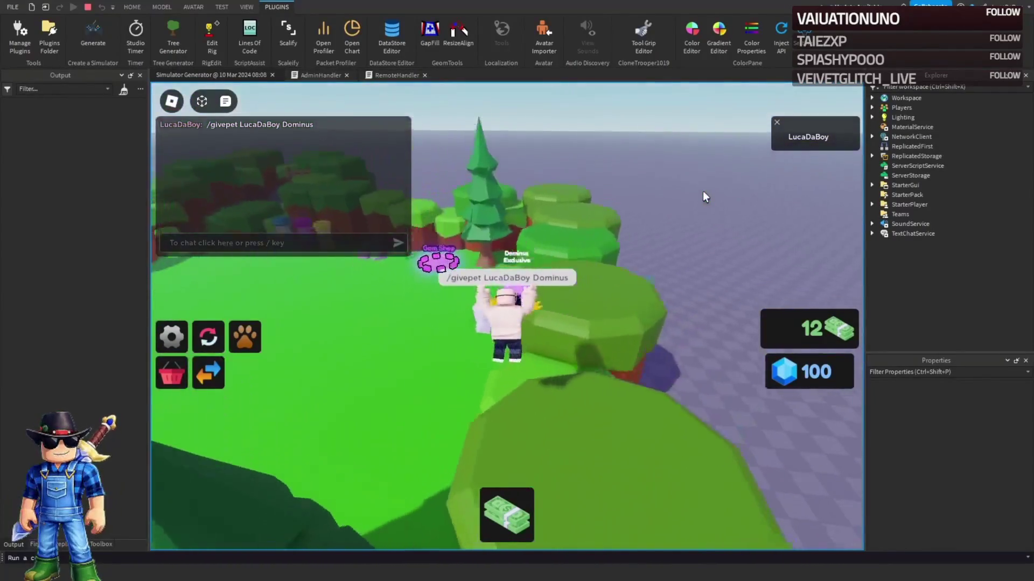
{"action": "key", "text": "Left"}
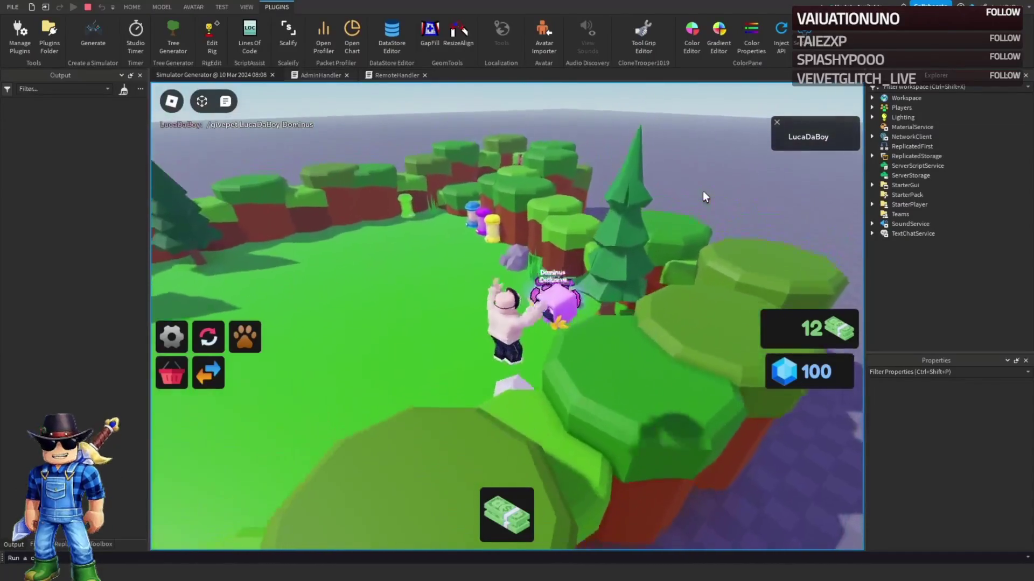
{"action": "key", "text": "Right"}
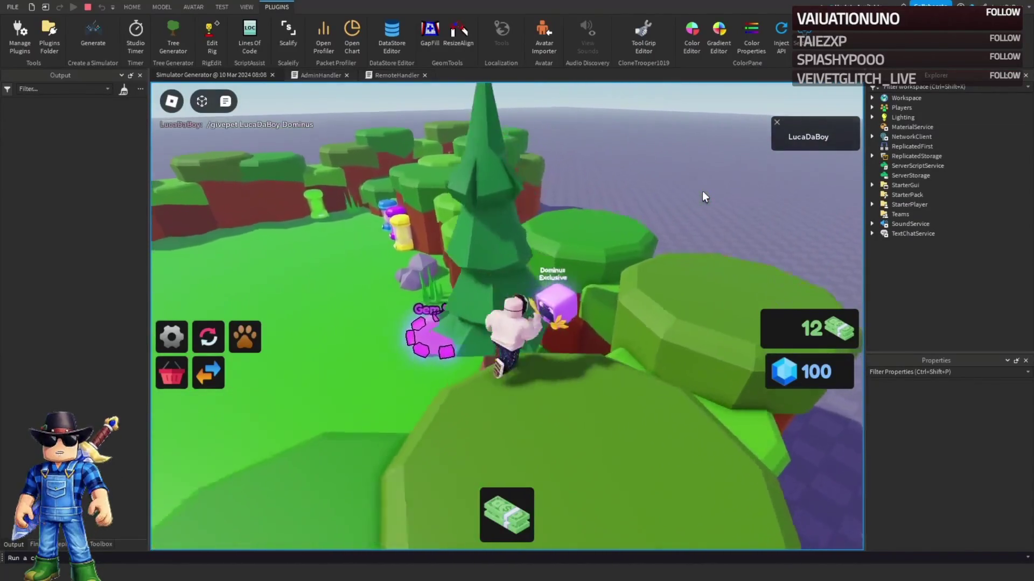
{"action": "key", "text": "Up"}
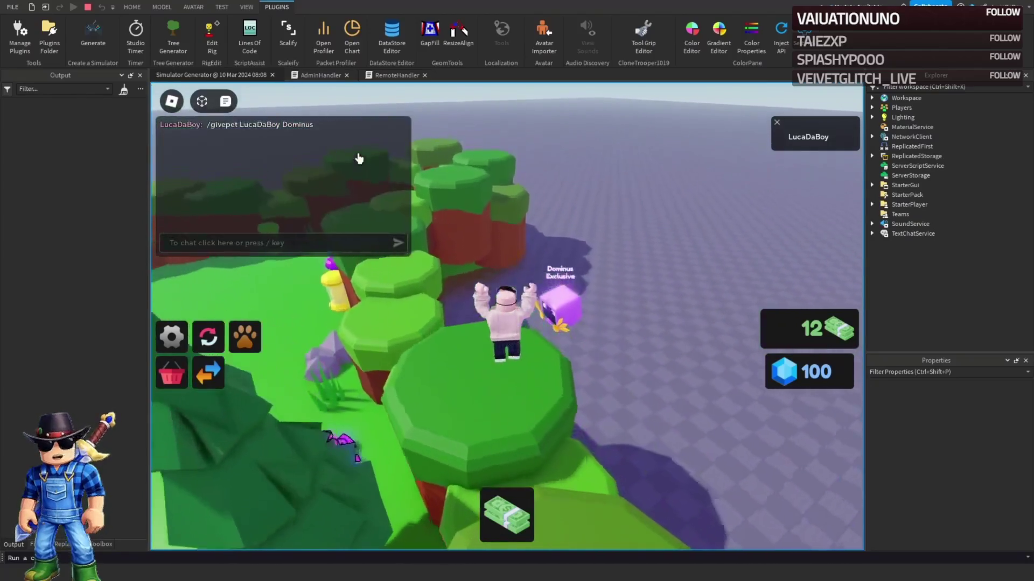
{"action": "key", "text": "Up"}
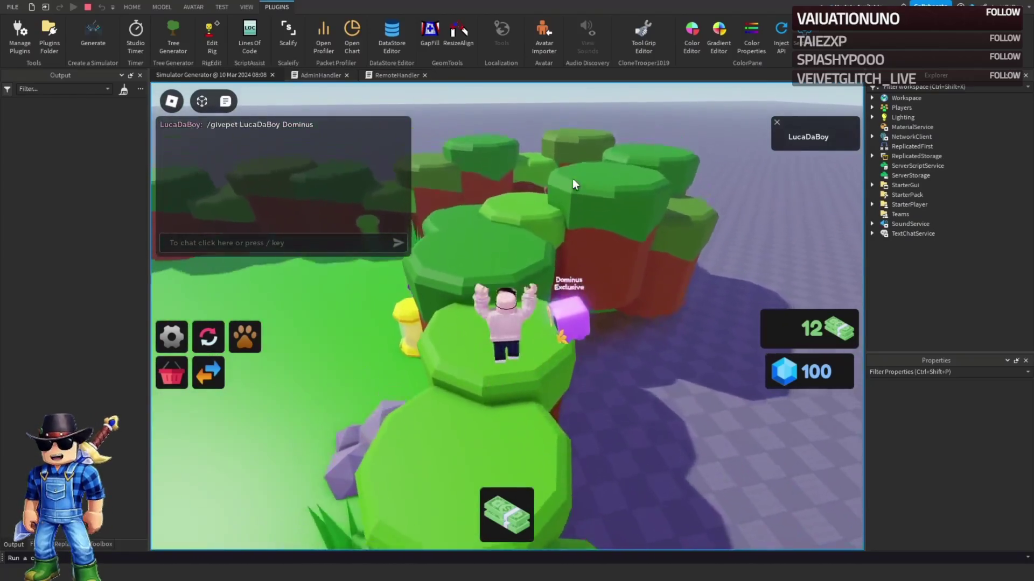
{"action": "key", "text": "Right"}
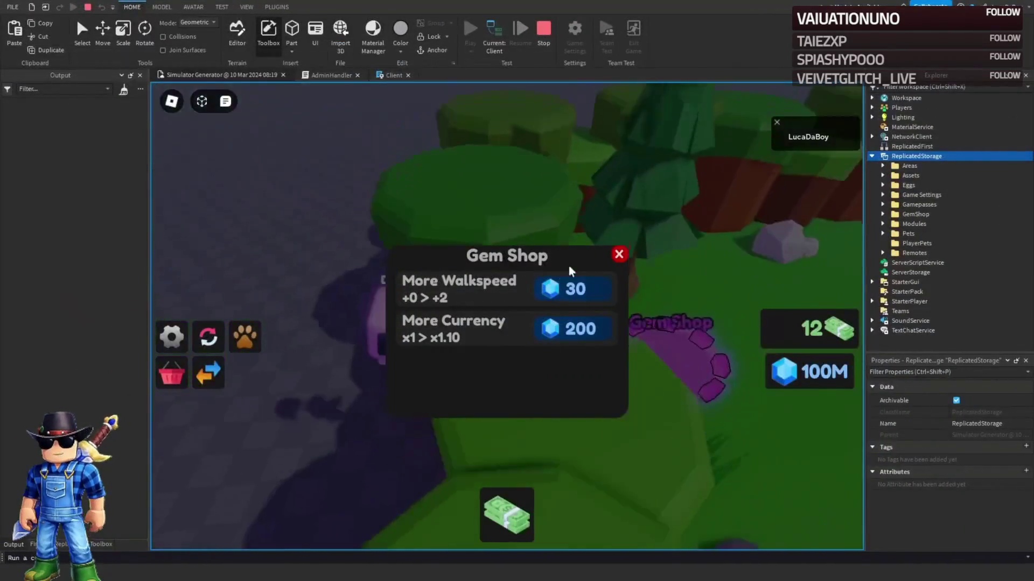
Buy More Walkspeed levels until it is maxed at +32.
{"action": "left_click", "coordinate": [562, 290]}
{"action": "left_click", "coordinate": [561, 291]}
{"action": "left_click", "coordinate": [562, 290]}
{"action": "left_click", "coordinate": [561, 291]}
{"action": "left_click", "coordinate": [561, 291]}
{"action": "left_click", "coordinate": [562, 291]}
{"action": "left_click", "coordinate": [562, 291]}
{"action": "left_click", "coordinate": [562, 290]}
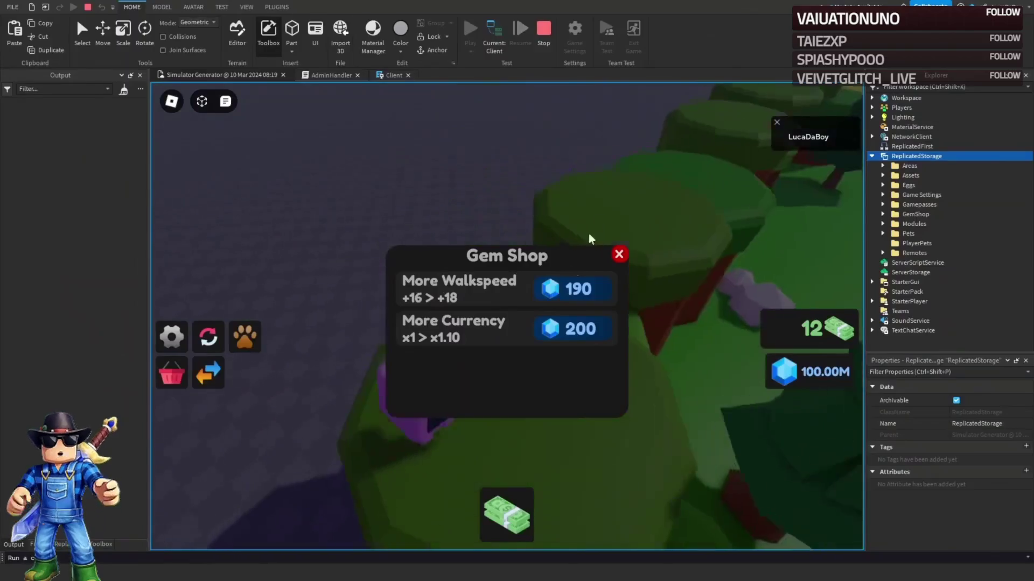
{"action": "left_click", "coordinate": [562, 291]}
{"action": "left_click", "coordinate": [563, 292]}
{"action": "left_click", "coordinate": [565, 294]}
{"action": "left_click", "coordinate": [565, 293]}
{"action": "left_click", "coordinate": [565, 292]}
{"action": "left_click", "coordinate": [566, 292]}
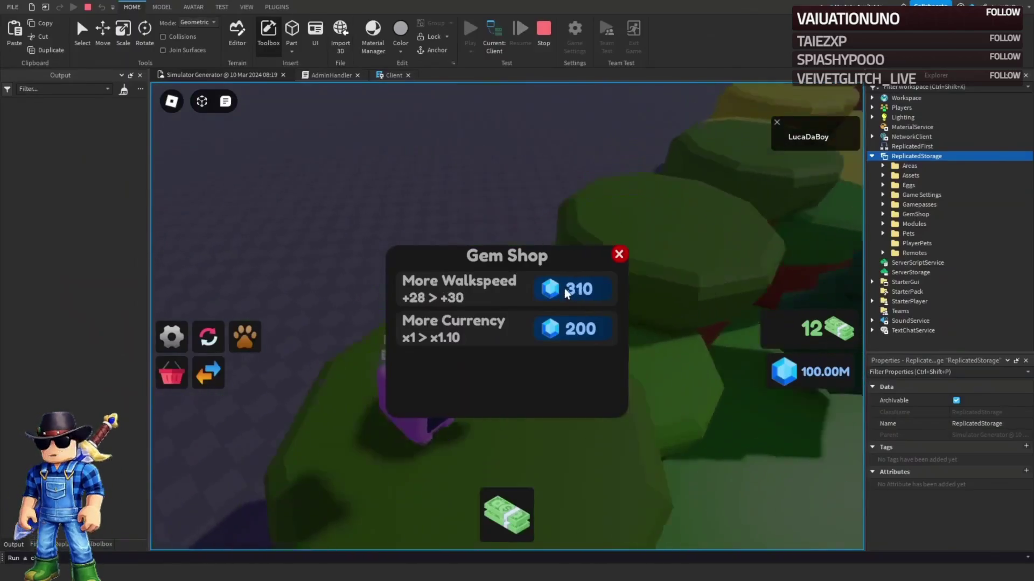
{"action": "left_click", "coordinate": [567, 291]}
{"action": "left_click", "coordinate": [568, 290]}
Buy More Currency levels until it reaches Max at x6.12.
{"action": "key", "text": "w"}
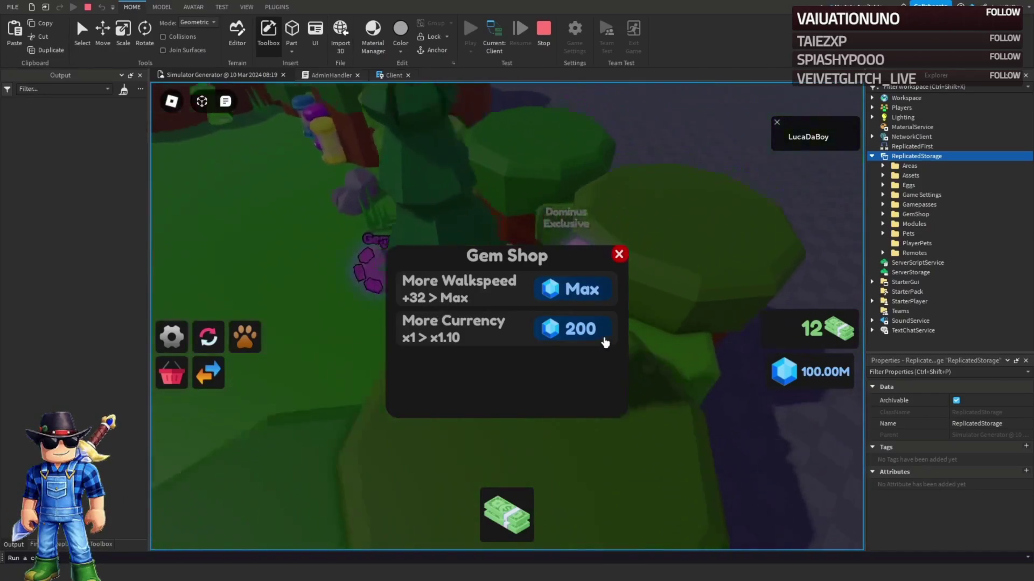
{"action": "triple_click", "coordinate": [602, 337]}
{"action": "triple_click", "coordinate": [602, 341]}
{"action": "left_click", "coordinate": [603, 341]}
{"action": "left_click", "coordinate": [602, 341]}
{"action": "left_click", "coordinate": [603, 340]}
{"action": "left_click", "coordinate": [603, 341]}
{"action": "triple_click", "coordinate": [603, 341]}
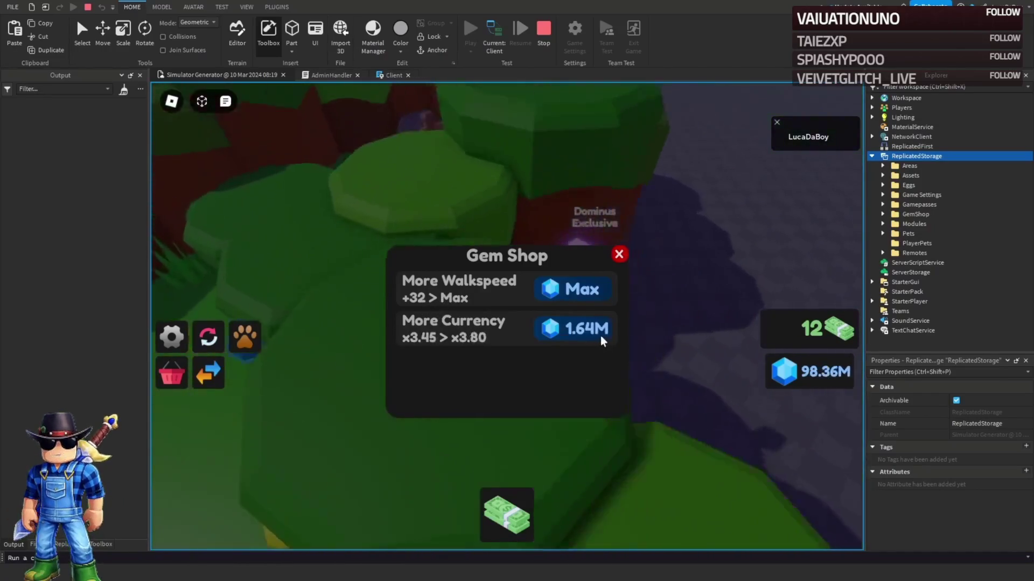
{"action": "double_click", "coordinate": [602, 340]}
{"action": "triple_click", "coordinate": [602, 341]}
{"action": "left_click", "coordinate": [602, 340]}
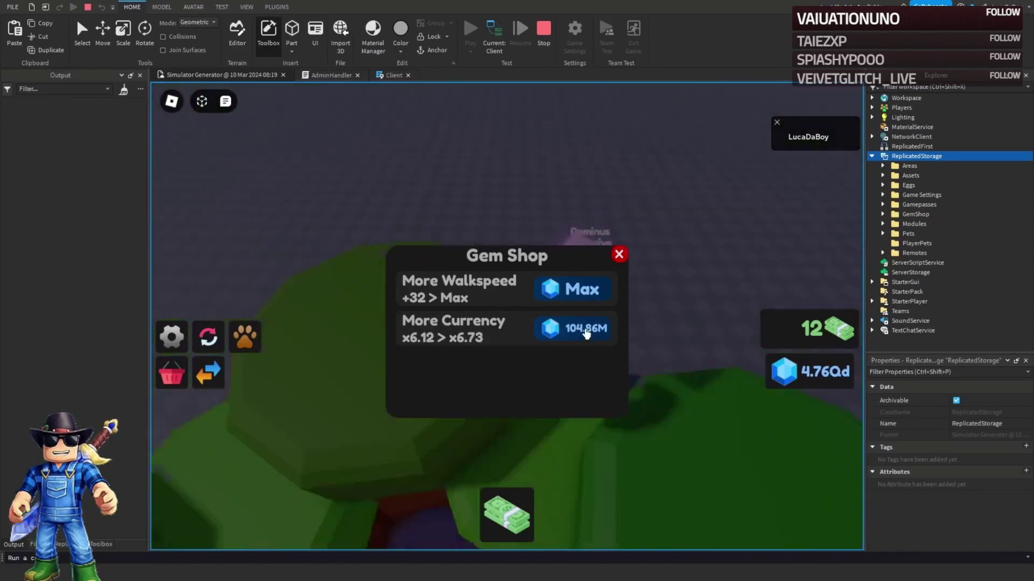
{"action": "left_click", "coordinate": [593, 332]}
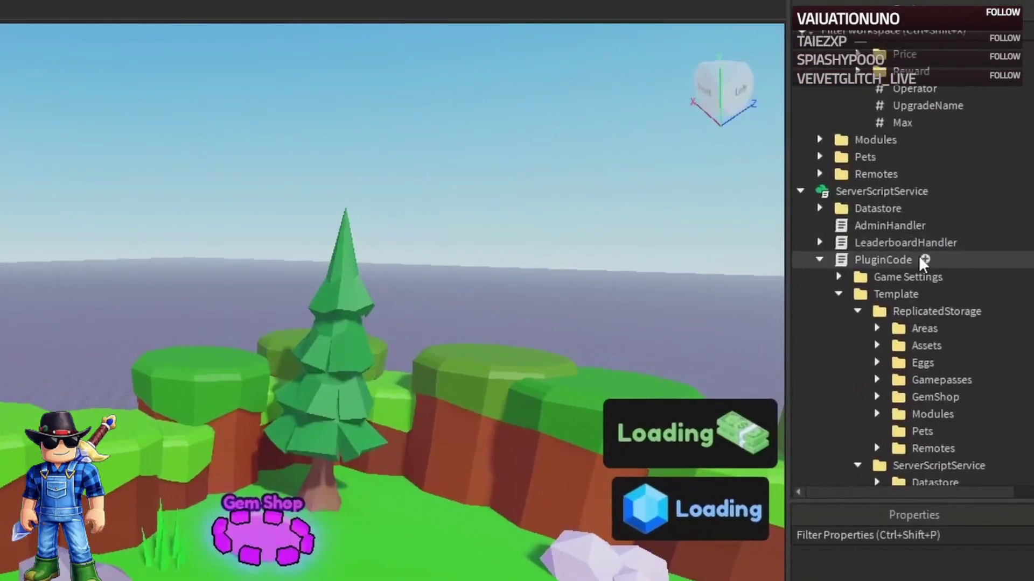
Inspect the first GemShop item's UpgradeName value in Explorer.
{"action": "scroll", "coordinate": [918, 258], "scroll_direction": "up", "scroll_amount": 4}
{"action": "left_click", "coordinate": [919, 263]}
{"action": "scroll", "coordinate": [910, 261], "scroll_direction": "up", "scroll_amount": 2}
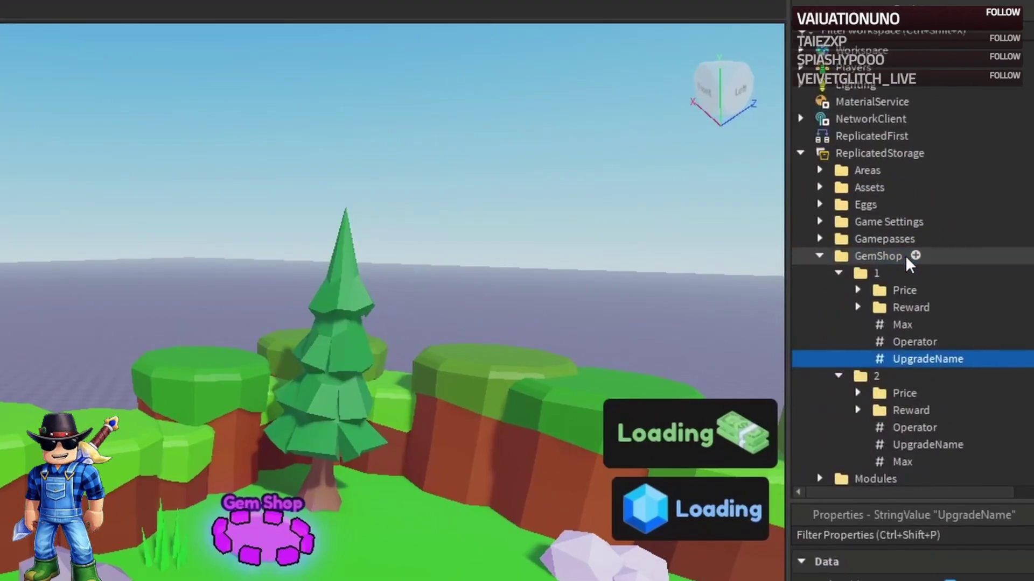
{"action": "scroll", "coordinate": [906, 261], "scroll_direction": "down", "scroll_amount": 3}
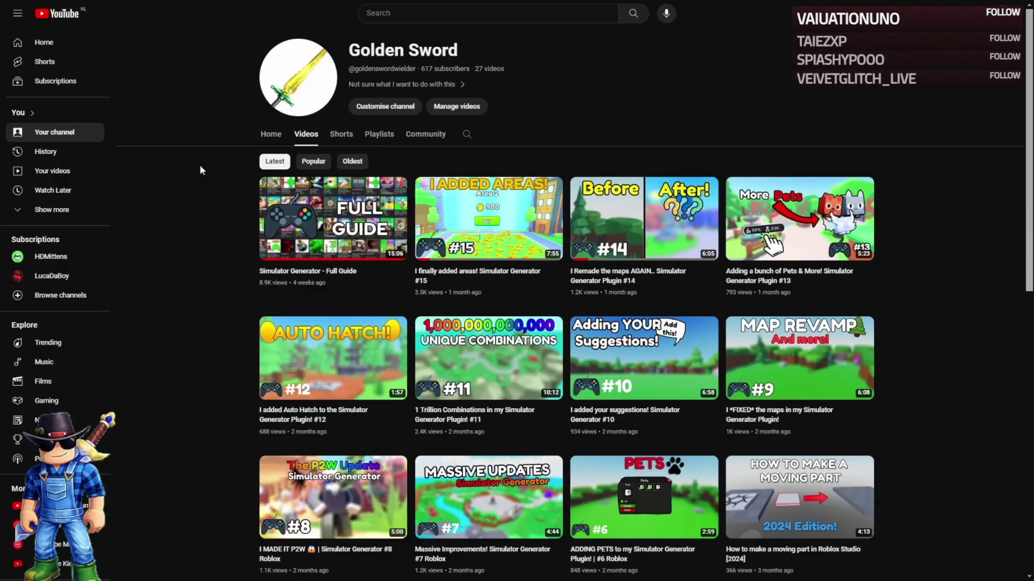
Watch update video #16 until it shows the Pattled Studios group's Experiences, then leave fullscreen.
{"action": "mouse_move", "coordinate": [348, 253]}
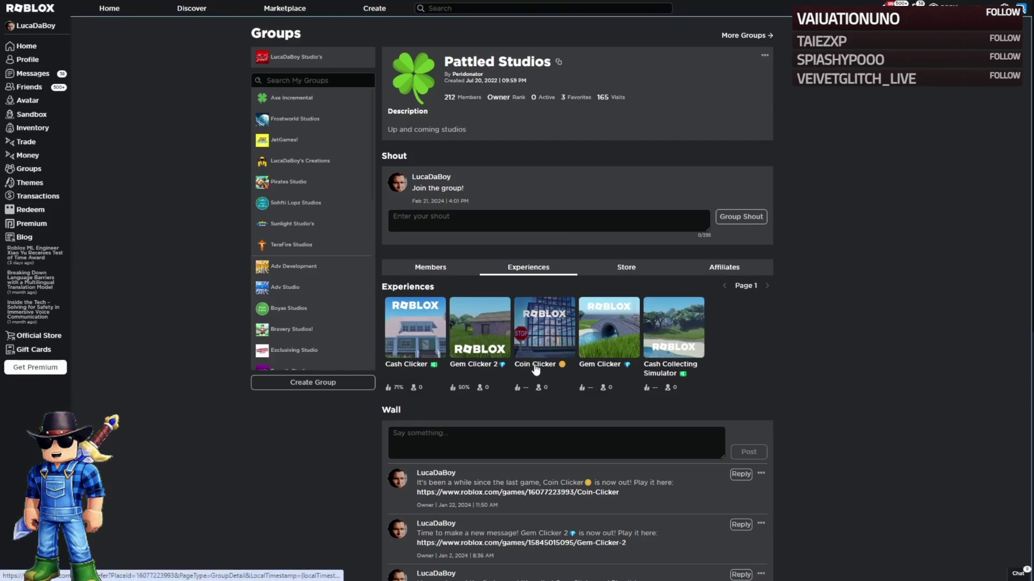
{"action": "mouse_move", "coordinate": [544, 334]}
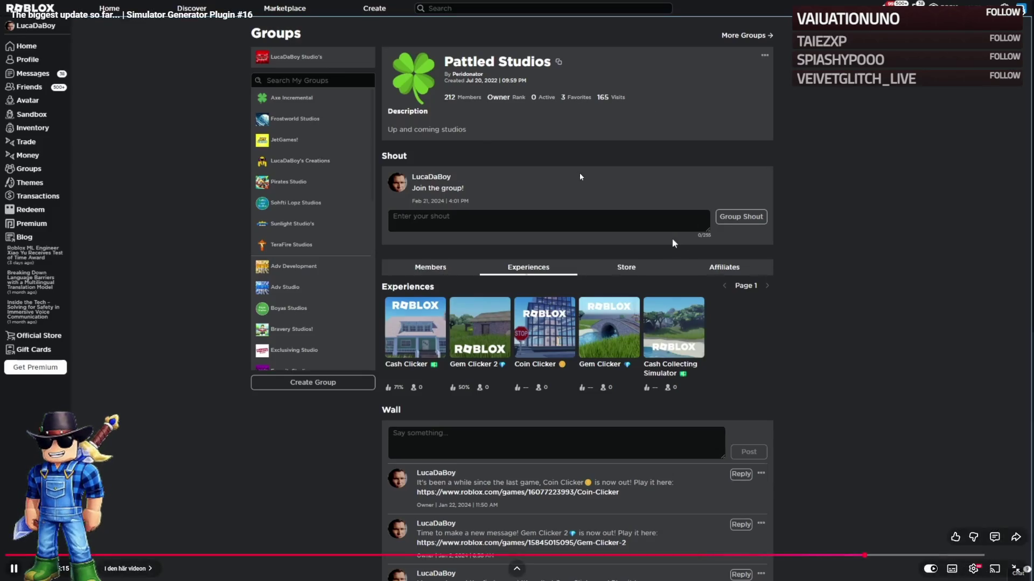
{"action": "double_click", "coordinate": [475, 179]}
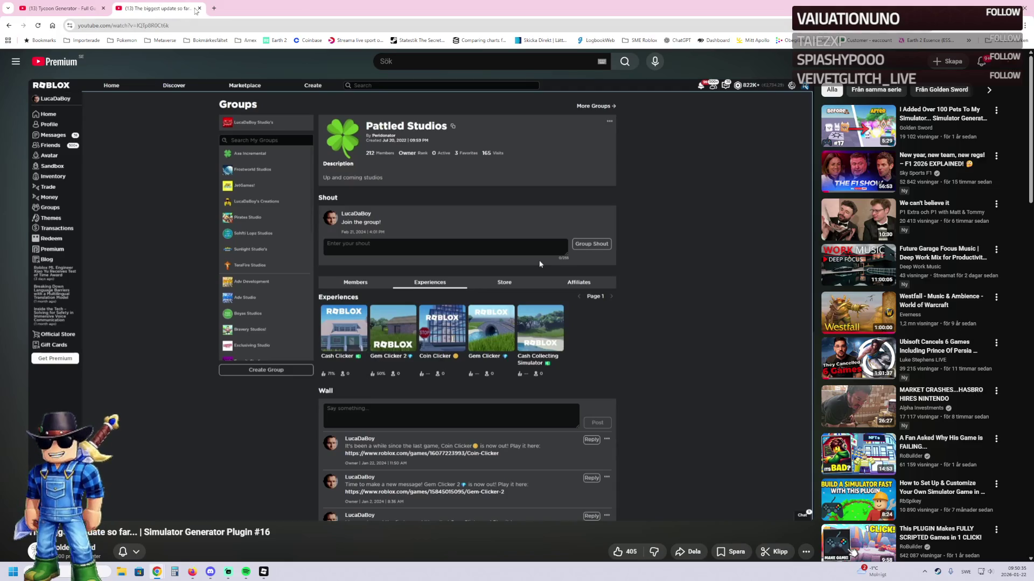
View the Tycoon Generator store page linked in the Full Guide's description, then return to Studio.
{"action": "left_click", "coordinate": [200, 8]}
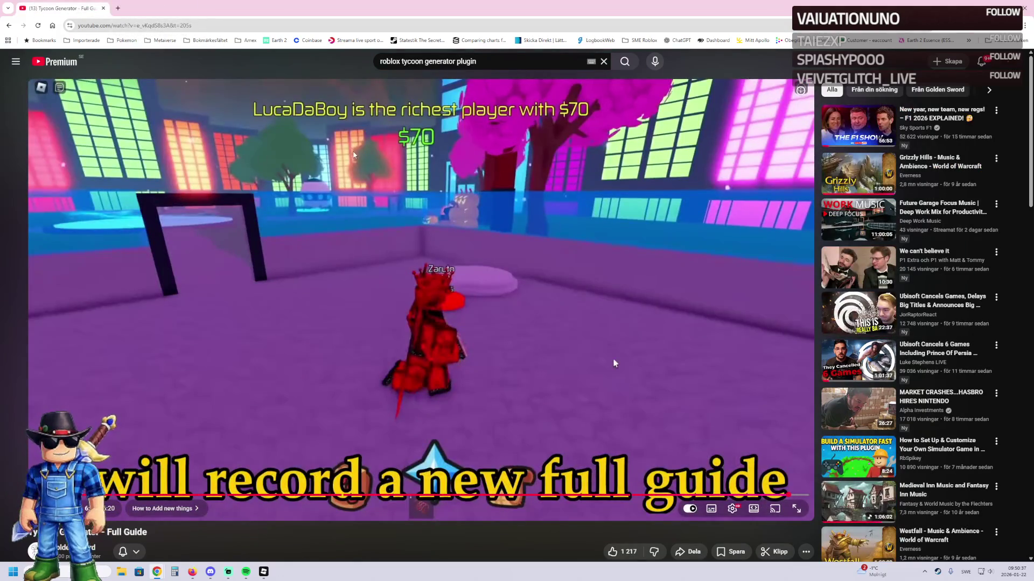
{"action": "left_click", "coordinate": [219, 24]}
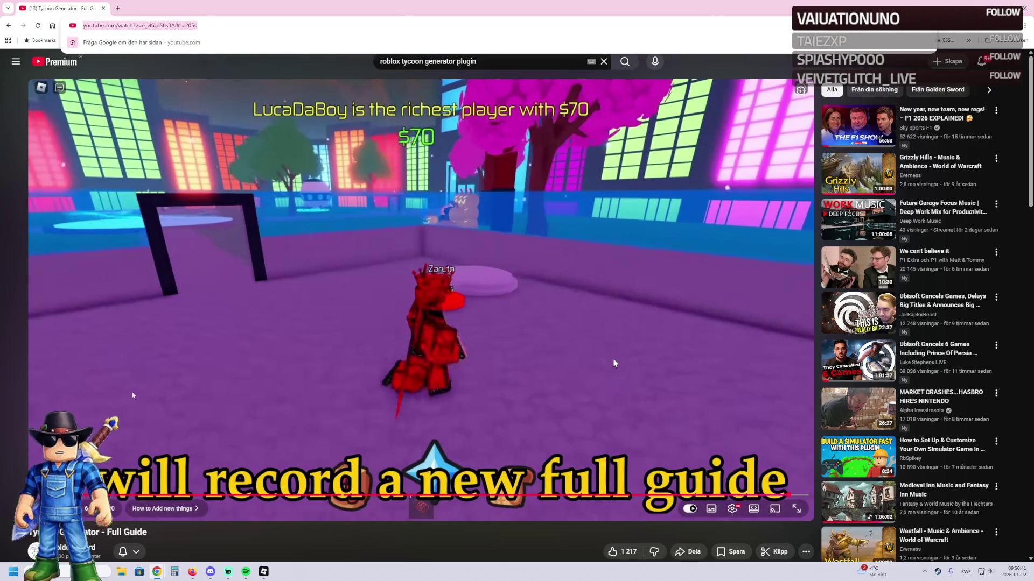
{"action": "scroll", "coordinate": [129, 393], "scroll_direction": "down", "scroll_amount": 3}
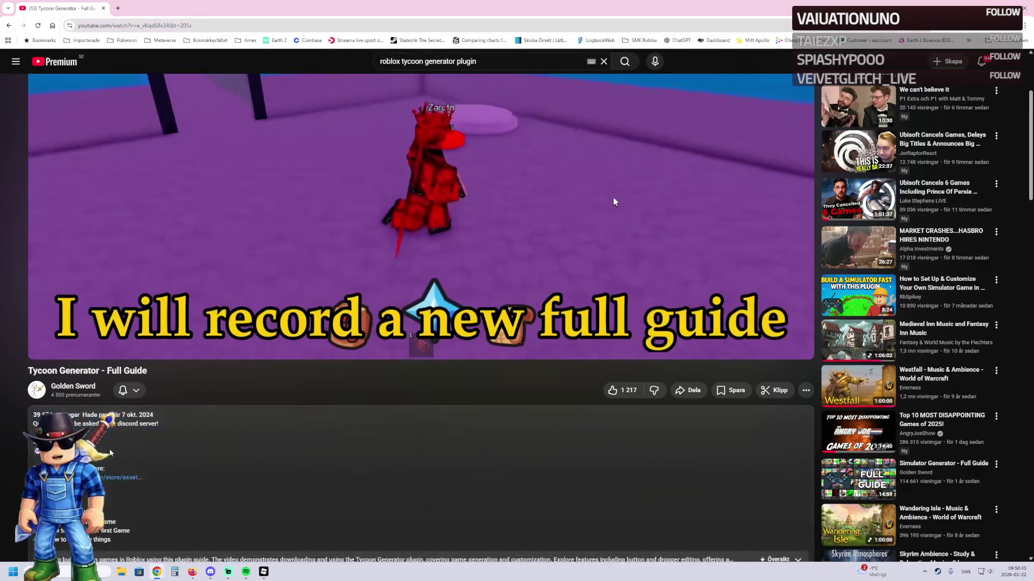
{"action": "left_click", "coordinate": [123, 478]}
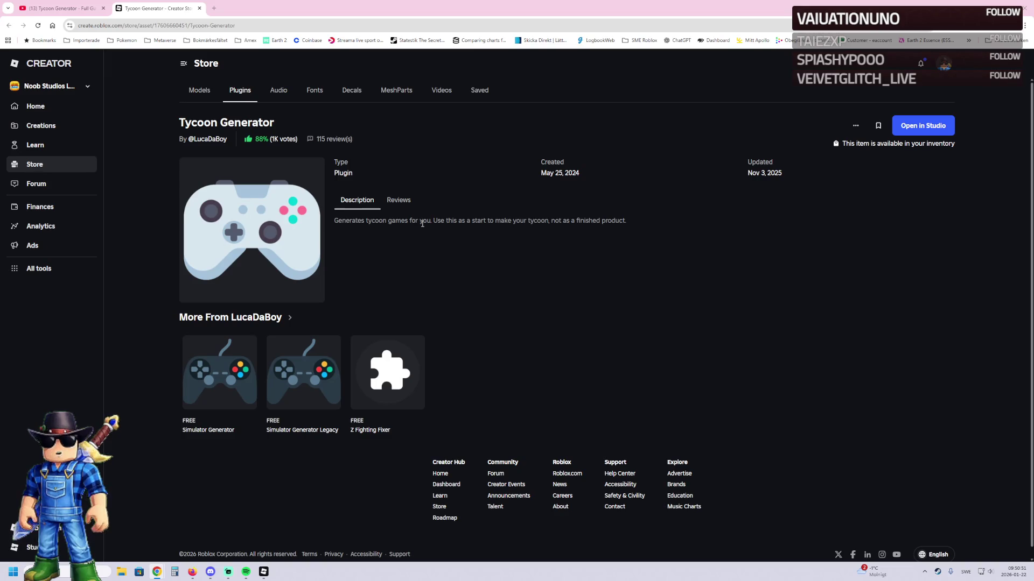
{"action": "left_click", "coordinate": [59, 8]}
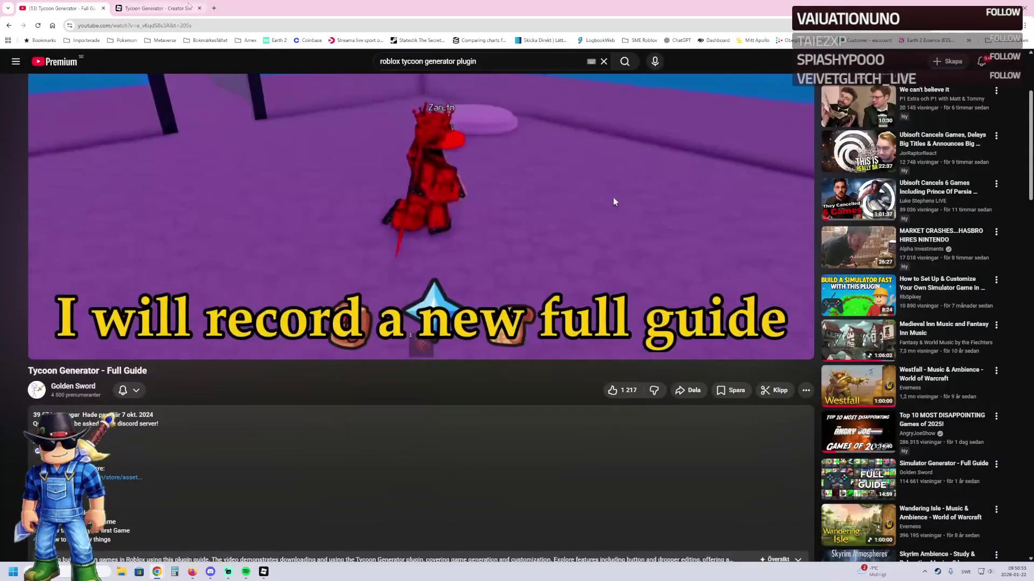
{"action": "key", "text": "alt+Tab"}
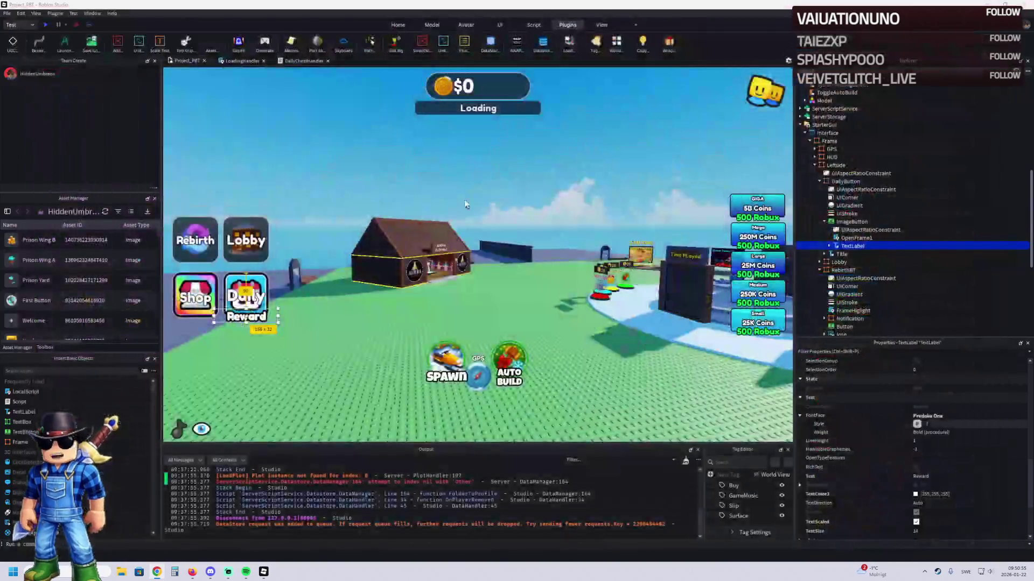
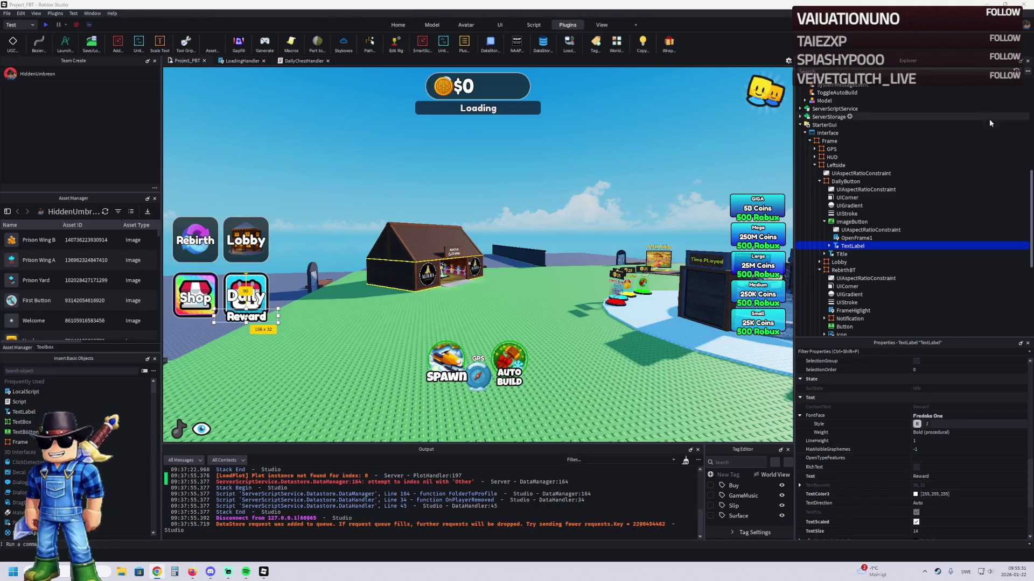
Drag the TemplatePlot folder onto Workspace and frame the prison plot in view.
{"action": "left_click", "coordinate": [800, 125]}
{"action": "mouse_move", "coordinate": [833, 170]}
{"action": "left_mouse_down"}
{"action": "mouse_move", "coordinate": [849, 105]}
{"action": "mouse_move", "coordinate": [823, 82]}
{"action": "left_mouse_up"}
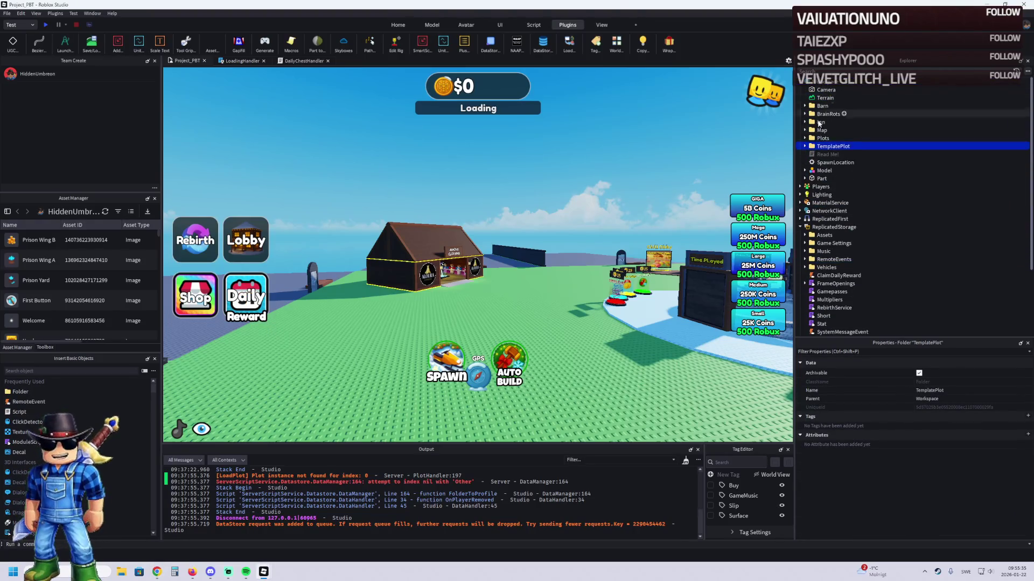
{"action": "key", "text": "f"}
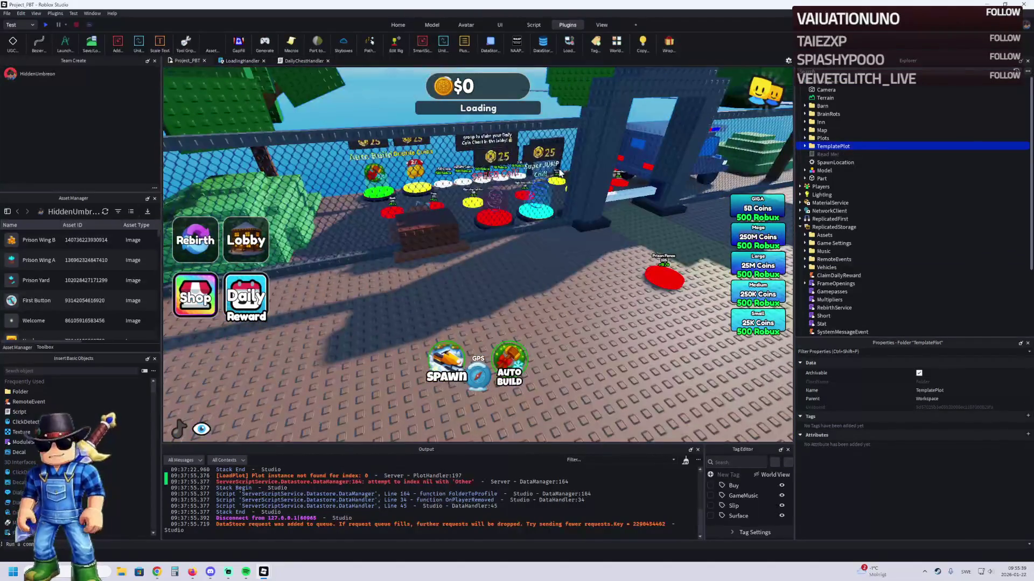
Select the fence panels and posts of upgrade 3's FenceWall to check their sizes, then launch Calculator.
{"action": "left_click", "coordinate": [576, 144]}
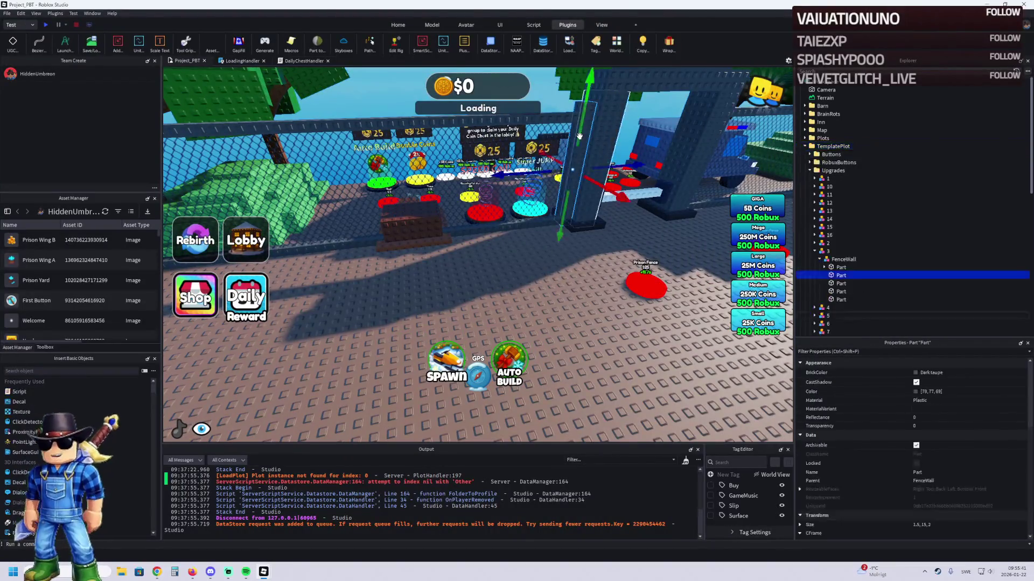
{"action": "key", "text": "f"}
{"action": "left_click", "coordinate": [410, 210]}
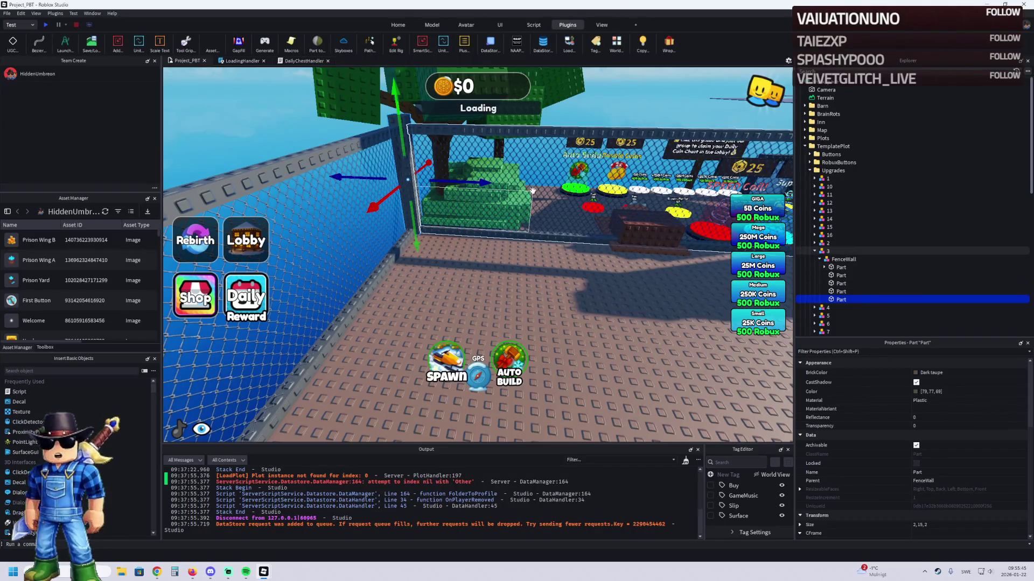
{"action": "left_click", "coordinate": [519, 235]}
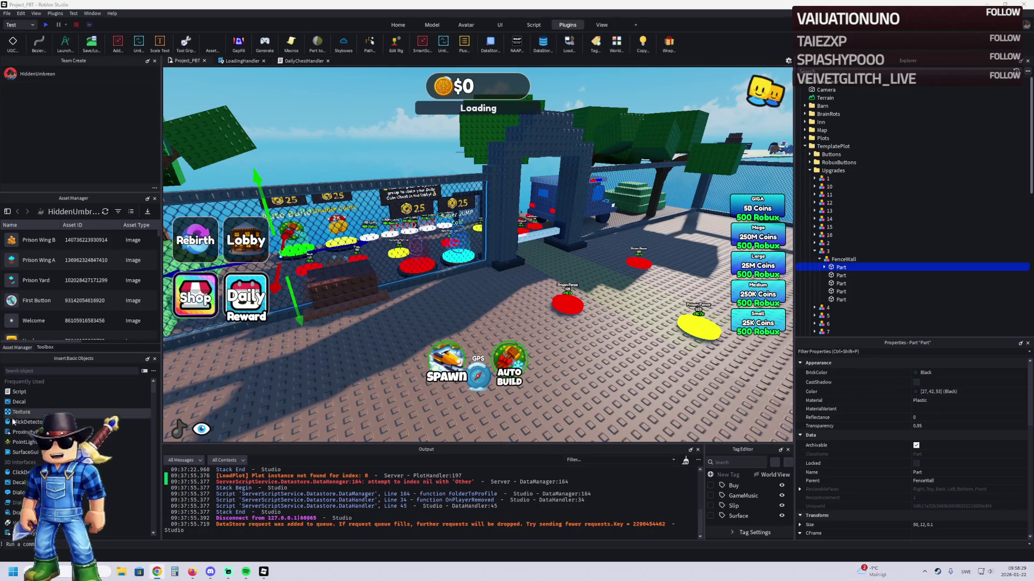
{"action": "left_click", "coordinate": [175, 572]}
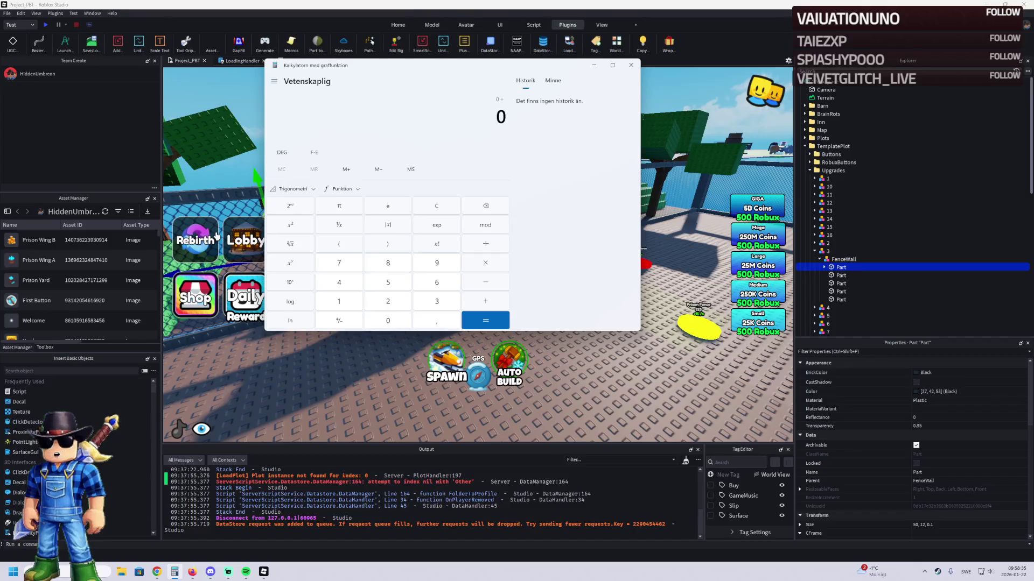
Compute 87,5 divided by 2 in Calculator, giving 43,75.
{"action": "type", "text": "8"}
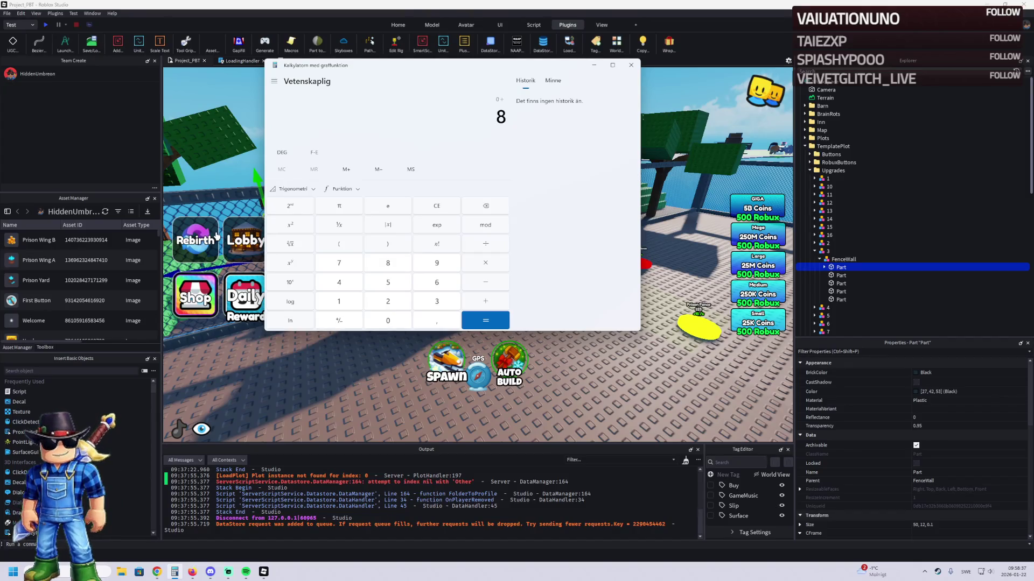
{"action": "type", "text": "7,5/2"}
{"action": "key", "text": "Return"}
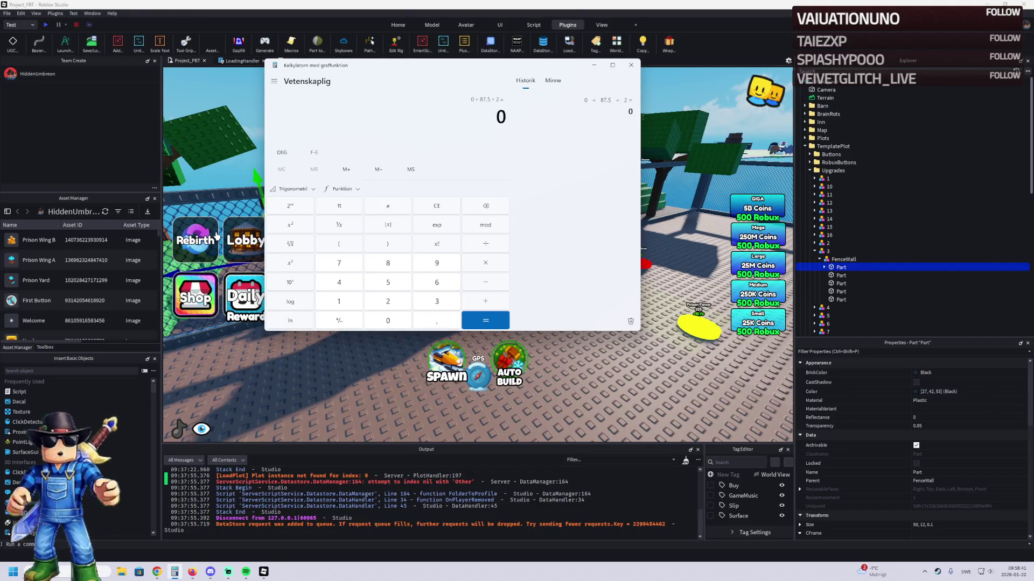
{"action": "key", "text": "Escape"}
{"action": "type", "text": "8"}
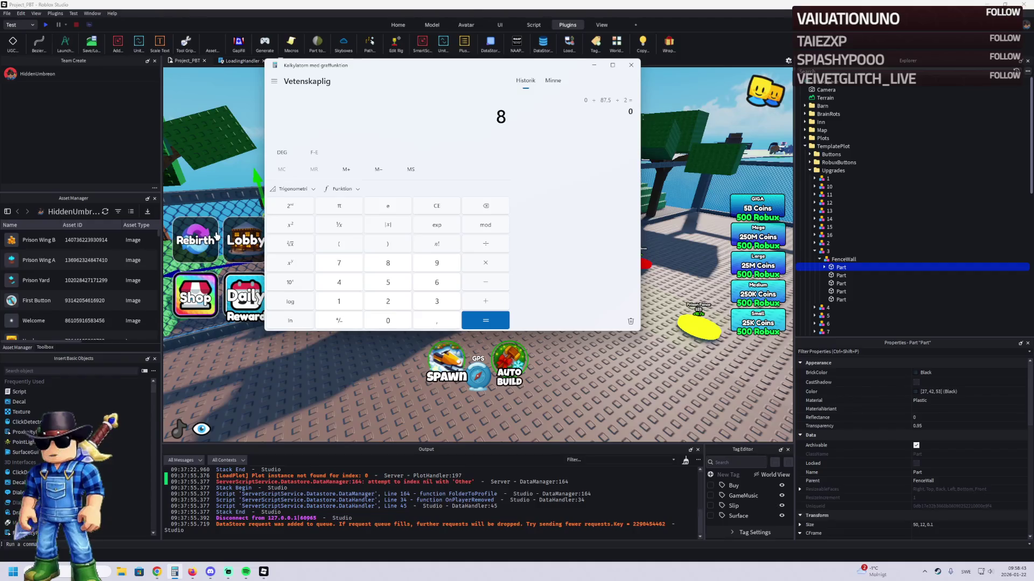
{"action": "type", "text": "7,5/"}
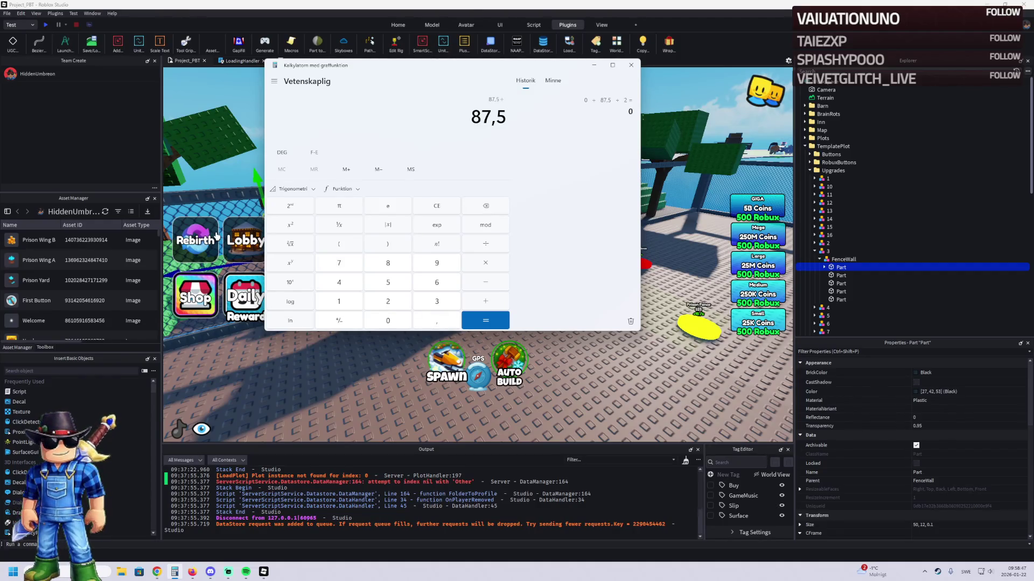
{"action": "key", "text": "Delete"}
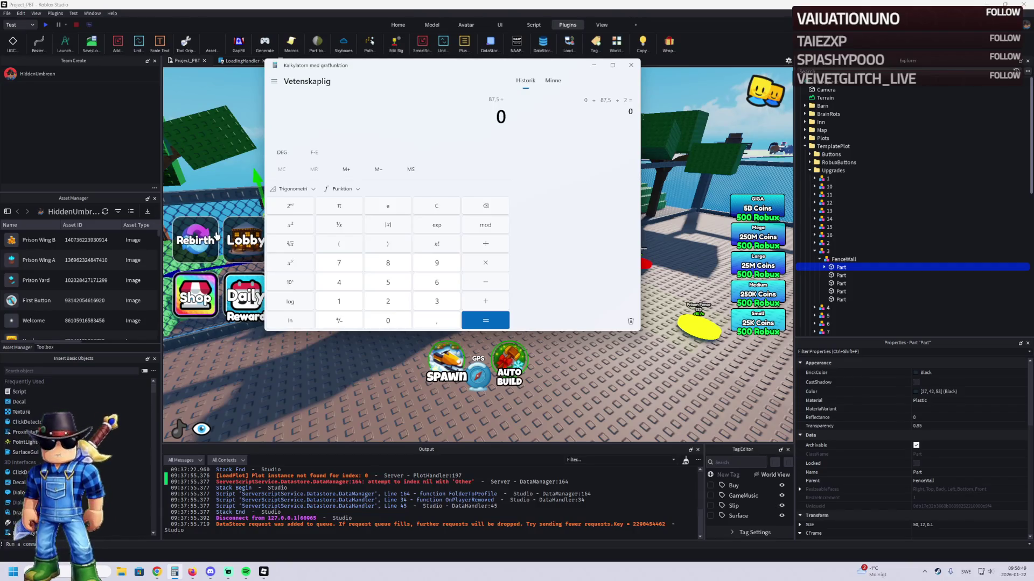
{"action": "type", "text": "2"}
{"action": "key", "text": "Return"}
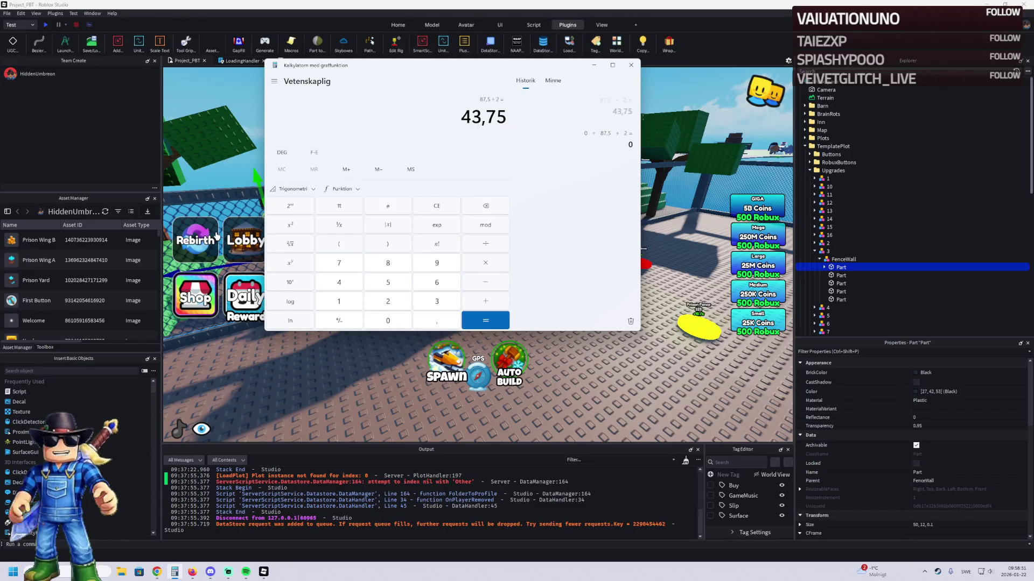
Compute 87,5 divided by 11 (about 7,95), then close Calculator.
{"action": "left_click", "coordinate": [438, 207]}
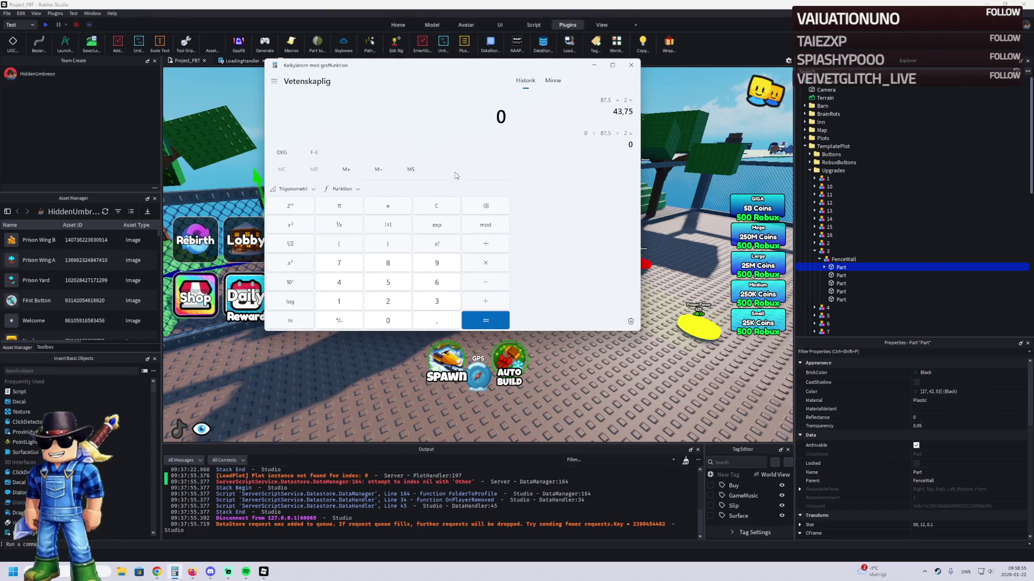
{"action": "type", "text": "87,5/"}
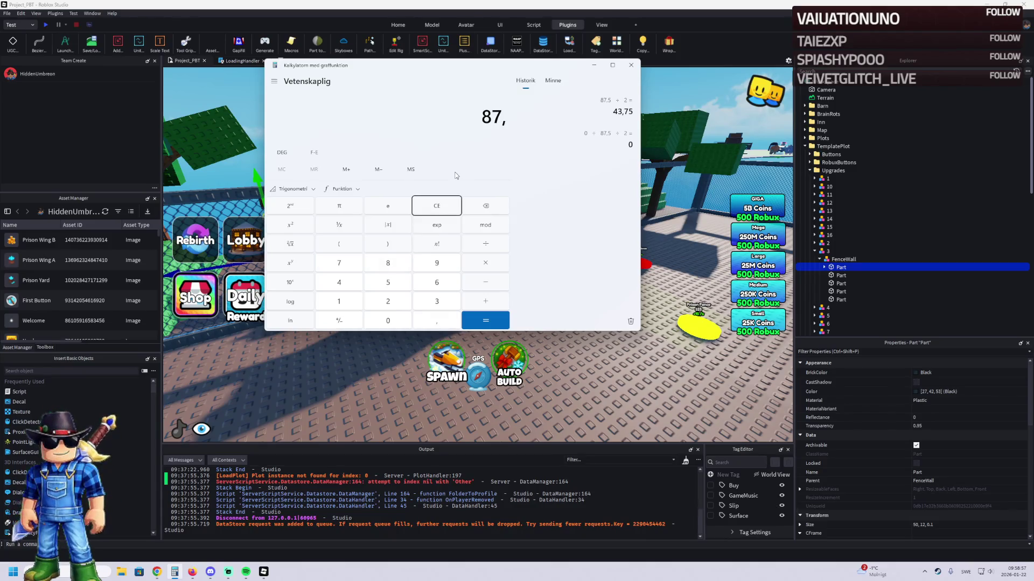
{"action": "type", "text": "11"}
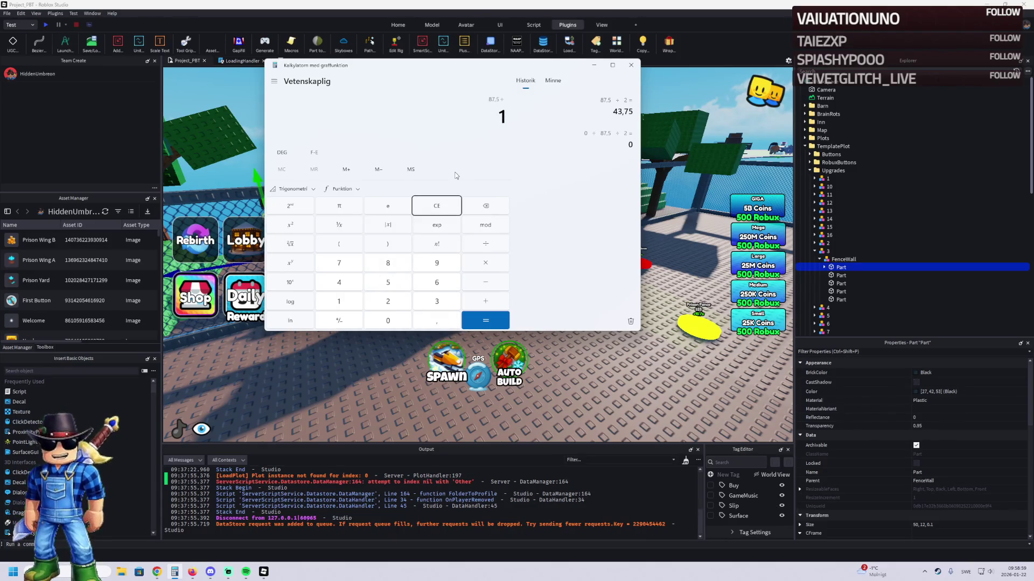
{"action": "key", "text": "Return"}
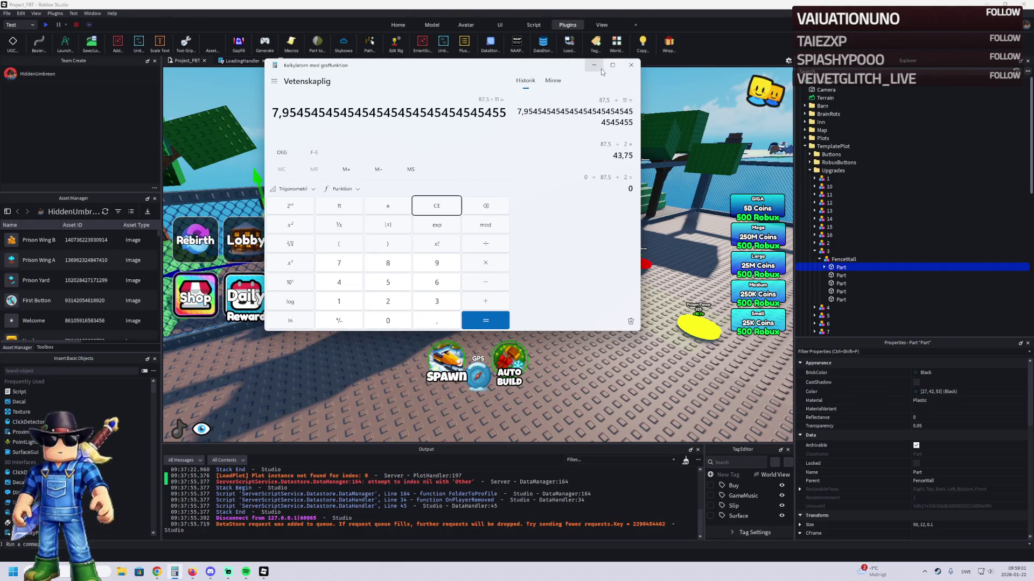
{"action": "left_click", "coordinate": [635, 65]}
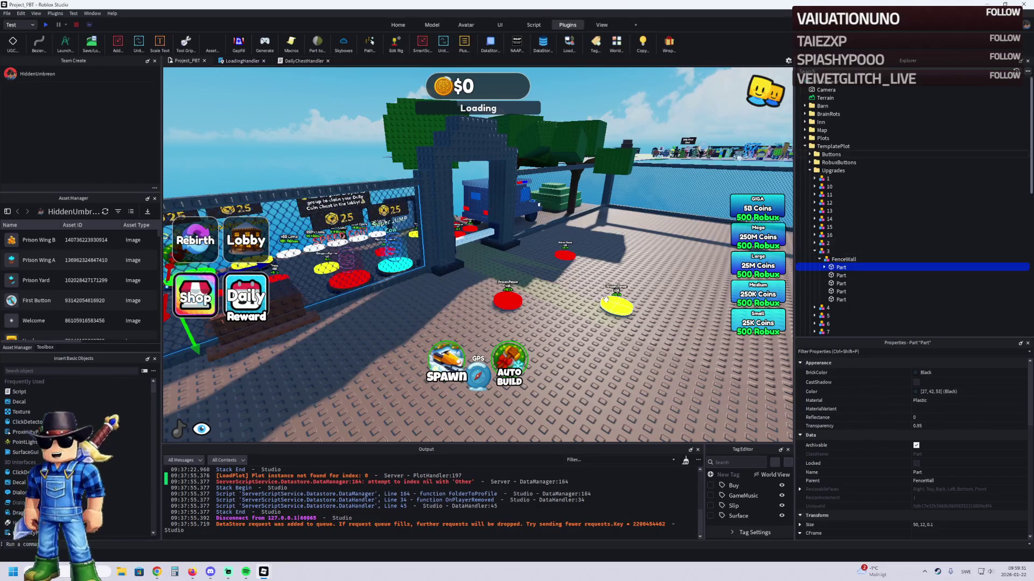
Fly the camera over the prison plot floor to view the FenceWall parts.
{"action": "key", "text": "w"}
{"action": "key", "text": "s"}
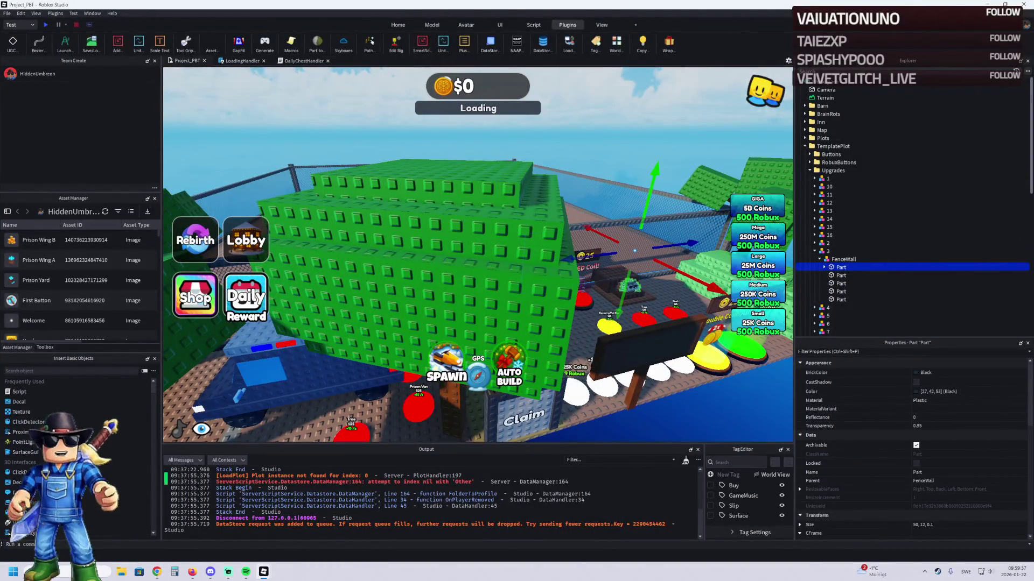
{"action": "left_click", "coordinate": [156, 572]}
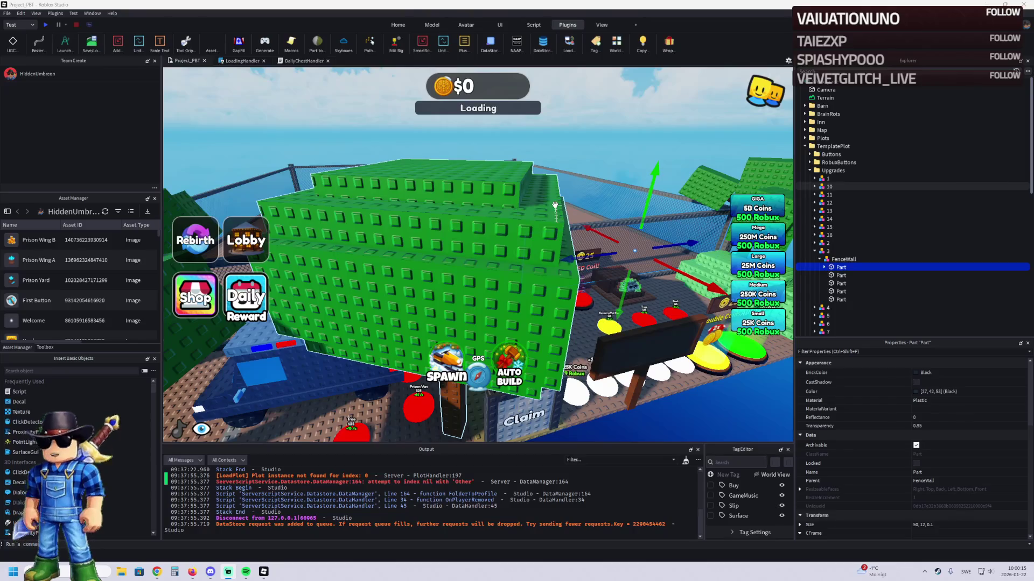
{"action": "scroll", "coordinate": [518, 185], "scroll_direction": "down", "scroll_amount": 10}
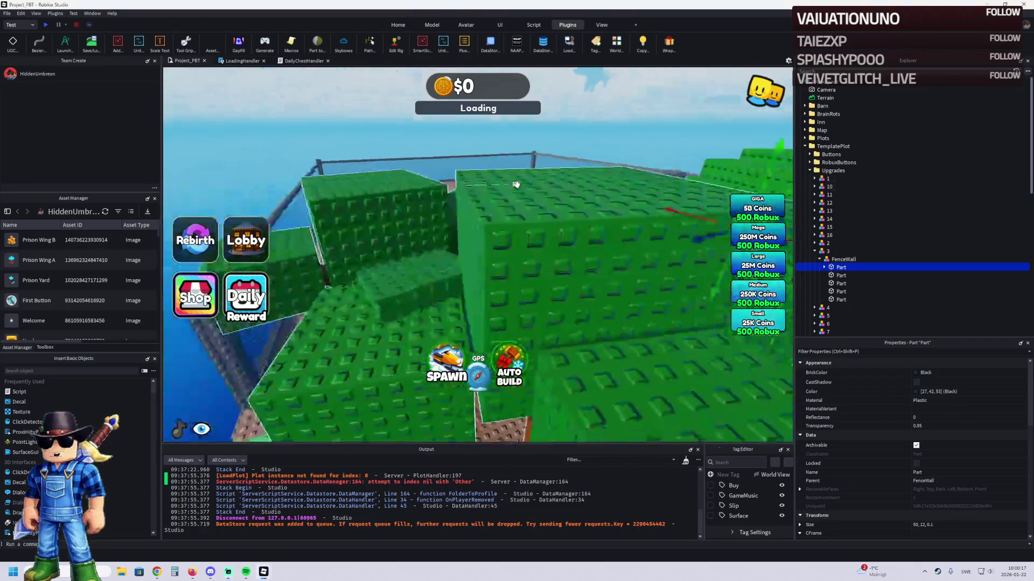
{"action": "scroll", "coordinate": [518, 184], "scroll_direction": "up", "scroll_amount": 10}
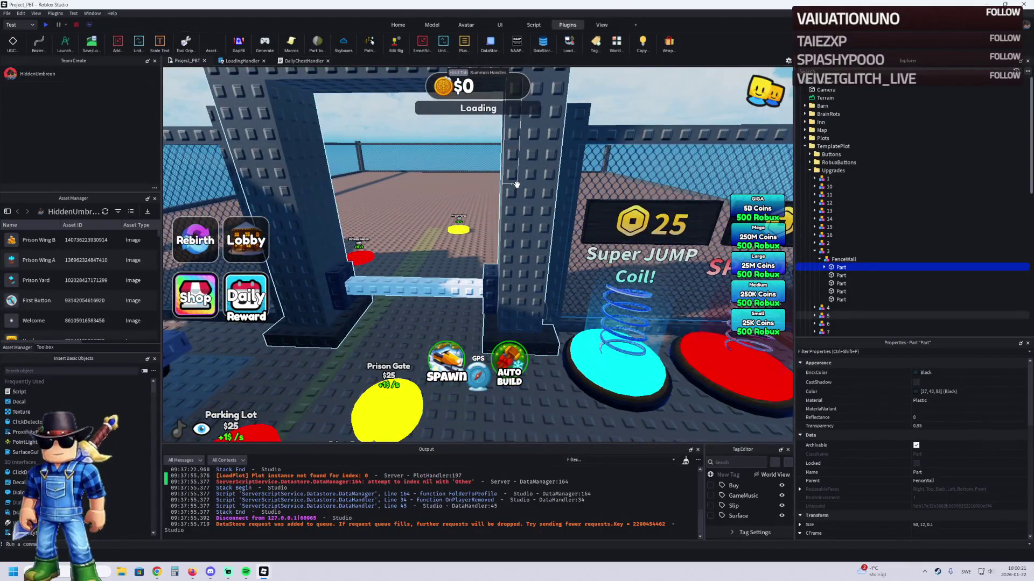
{"action": "scroll", "coordinate": [516, 184], "scroll_direction": "down", "scroll_amount": 2}
{"action": "scroll", "coordinate": [516, 184], "scroll_direction": "up", "scroll_amount": 2}
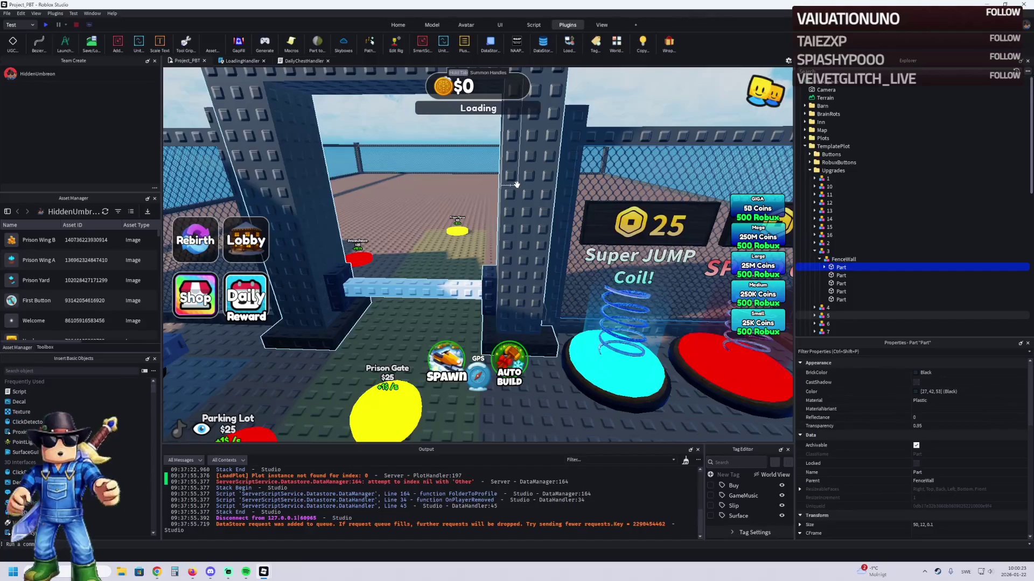
{"action": "key", "text": "a"}
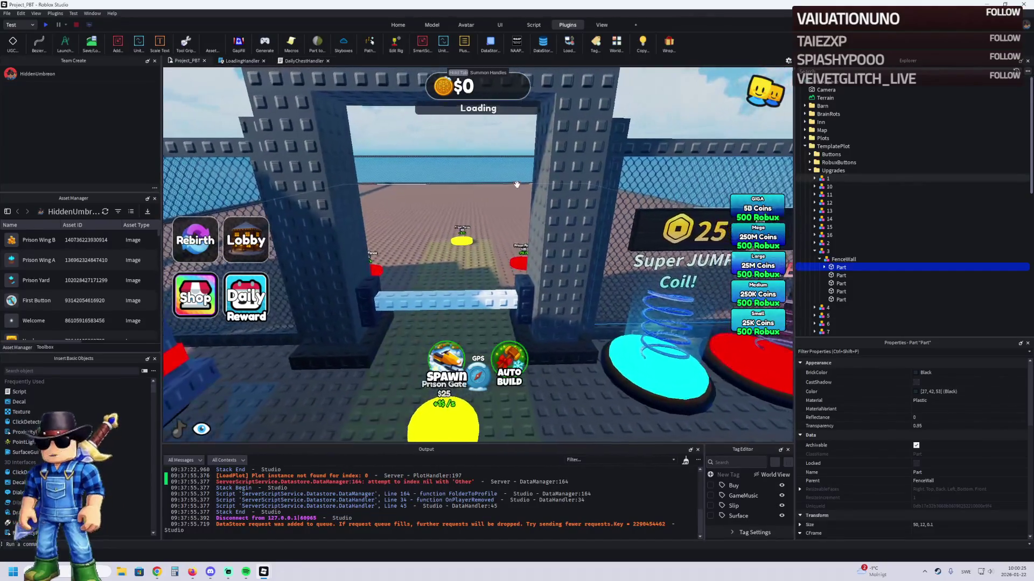
{"action": "key", "text": "d"}
{"action": "key", "text": "s"}
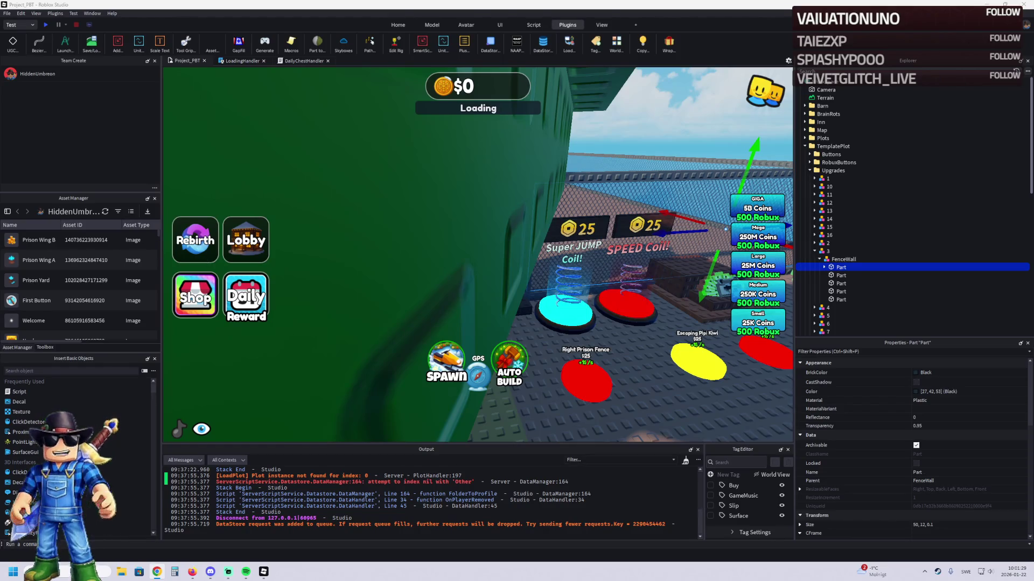
{"action": "scroll", "coordinate": [425, 252], "scroll_direction": "down", "scroll_amount": 5}
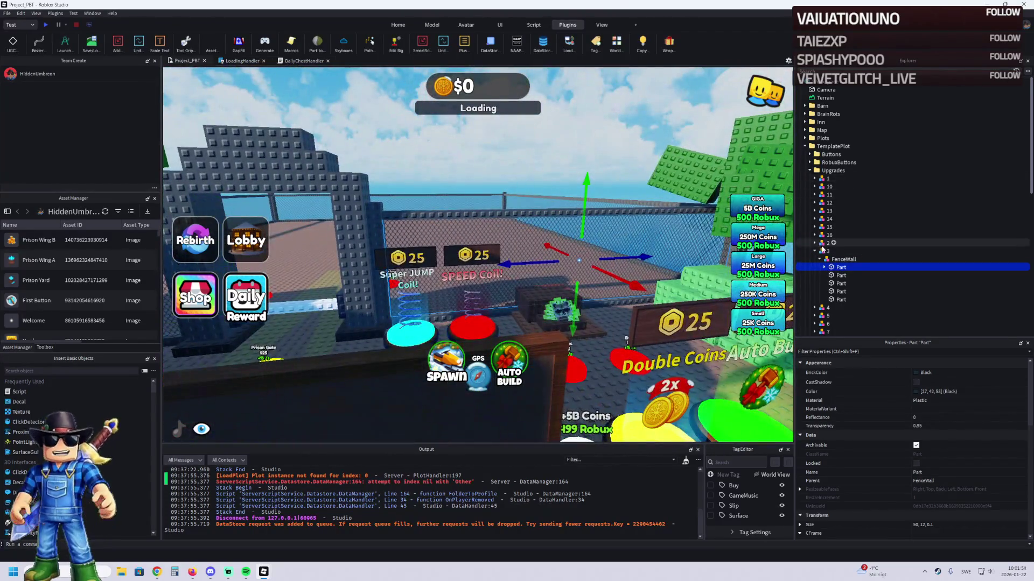
{"action": "left_click", "coordinate": [840, 259]}
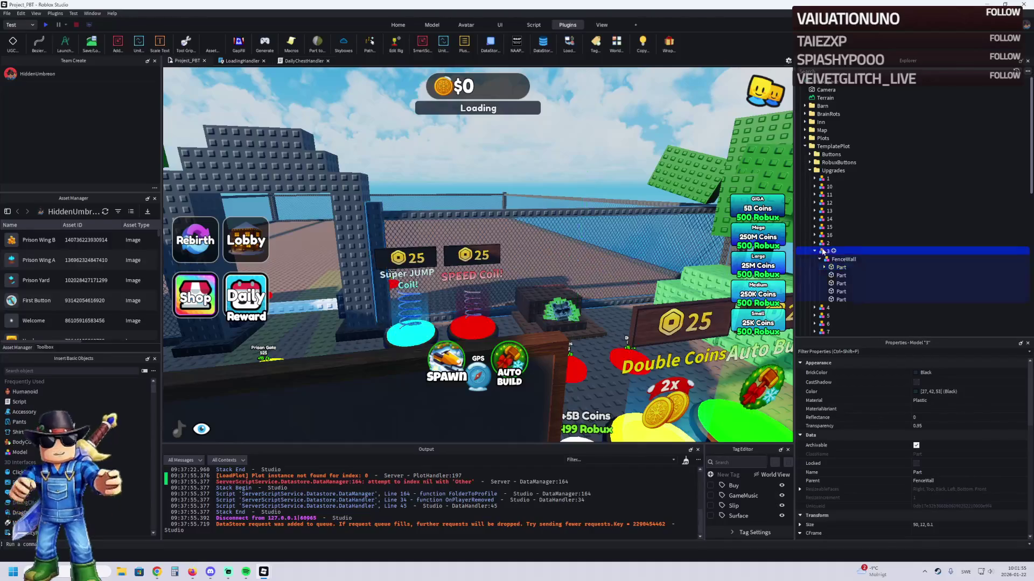
{"action": "left_click", "coordinate": [820, 259]}
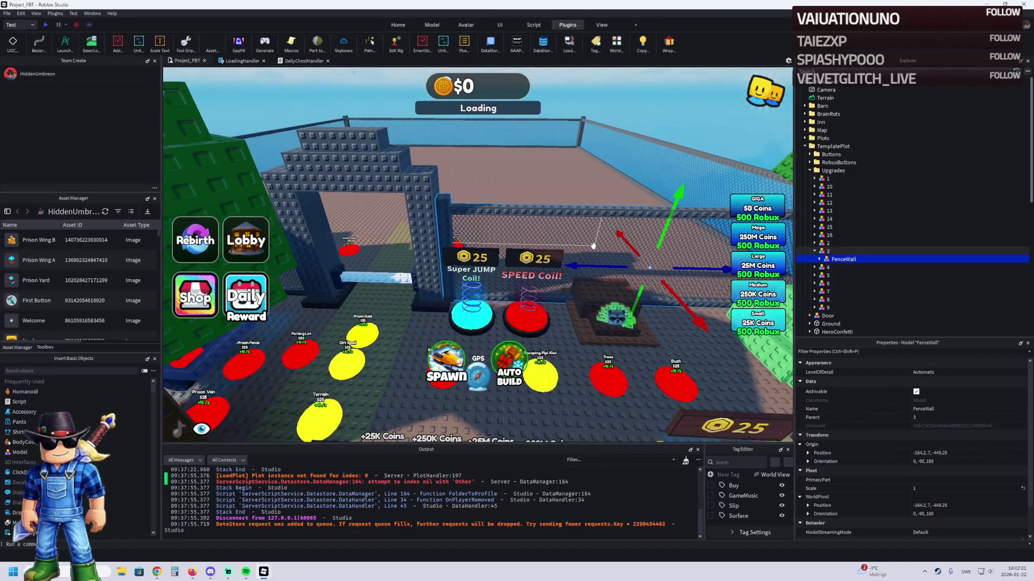
{"action": "left_click", "coordinate": [822, 180]}
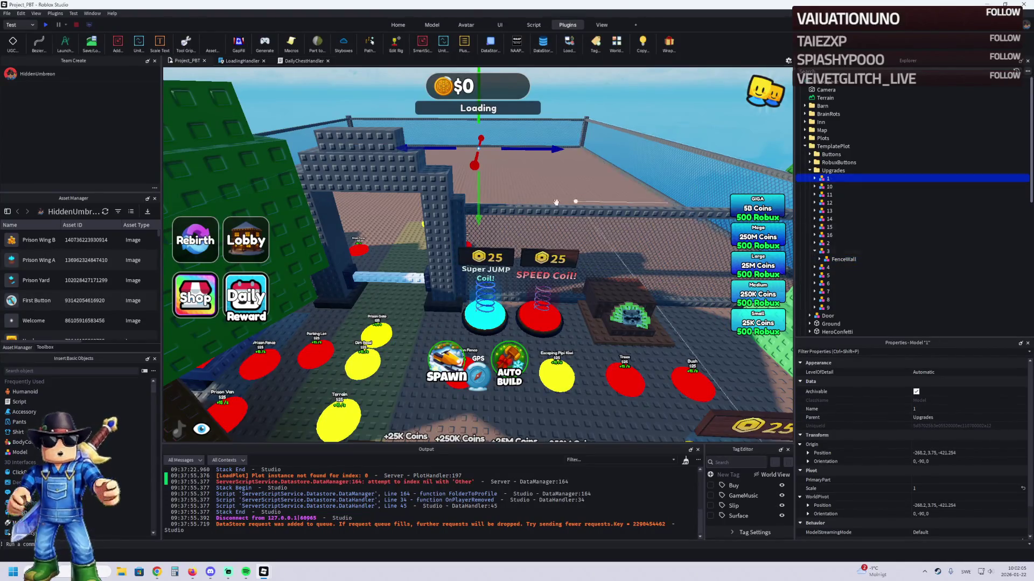
{"action": "left_click", "coordinate": [406, 255]}
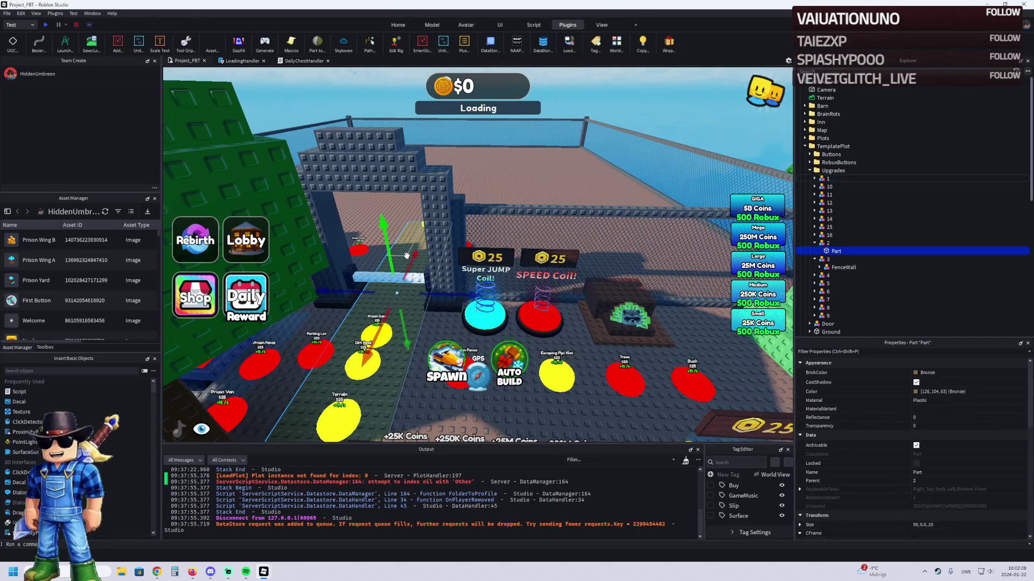
{"action": "left_click", "coordinate": [831, 267]}
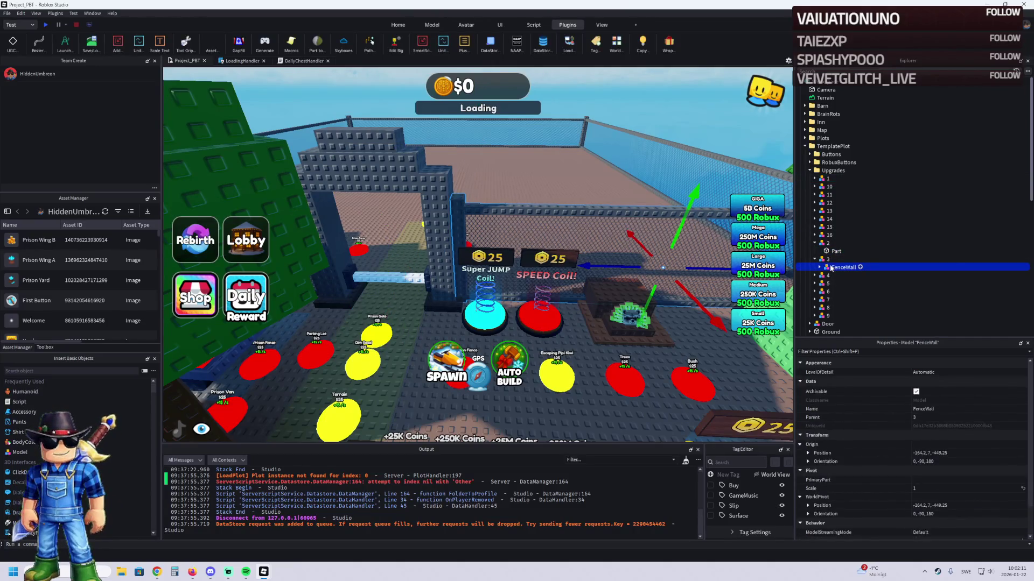
{"action": "left_click", "coordinate": [825, 275]}
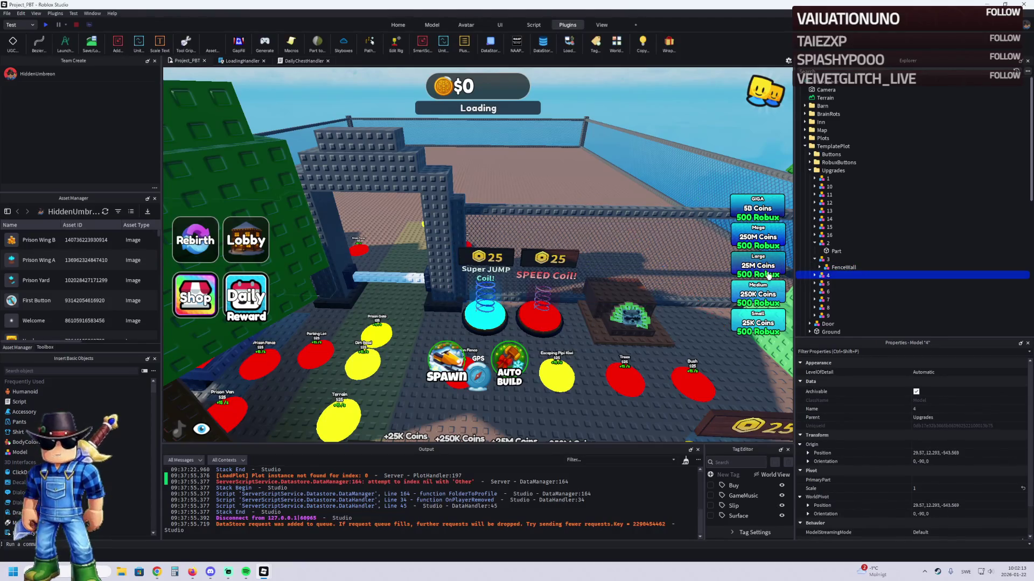
{"action": "left_click", "coordinate": [823, 268]}
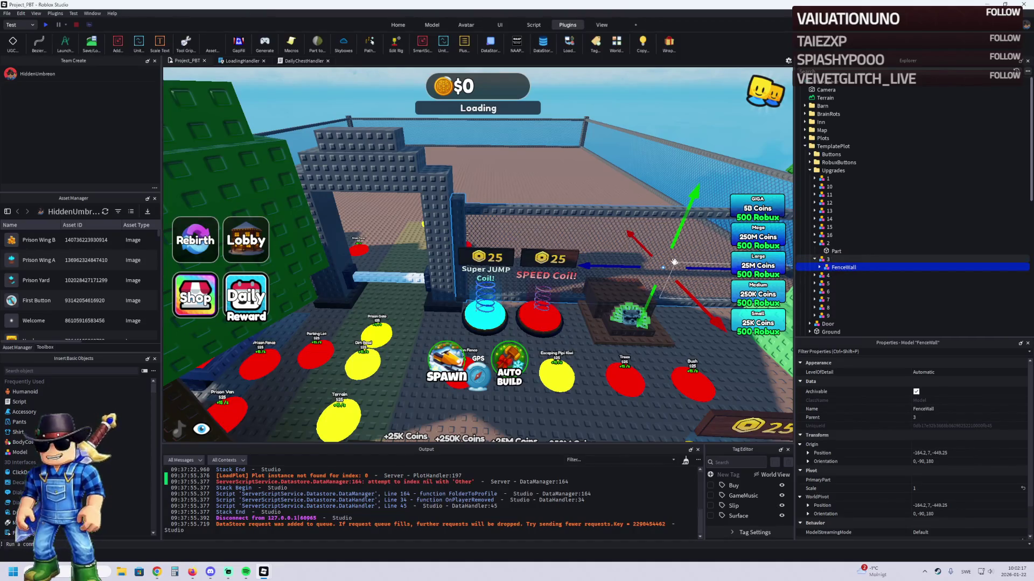
{"action": "scroll", "coordinate": [666, 261], "scroll_direction": "up", "scroll_amount": 5}
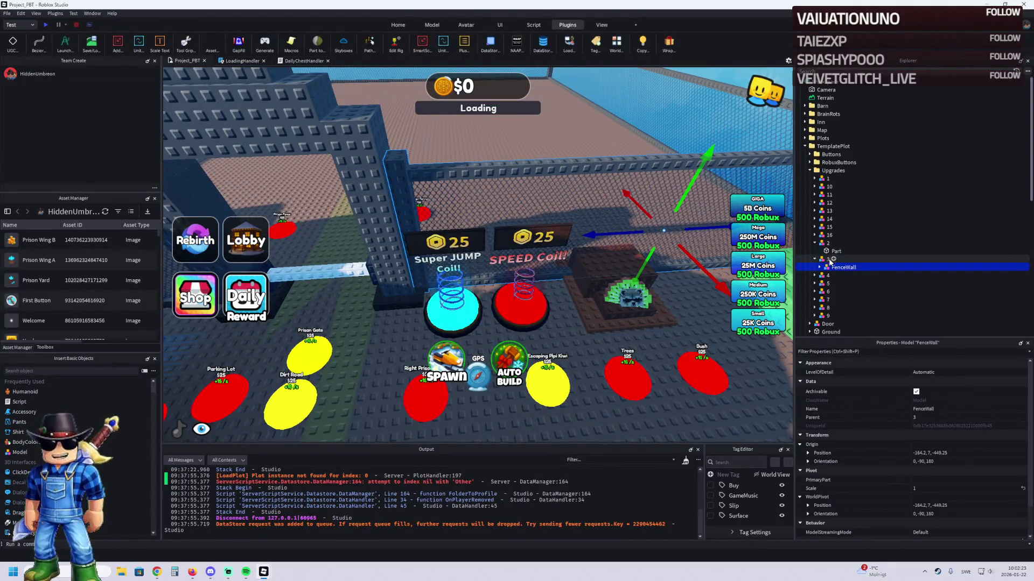
Duplicate upgrade model 3 twice and name the copies 3.1 and 3.2.
{"action": "key", "text": "Left"}
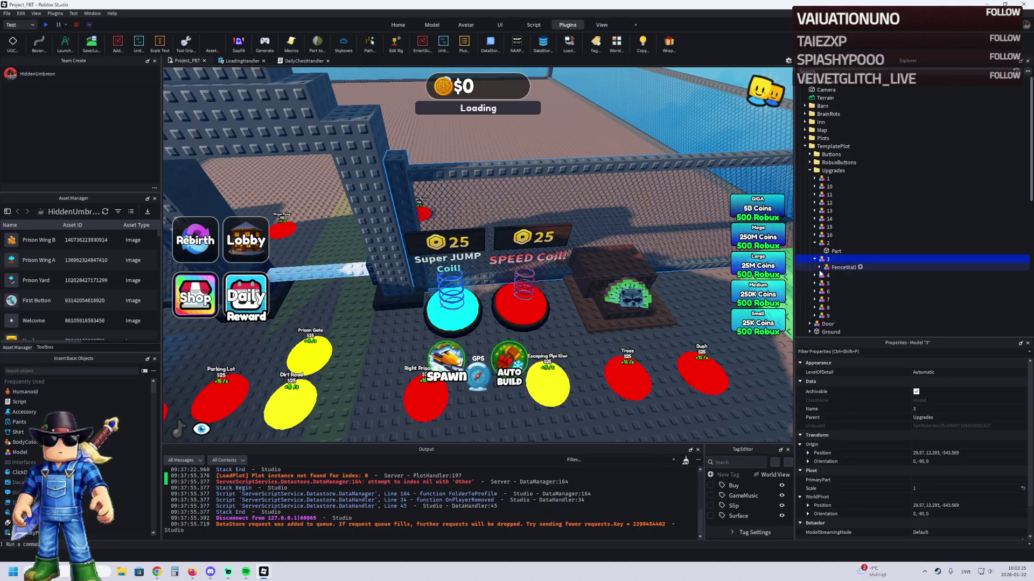
{"action": "key", "text": "ctrl+d"}
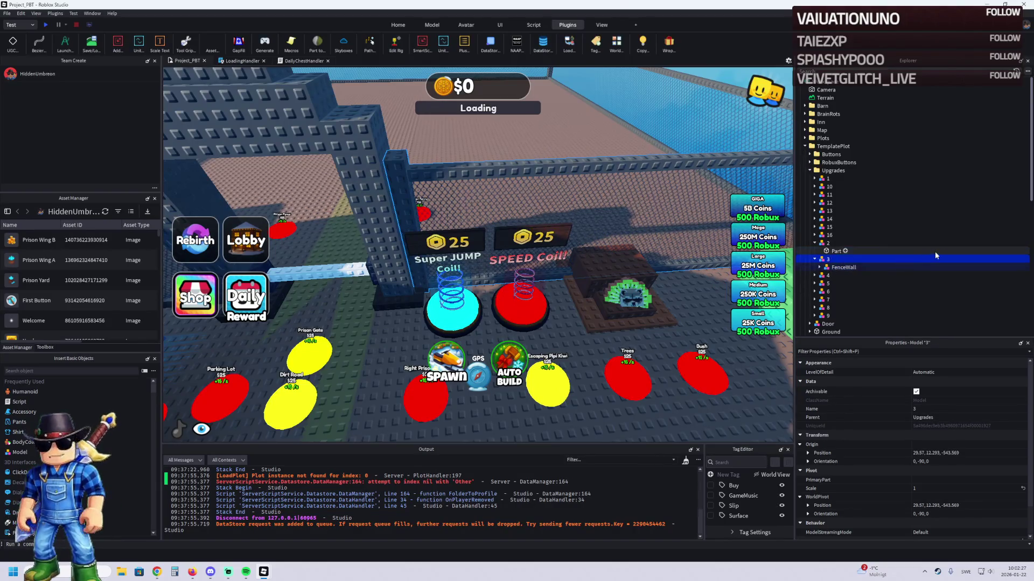
{"action": "key", "text": "F2"}
{"action": "key", "text": "End"}
{"action": "type", "text": ".1"}
{"action": "key", "text": "Return"}
{"action": "key", "text": "ctrl+d"}
{"action": "key", "text": "F2"}
{"action": "key", "text": "BackSpace"}
{"action": "type", "text": "2"}
{"action": "key", "text": "Return"}
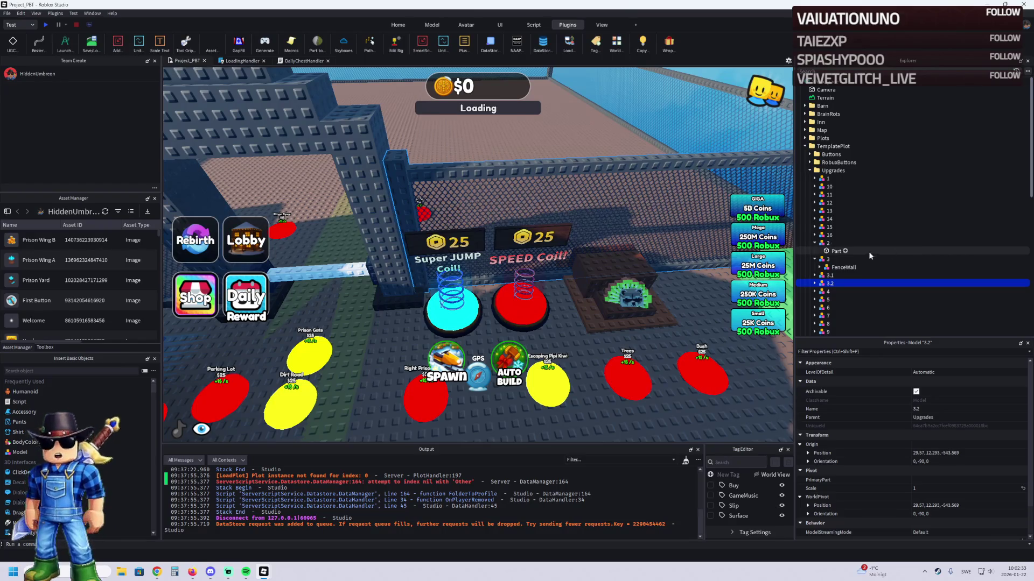
Delete three extra Parts from model 3's FenceWall.
{"action": "left_click", "coordinate": [826, 268]}
{"action": "left_click", "coordinate": [820, 268]}
{"action": "left_click", "coordinate": [837, 275]}
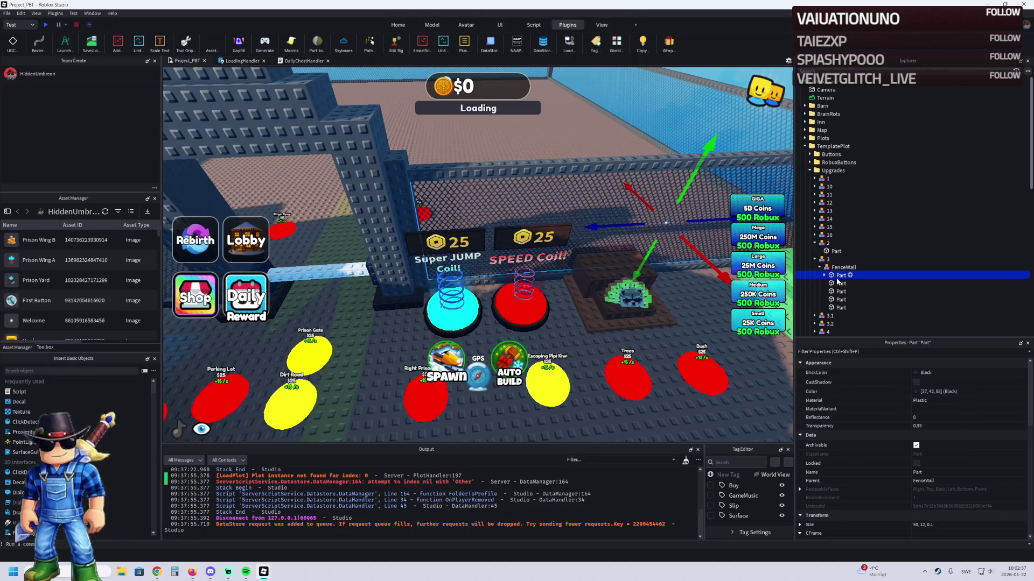
{"action": "left_click", "coordinate": [838, 284]}
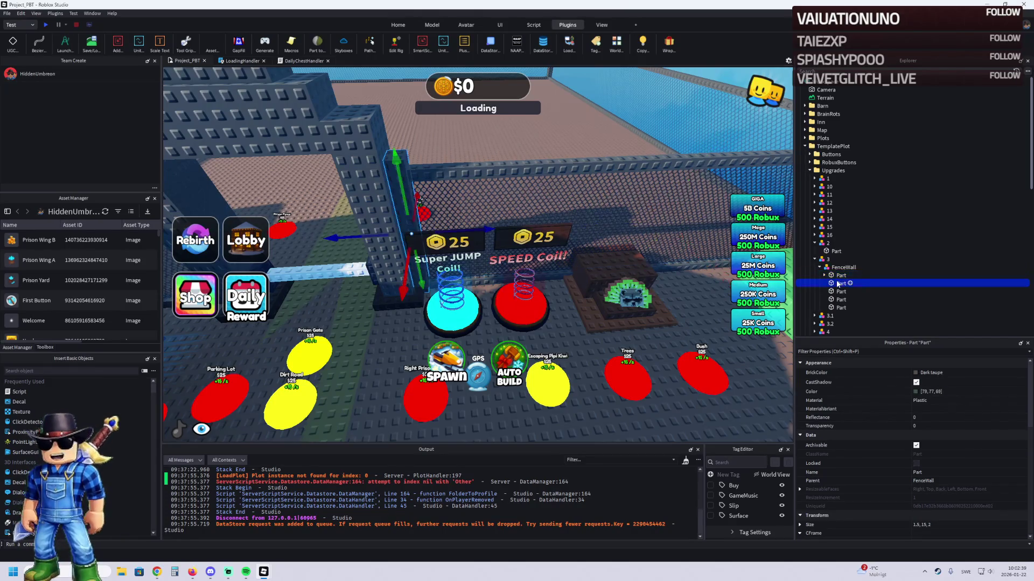
{"action": "left_click", "coordinate": [840, 292]}
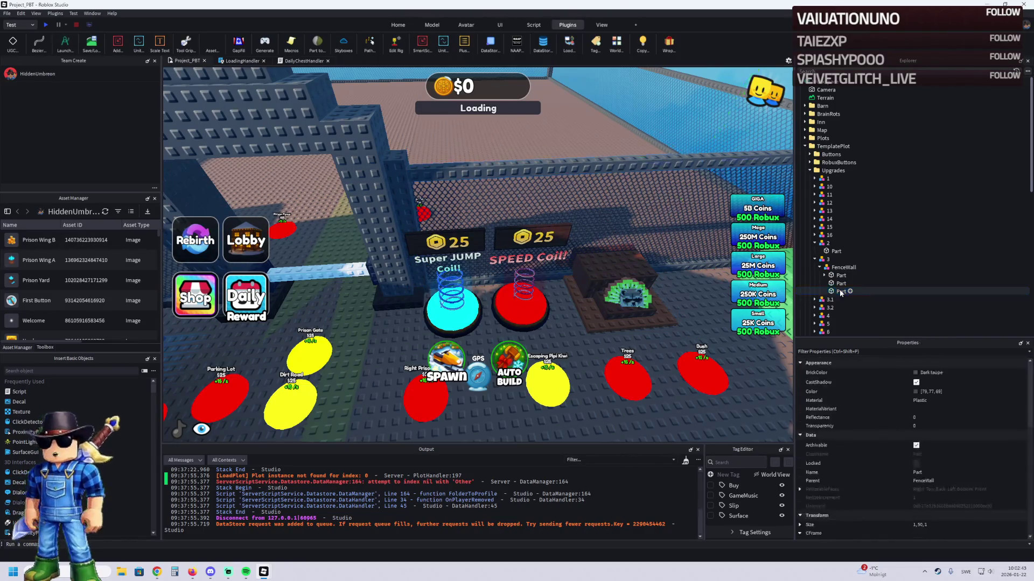
{"action": "key", "text": "Delete"}
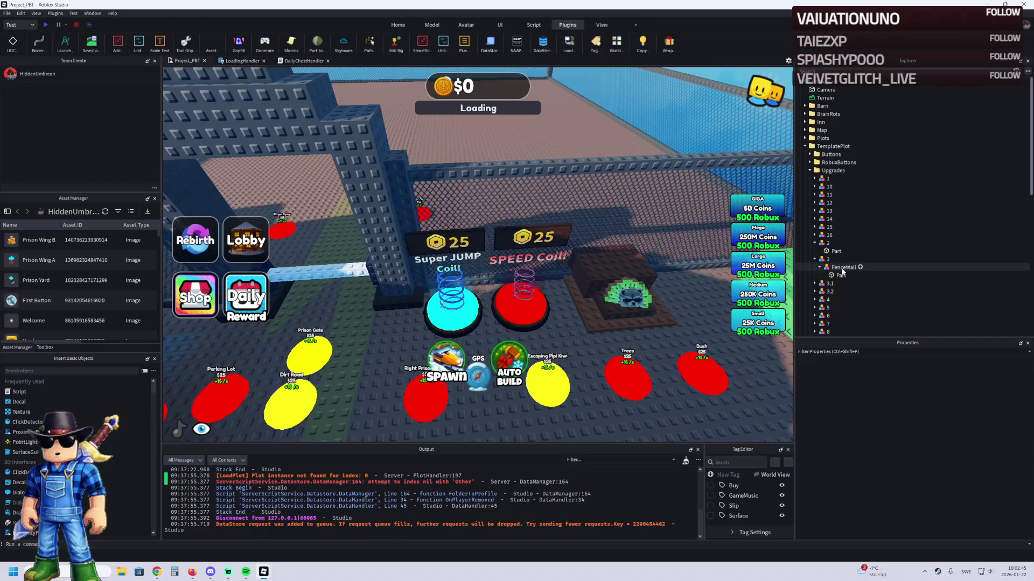
Move one post from 3.1's FenceWall into model 3's, and delete two more 3.1 fence parts.
{"action": "double_click", "coordinate": [840, 283]}
{"action": "double_click", "coordinate": [842, 291]}
{"action": "key", "text": "f"}
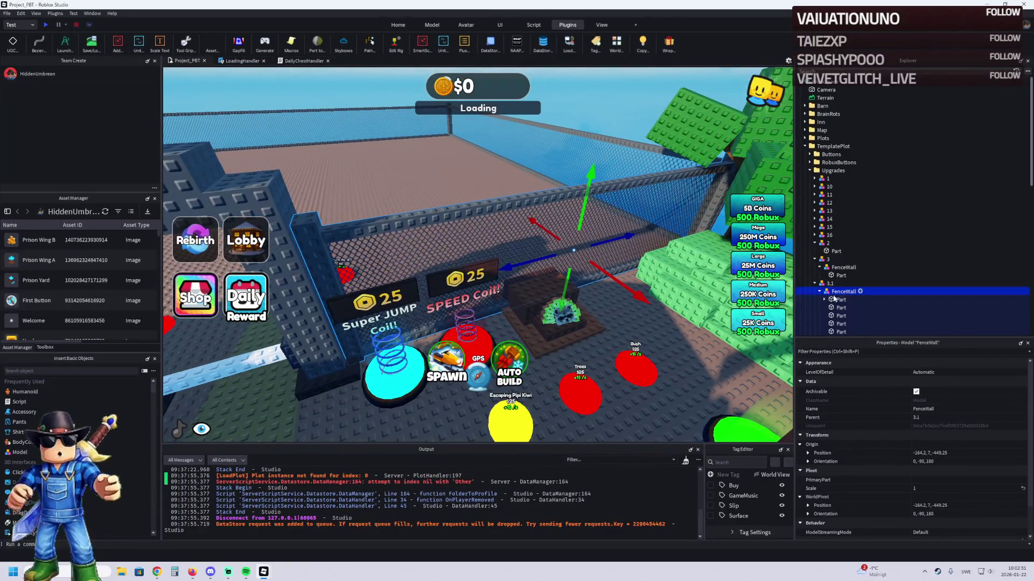
{"action": "left_click", "coordinate": [842, 323]}
{"action": "left_click", "coordinate": [841, 332]}
{"action": "left_click_drag", "start_coordinate": [841, 331], "coordinate": [854, 278]}
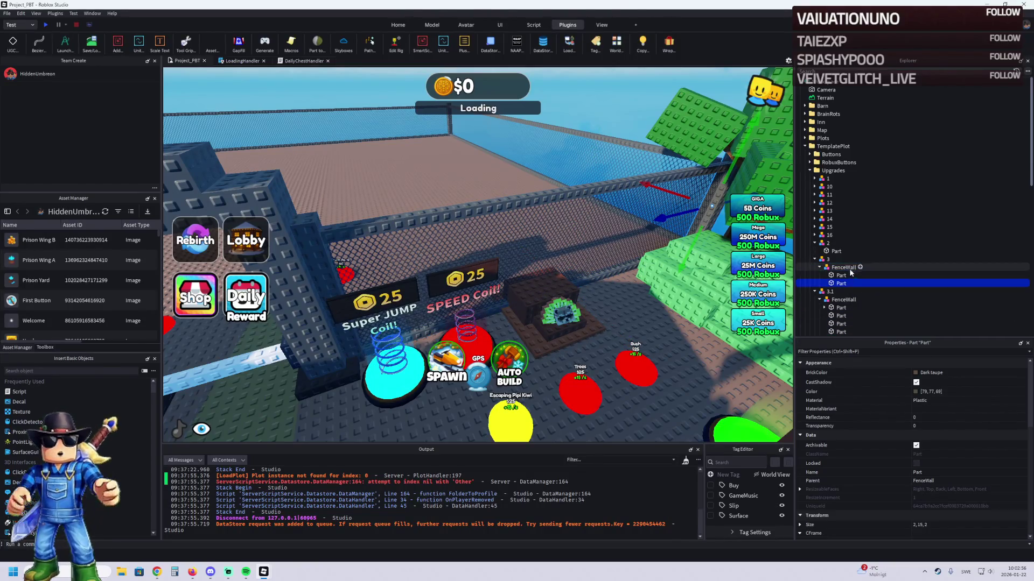
{"action": "left_click", "coordinate": [841, 316]}
{"action": "scroll", "coordinate": [841, 301], "scroll_direction": "down", "scroll_amount": 1}
{"action": "key", "text": "Delete"}
{"action": "left_click", "coordinate": [843, 295]}
{"action": "key", "text": "Delete"}
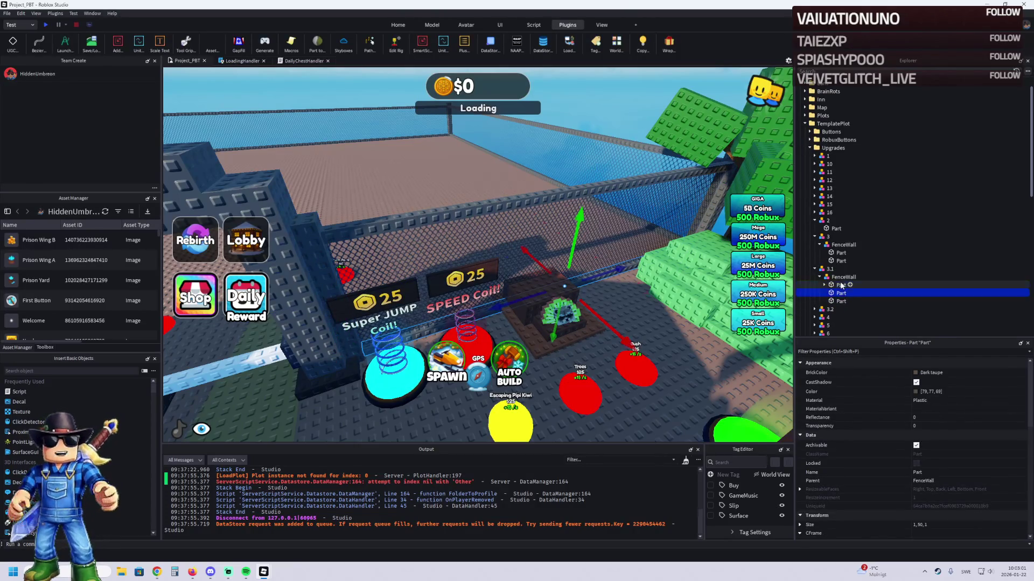
Remove the fence parts from copy 3.2, leaving a single Part.
{"action": "left_click", "coordinate": [829, 301]}
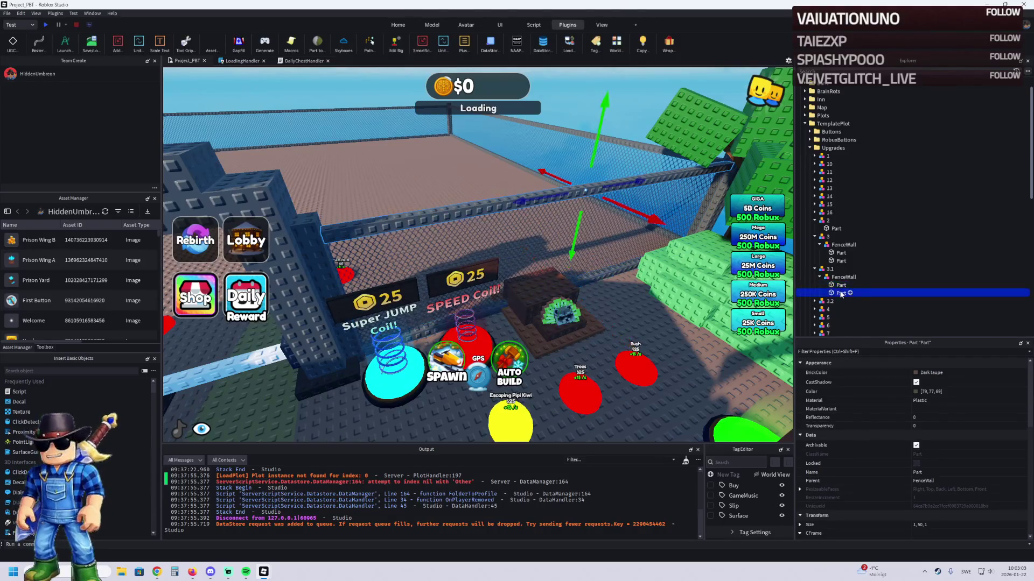
{"action": "scroll", "coordinate": [836, 292], "scroll_direction": "down", "scroll_amount": 1}
{"action": "double_click", "coordinate": [833, 287]}
{"action": "key", "text": "Down"}
{"action": "key", "text": "Down"}
{"action": "key", "text": "Down"}
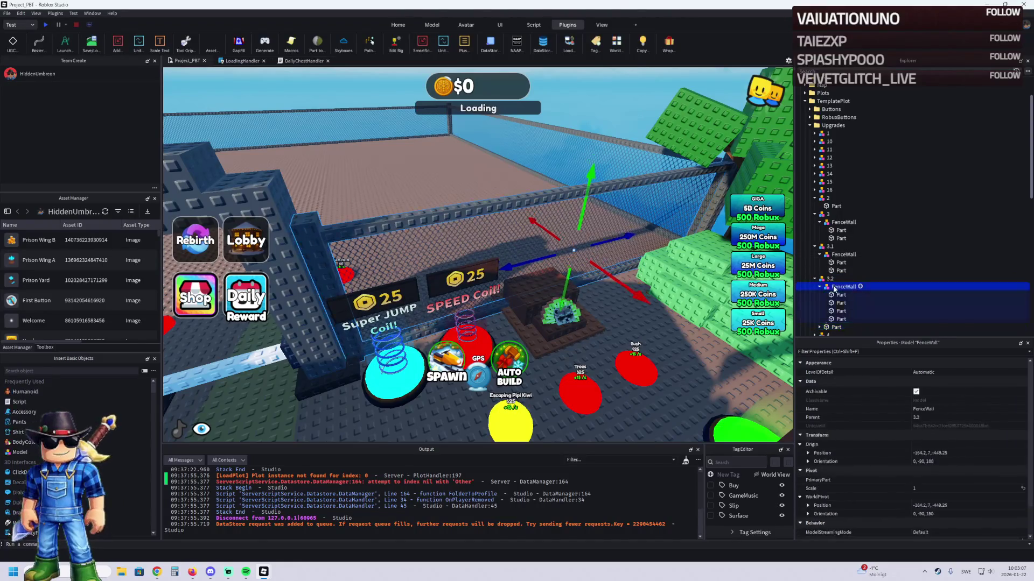
{"action": "key", "text": "Delete"}
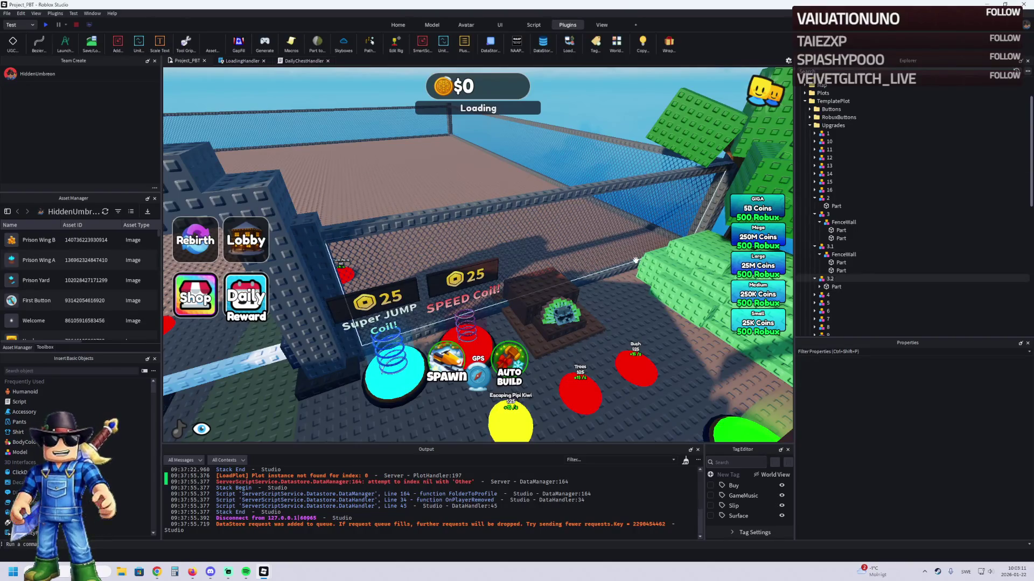
{"action": "scroll", "coordinate": [636, 261], "scroll_direction": "up", "scroll_amount": 5}
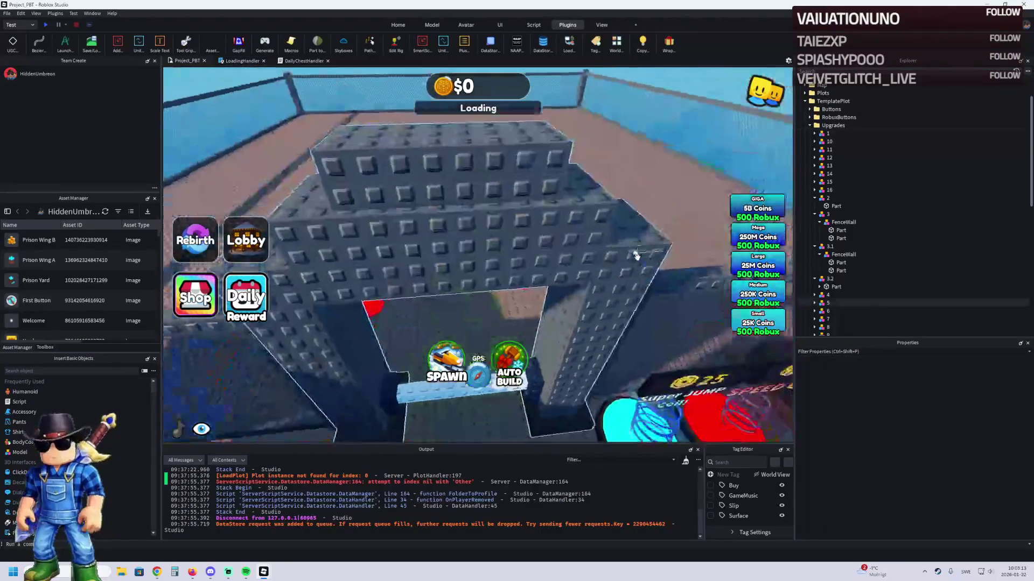
{"action": "scroll", "coordinate": [636, 256], "scroll_direction": "down", "scroll_amount": 5}
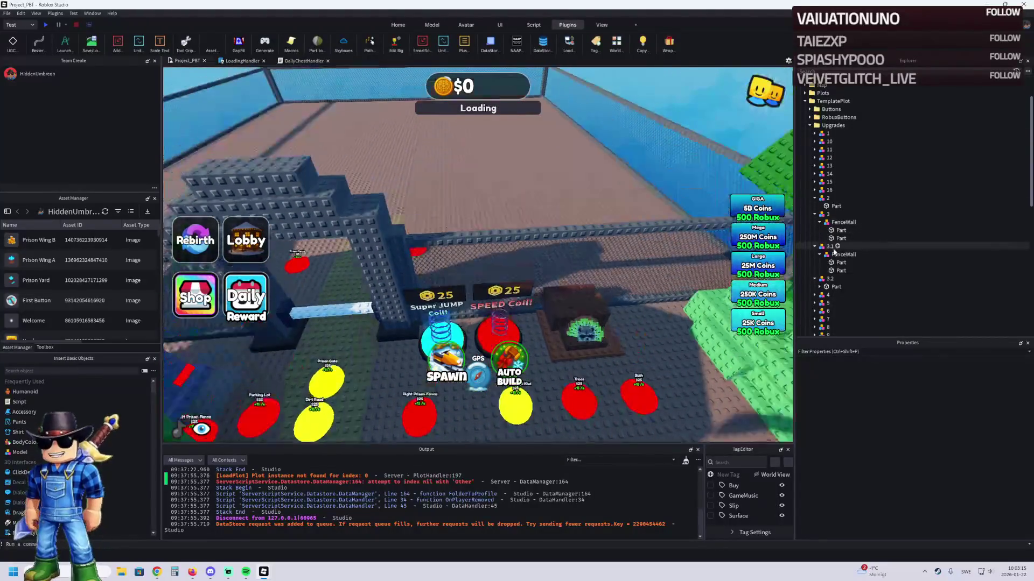
{"action": "left_click", "coordinate": [829, 296]}
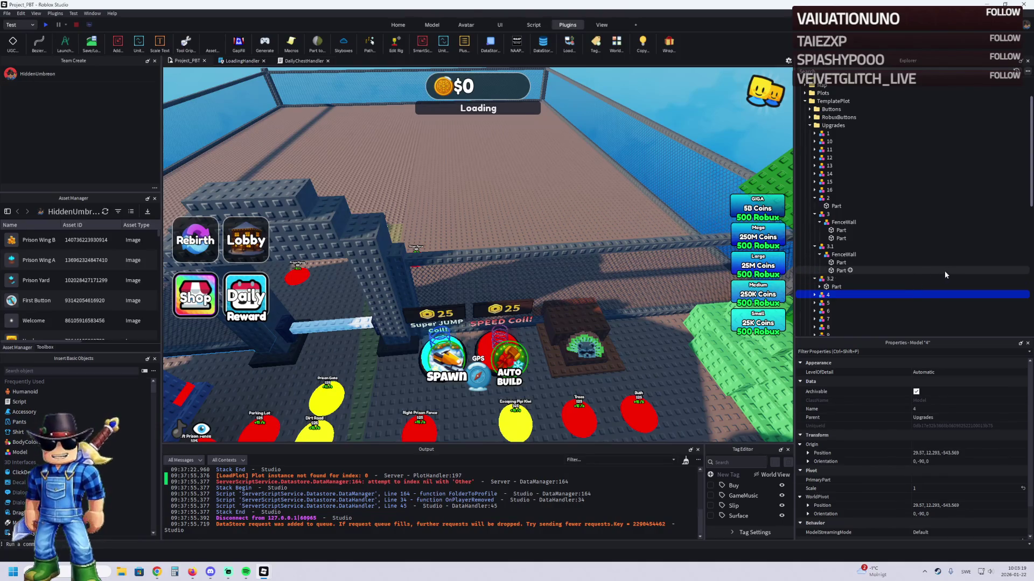
Duplicate upgrade model 4 twice and name the copies 4.1 and 4.2.
{"action": "key", "text": "ctrl+d"}
{"action": "key", "text": "F2"}
{"action": "type", "text": ".2"}
{"action": "key", "text": "BackSpace"}
{"action": "type", "text": "1"}
{"action": "key", "text": "Return"}
{"action": "key", "text": "ctrl+d"}
{"action": "key", "text": "F2"}
{"action": "key", "text": "BackSpace"}
{"action": "type", "text": "2"}
{"action": "key", "text": "Return"}
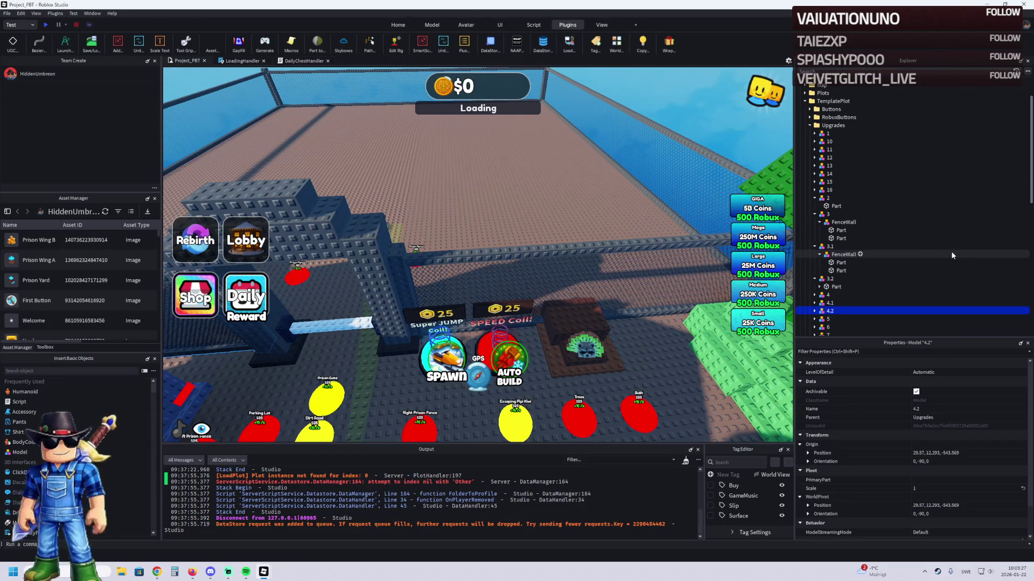
Delete the surplus Parts from 4.2's FenceWall.
{"action": "key", "text": "Right"}
{"action": "key", "text": "Right"}
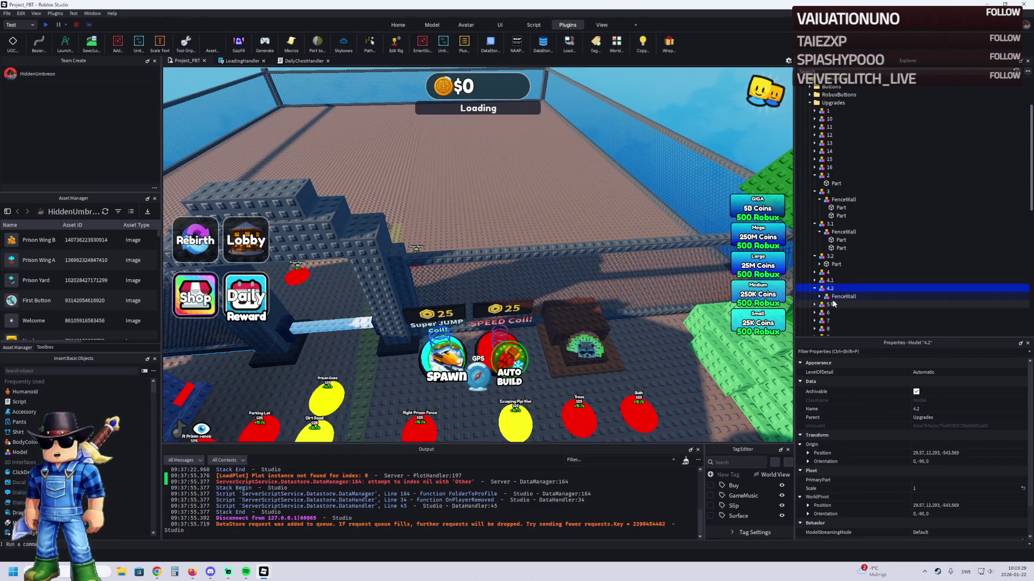
{"action": "key", "text": "Right"}
{"action": "left_click", "coordinate": [838, 312]}
{"action": "key", "text": "shift+Down"}
{"action": "key", "text": "shift+Down"}
{"action": "key", "text": "shift+Down"}
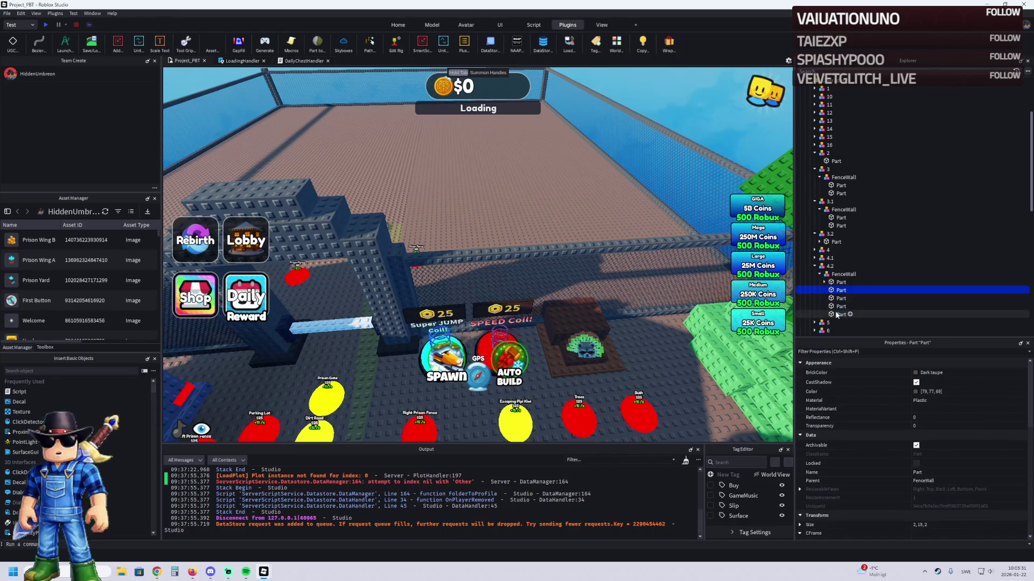
{"action": "left_click", "coordinate": [832, 273]}
{"action": "key", "text": "Up"}
{"action": "key", "text": "Up"}
Delete the extra fence Parts from 4.1's FenceWall, keeping two.
{"action": "key", "text": "Right"}
{"action": "key", "text": "Right"}
{"action": "key", "text": "Right"}
{"action": "key", "text": "Delete"}
{"action": "left_click", "coordinate": [836, 275]}
{"action": "key", "text": "f"}
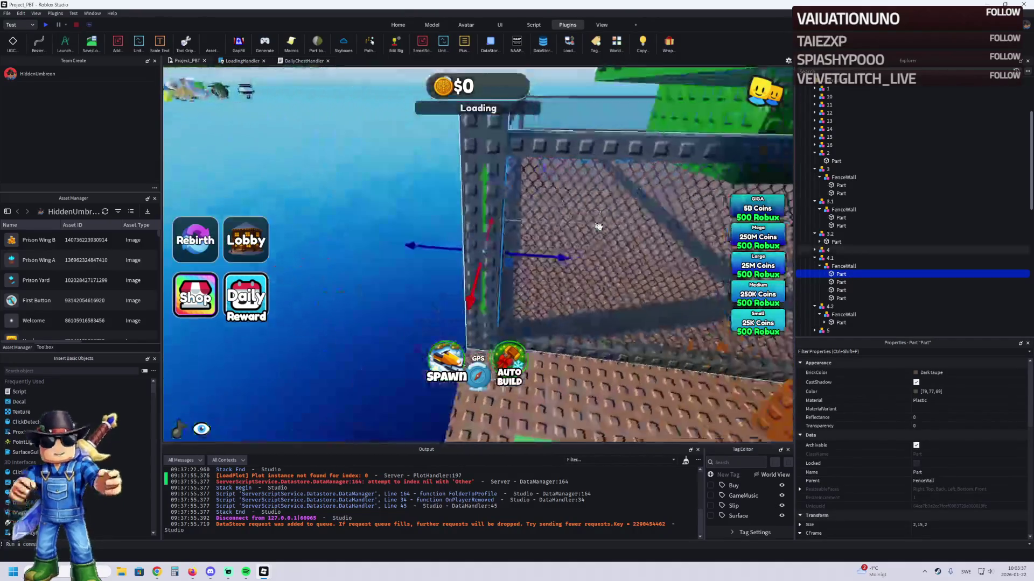
{"action": "key", "text": "Delete"}
{"action": "left_click", "coordinate": [837, 290]}
{"action": "key", "text": "f"}
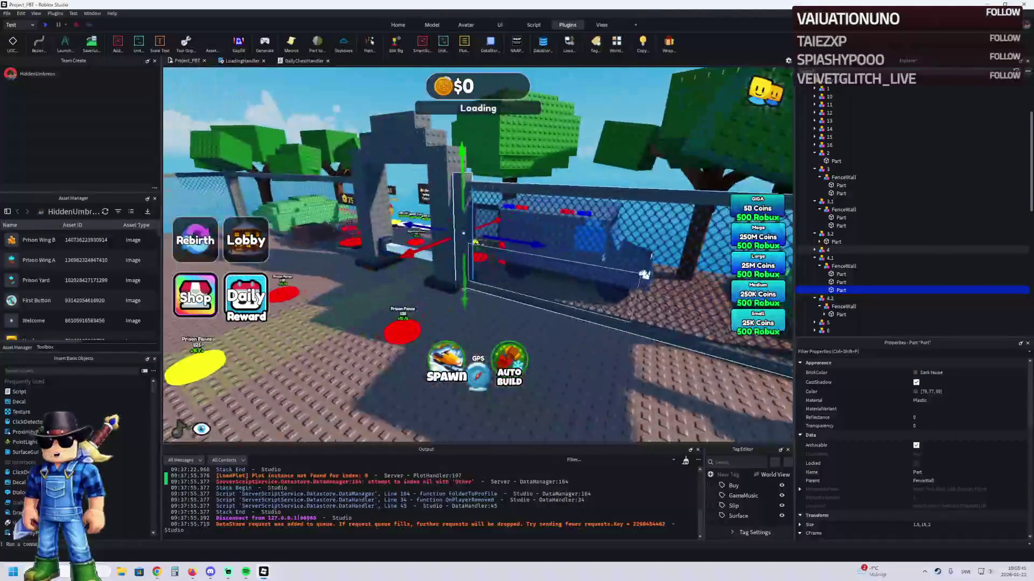
{"action": "key", "text": "Delete"}
{"action": "left_click", "coordinate": [836, 275]}
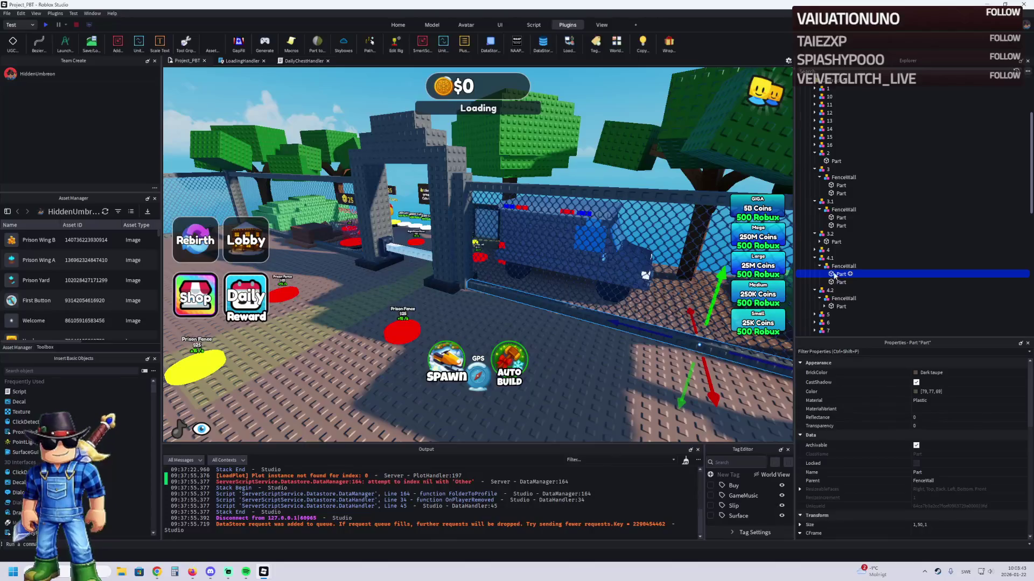
Delete the surplus fence Parts from model 4's FenceWall and collapse it.
{"action": "left_click", "coordinate": [836, 266]}
{"action": "left_click", "coordinate": [836, 266]}
{"action": "key", "text": "Delete"}
{"action": "key", "text": "Down"}
{"action": "key", "text": "Down"}
{"action": "key", "text": "Delete"}
{"action": "left_click", "coordinate": [841, 274]}
{"action": "key", "text": "Delete"}
{"action": "left_click", "coordinate": [841, 274]}
{"action": "left_click", "coordinate": [819, 258]}
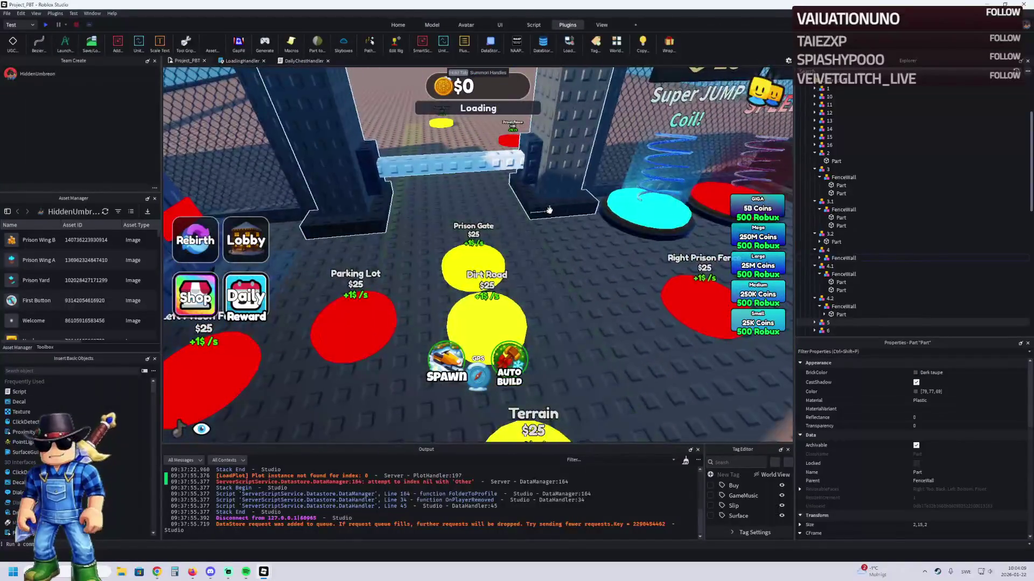
{"action": "left_click", "coordinate": [621, 261]}
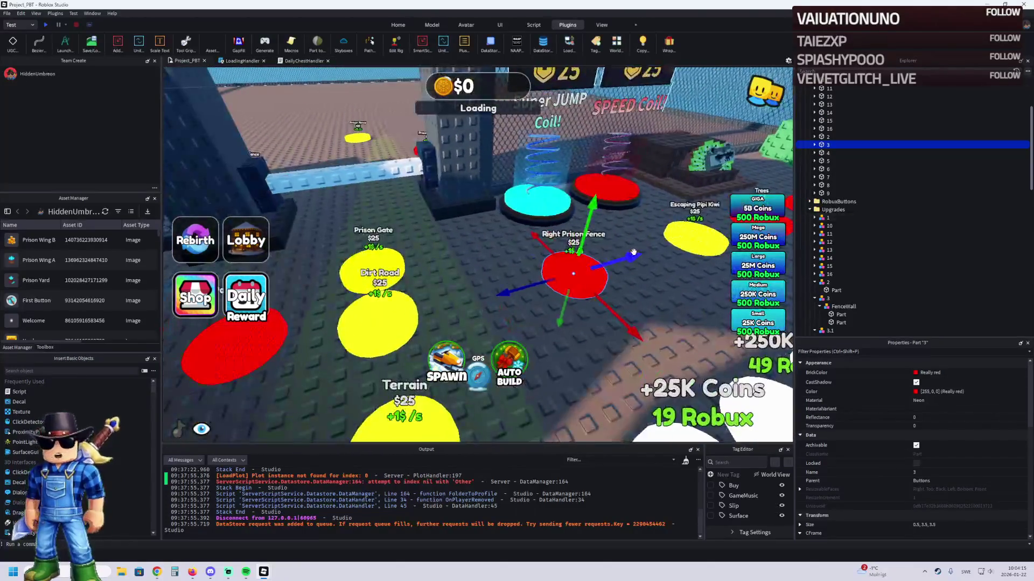
Change button 3's billboard Item text from 'Right Prison Fence' to 'Fence Pillars'.
{"action": "left_click", "coordinate": [814, 144]}
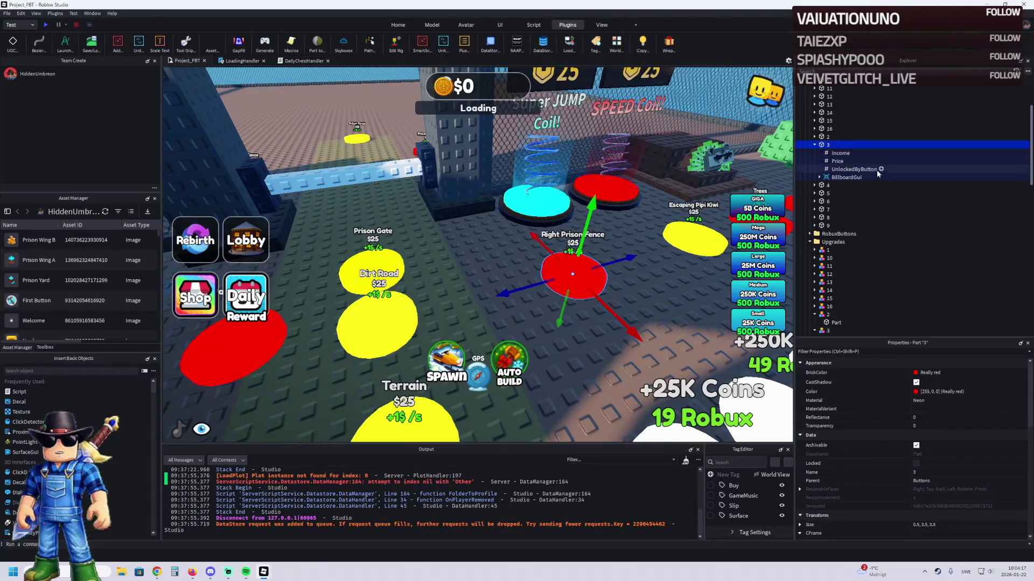
{"action": "left_click", "coordinate": [846, 177]}
{"action": "left_click", "coordinate": [819, 177]}
{"action": "left_click", "coordinate": [838, 194]}
{"action": "scroll", "coordinate": [920, 424], "scroll_direction": "down", "scroll_amount": 3}
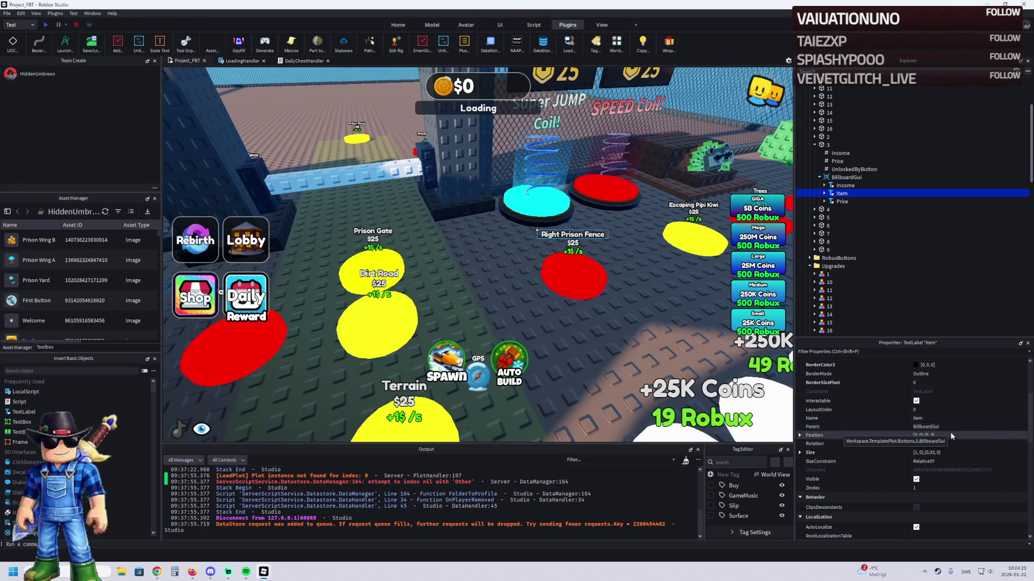
{"action": "scroll", "coordinate": [951, 432], "scroll_direction": "down", "scroll_amount": 5}
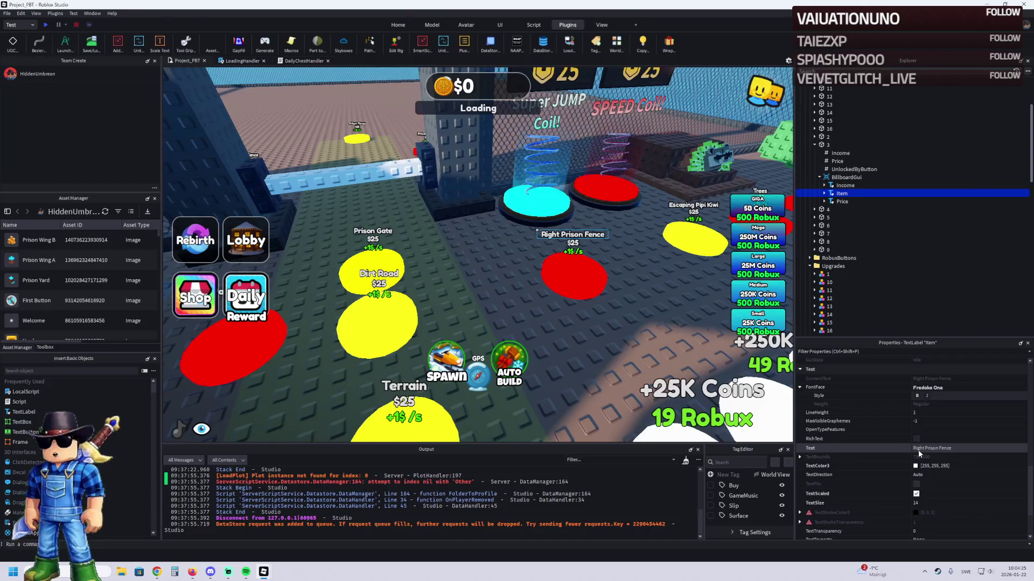
{"action": "left_click", "coordinate": [928, 448]}
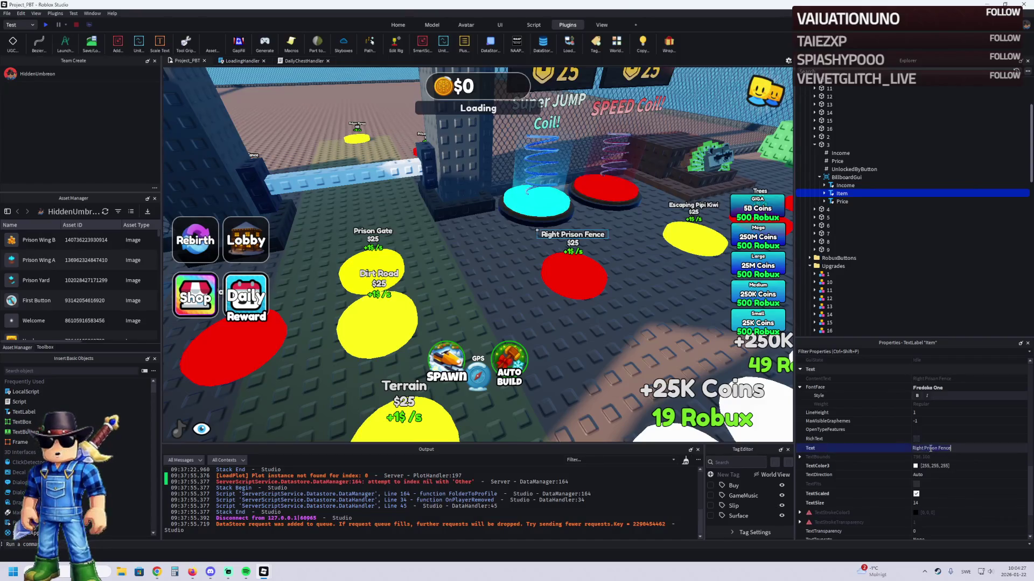
{"action": "key", "text": "BackSpace"}
{"action": "key", "text": "BackSpace"}
{"action": "key", "text": "BackSpace"}
{"action": "type", "text": "Fence Pillar"}
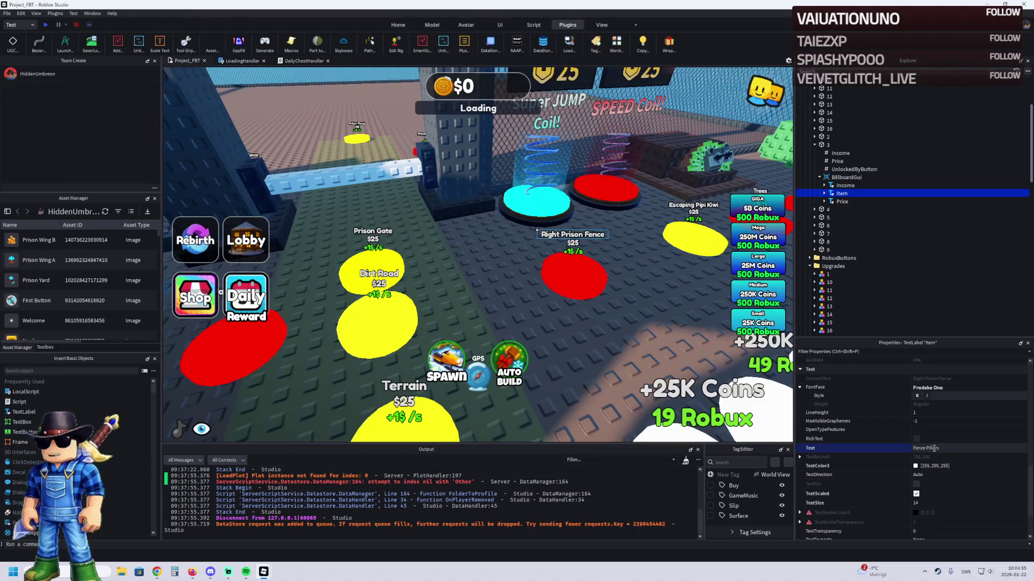
{"action": "key", "text": "Return"}
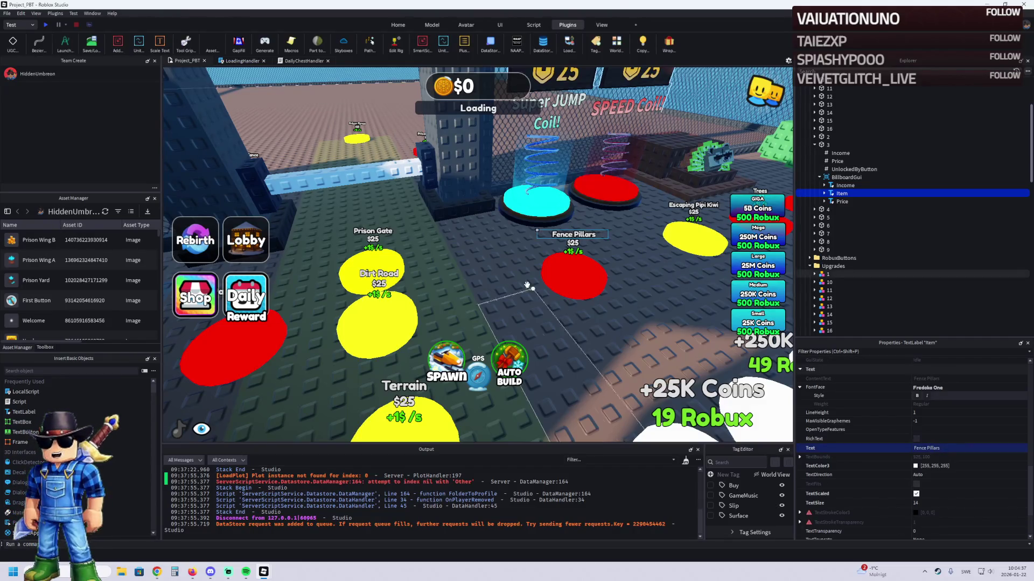
{"action": "key", "text": "a"}
{"action": "key", "text": "e"}
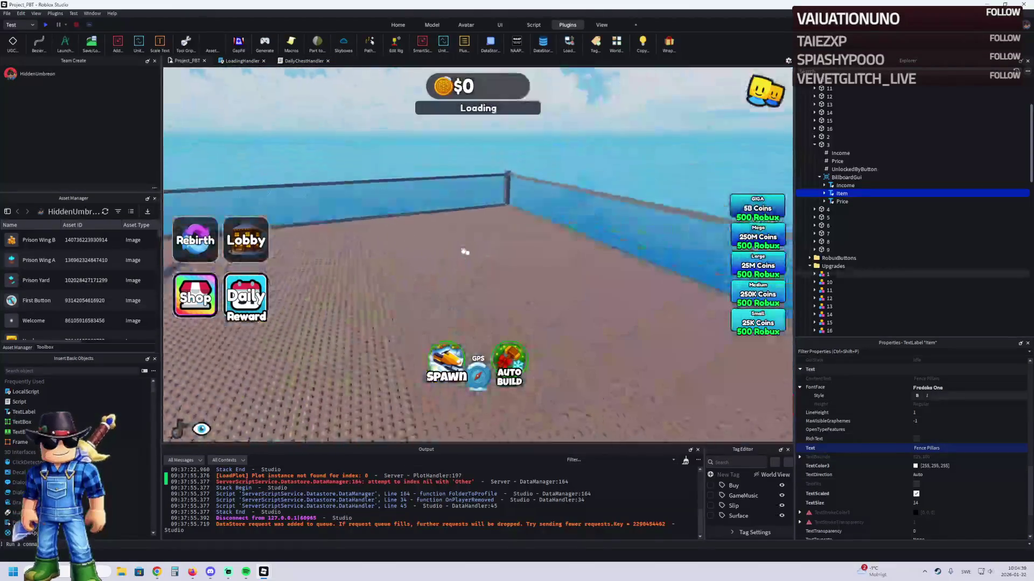
{"action": "key", "text": "q"}
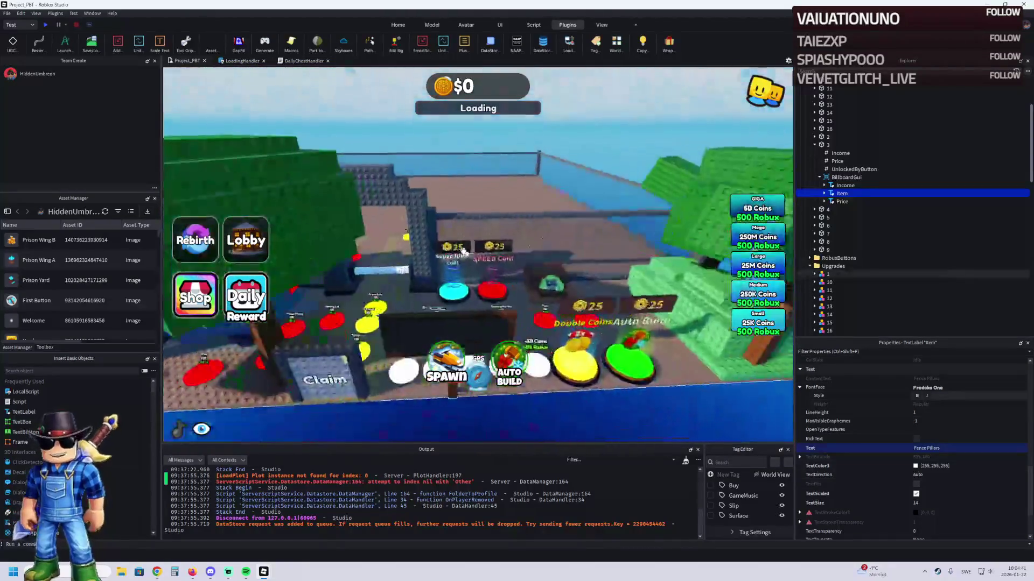
{"action": "key", "text": "e"}
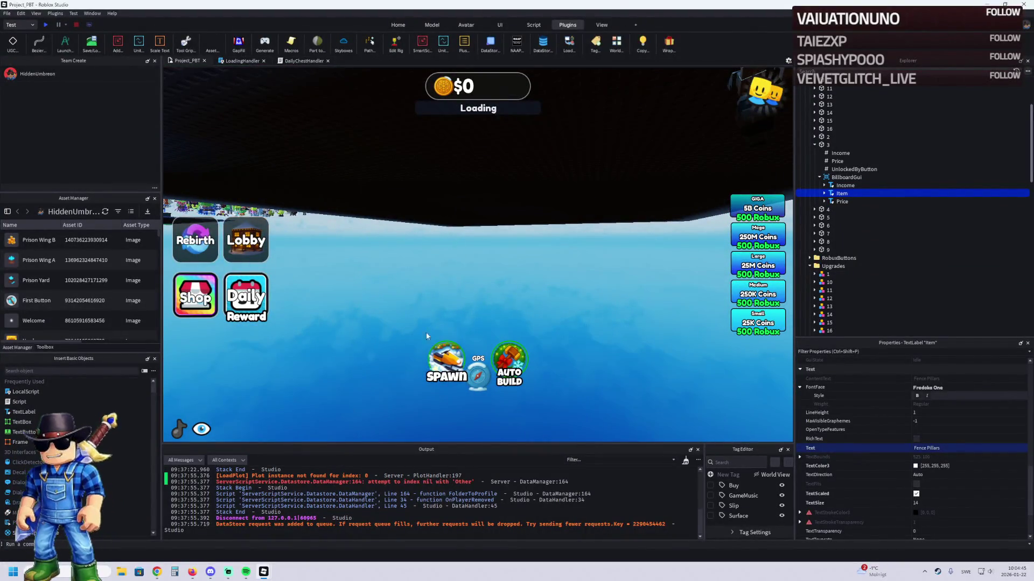
{"action": "key", "text": "e"}
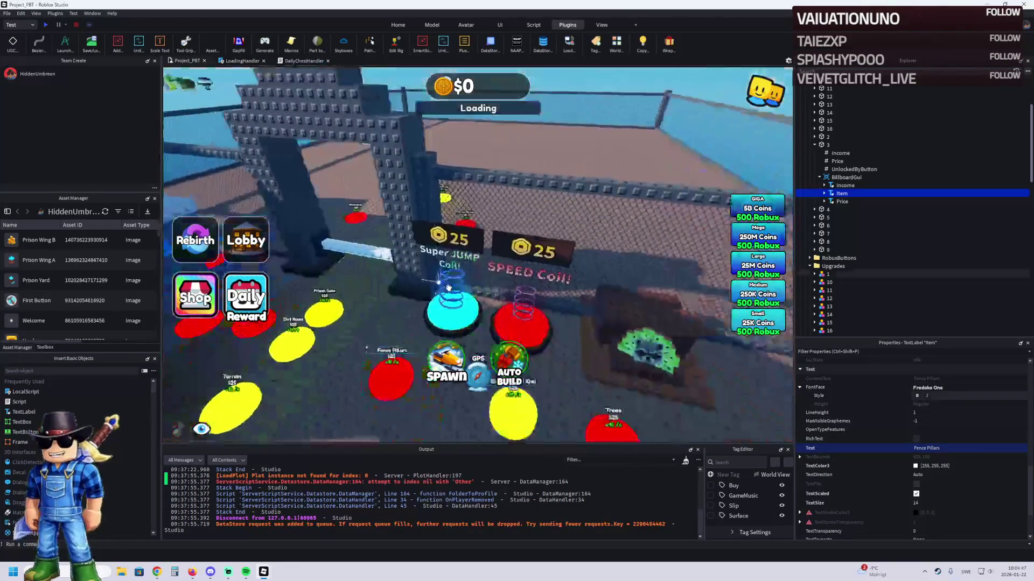
{"action": "key", "text": "w"}
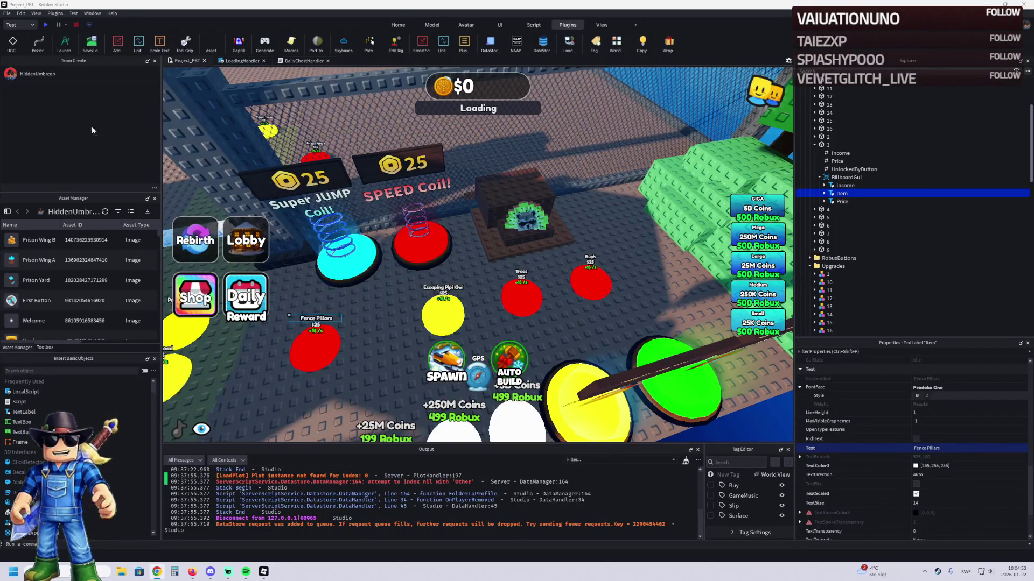
{"action": "key", "text": "a"}
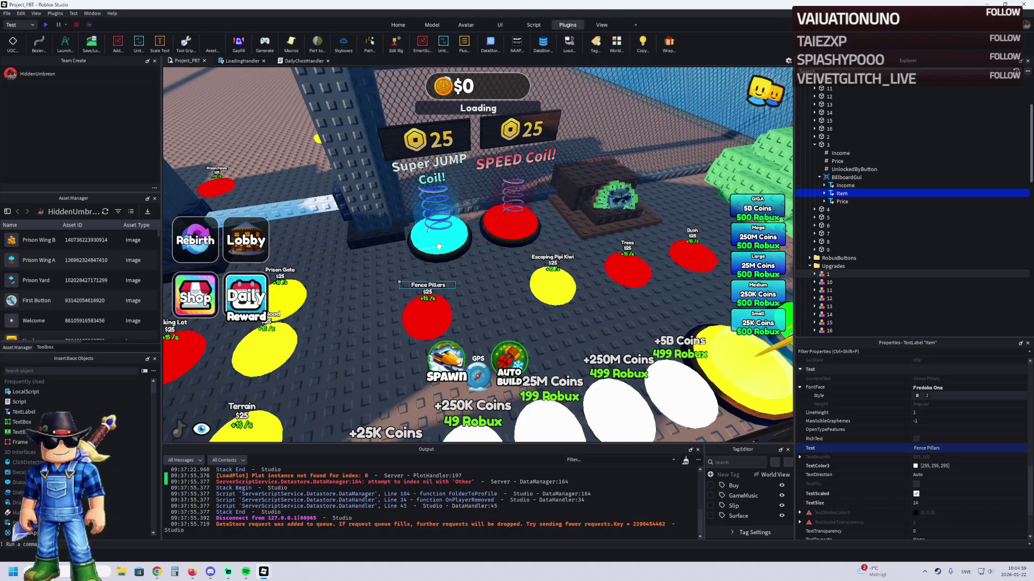
{"action": "key", "text": "a"}
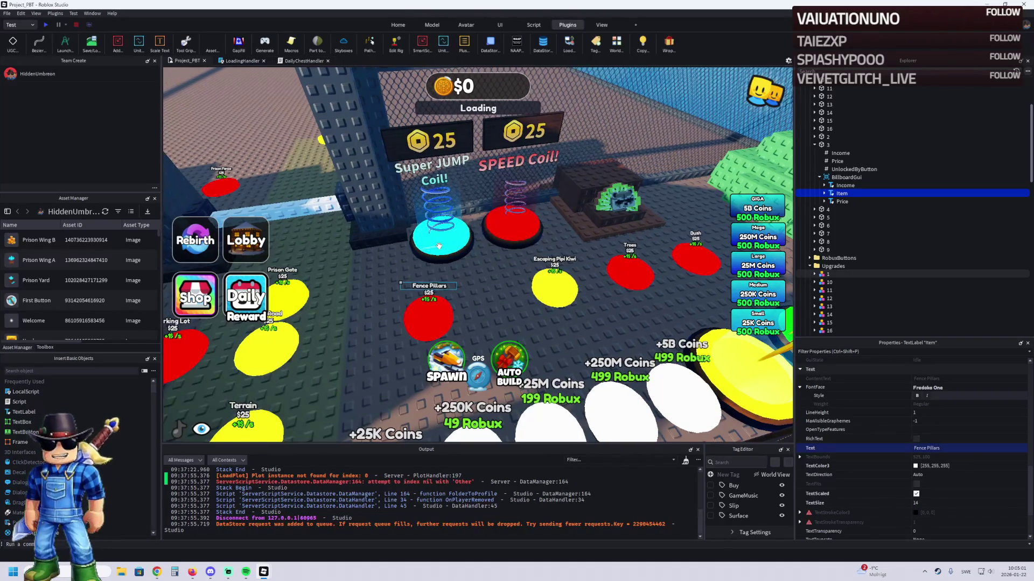
{"action": "key", "text": "space"}
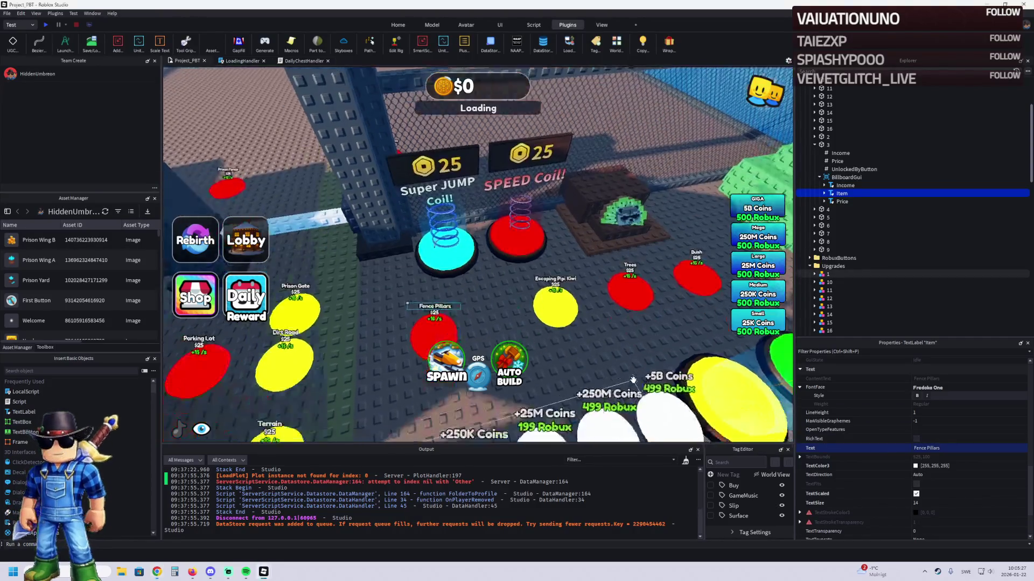
Change the billboard label text from 'Fence Pillars' to 'Fence Posts'.
{"action": "left_click", "coordinate": [972, 450]}
{"action": "type", "text": "osts"}
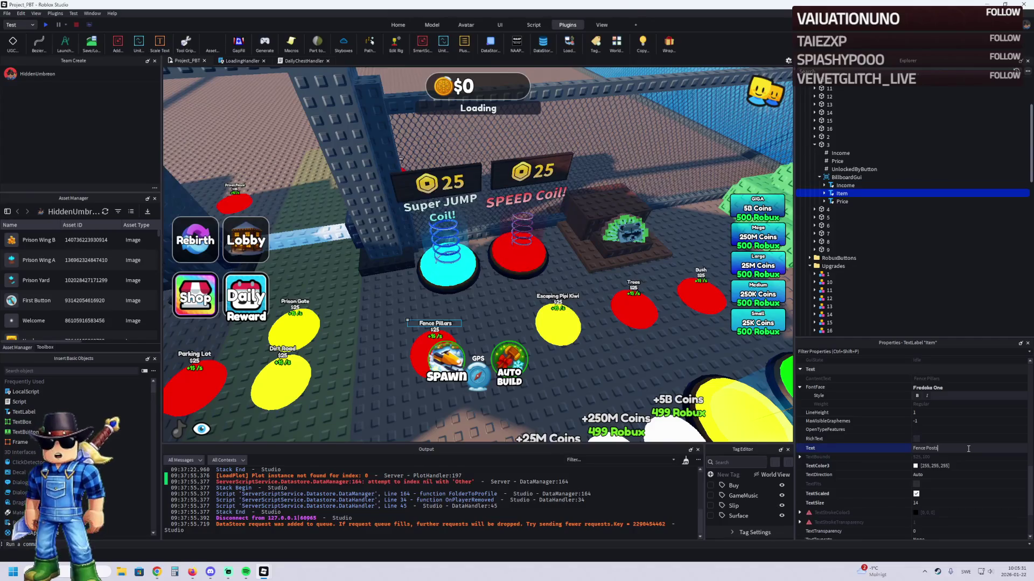
{"action": "key", "text": "Return"}
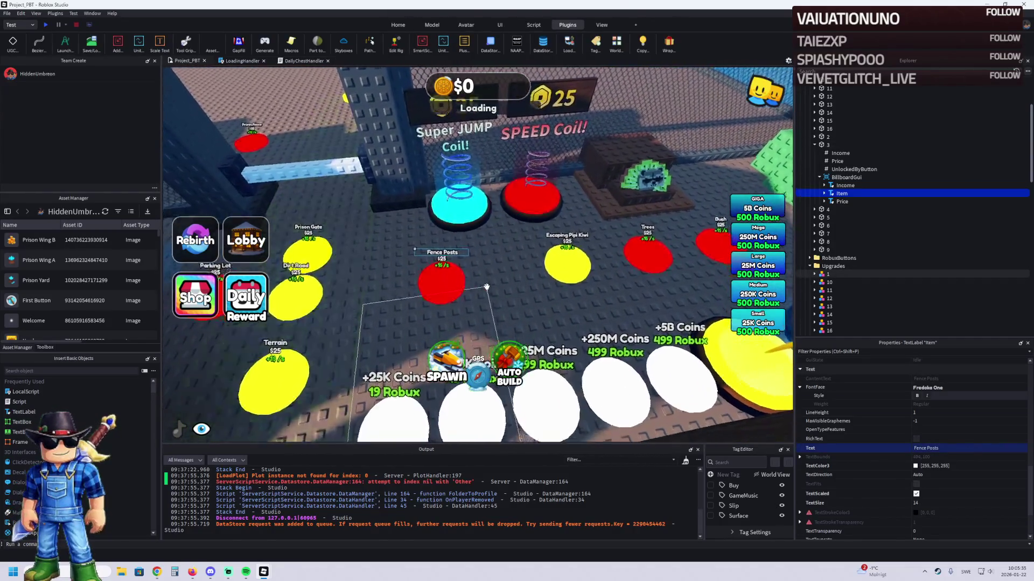
{"action": "left_click", "coordinate": [457, 259]}
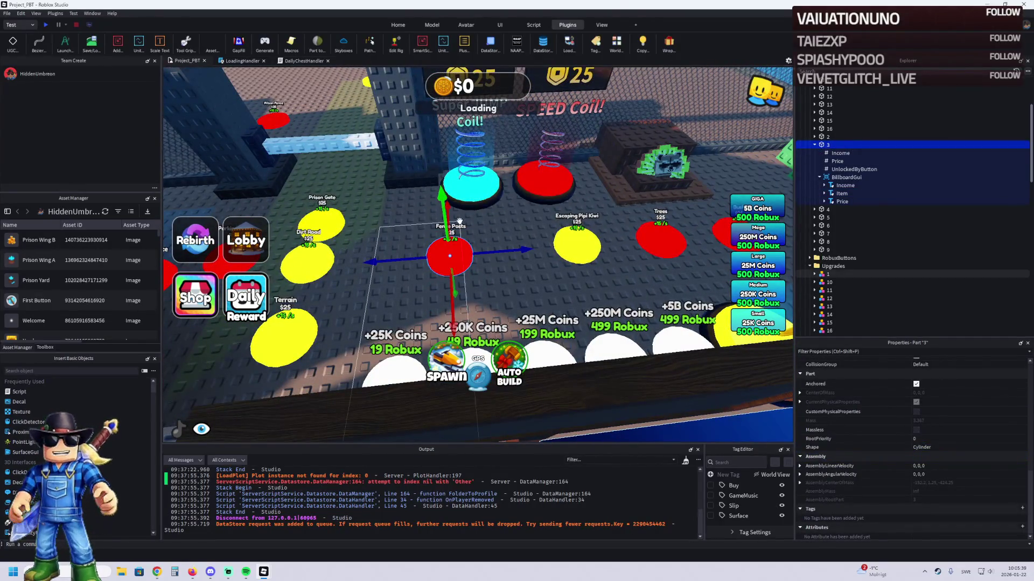
Move button part 4 (Left Prison Fence) into the pad row beside Fence Posts.
{"action": "left_click", "coordinate": [827, 208]}
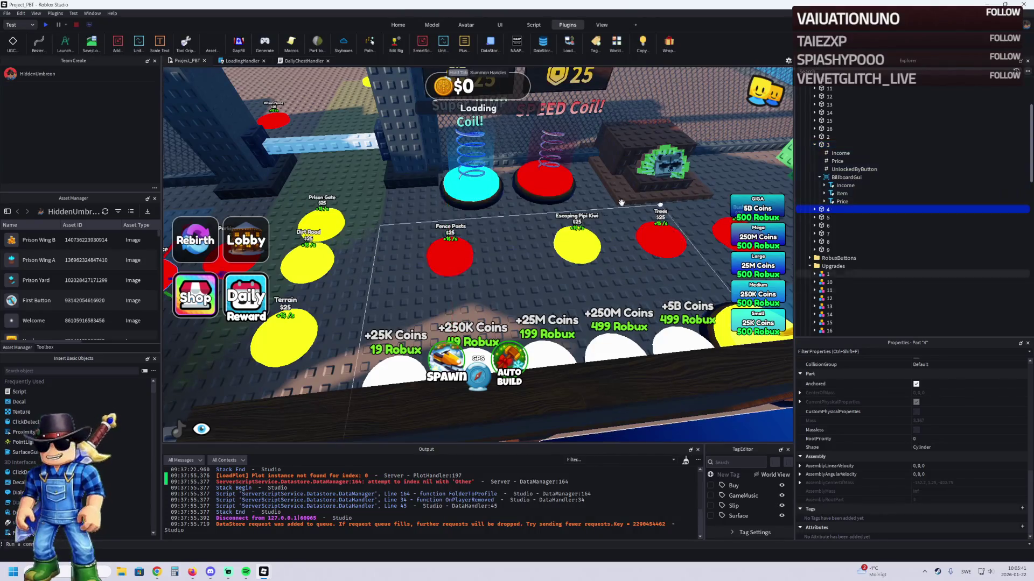
{"action": "key", "text": "f"}
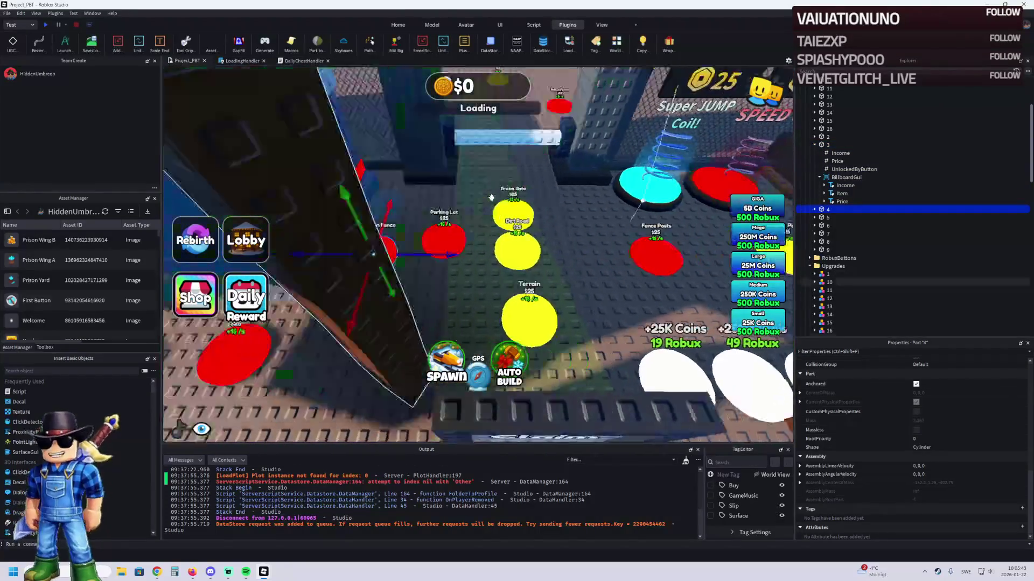
{"action": "left_click_drag", "start_coordinate": [405, 250], "coordinate": [583, 241]}
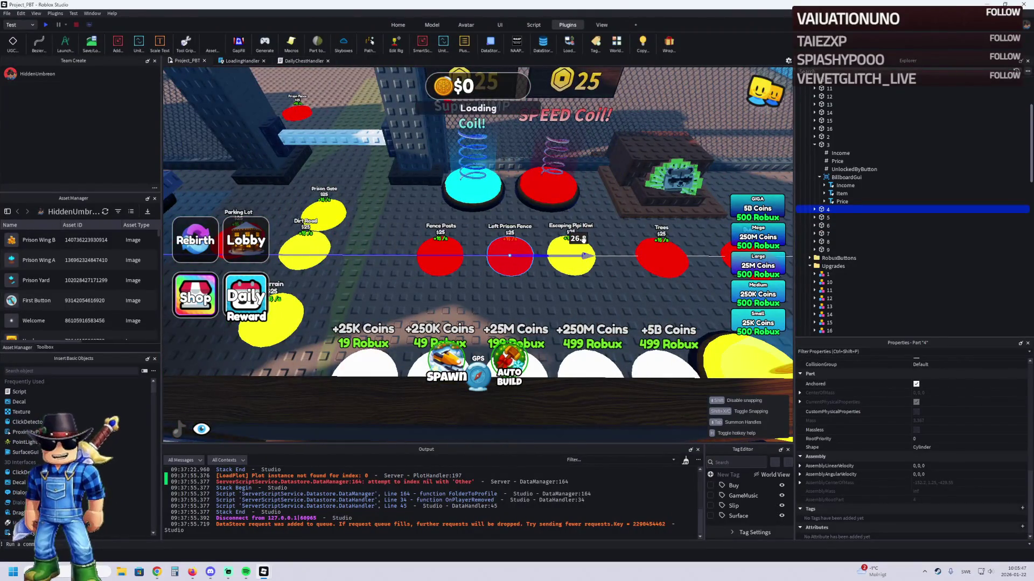
{"action": "scroll", "coordinate": [449, 238], "scroll_direction": "up", "scroll_amount": 3}
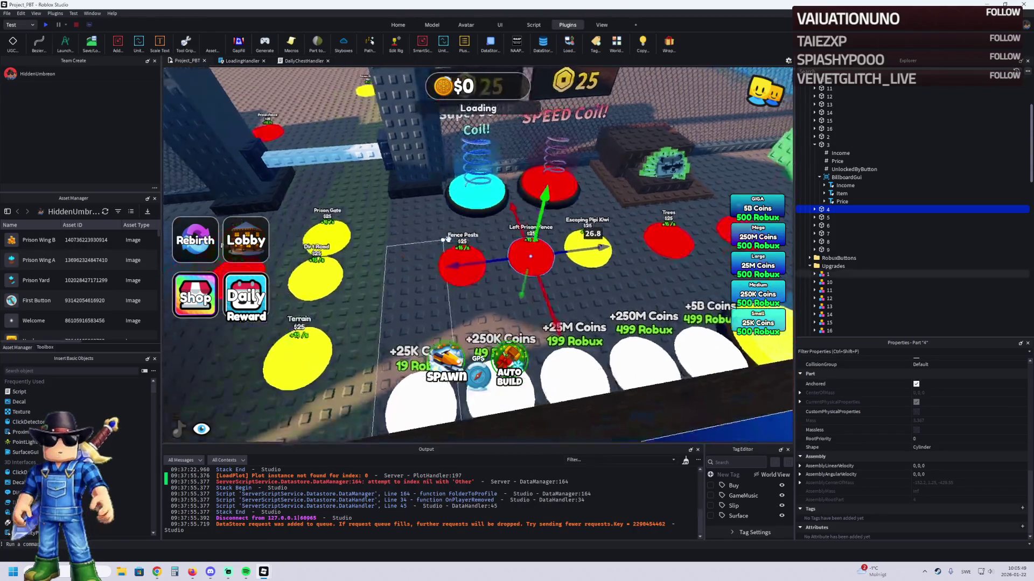
{"action": "left_click", "coordinate": [448, 239]}
{"action": "left_click_drag", "start_coordinate": [484, 253], "coordinate": [441, 243]}
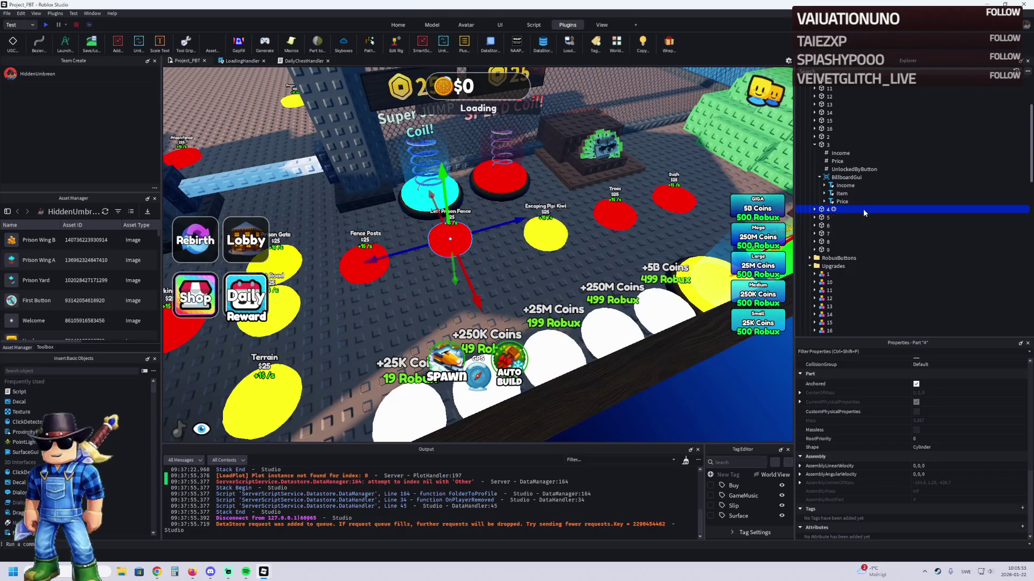
Change button 4's billboard Item text from 'Left Prison Fence' to 'Fence Beams'.
{"action": "left_click", "coordinate": [814, 209]}
{"action": "left_click", "coordinate": [846, 242]}
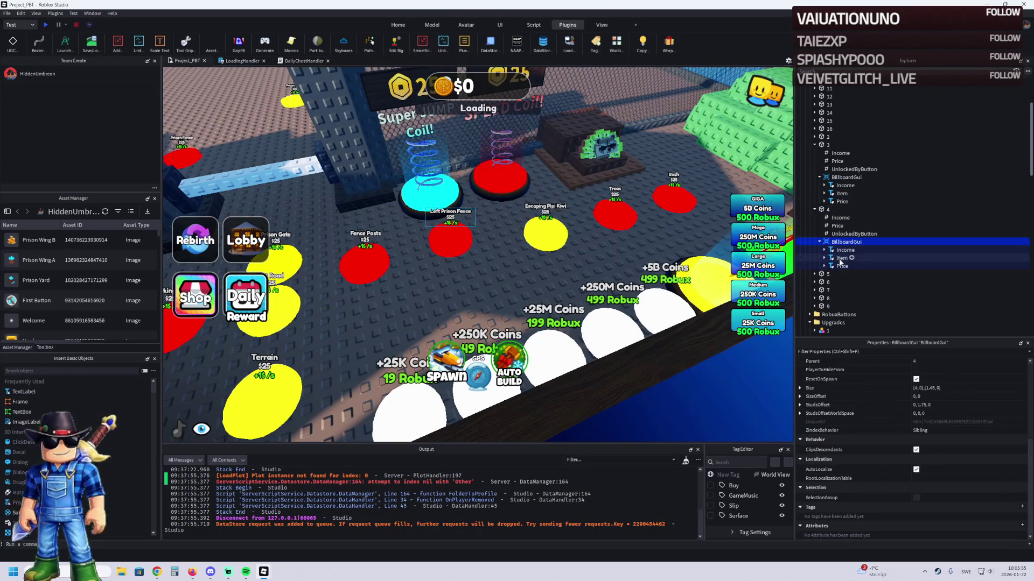
{"action": "left_click", "coordinate": [841, 258]}
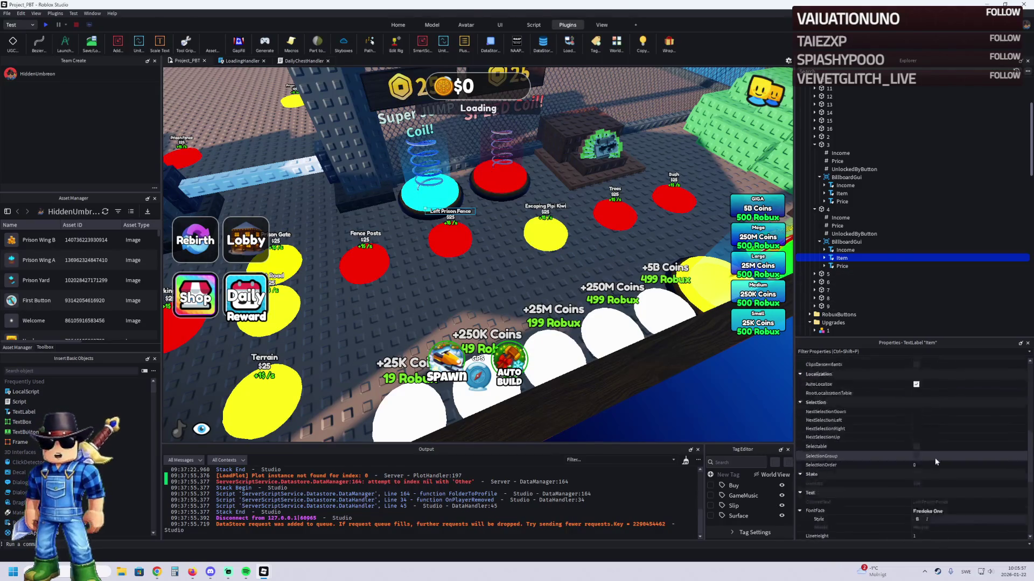
{"action": "scroll", "coordinate": [935, 462], "scroll_direction": "down", "scroll_amount": 5}
{"action": "left_click", "coordinate": [948, 438]}
{"action": "key", "text": "Home"}
{"action": "key", "text": "Delete"}
{"action": "key", "text": "Delete"}
{"action": "key", "text": "Delete"}
{"action": "key", "text": "Delete"}
{"action": "key", "text": "Delete"}
{"action": "key", "text": "Delete"}
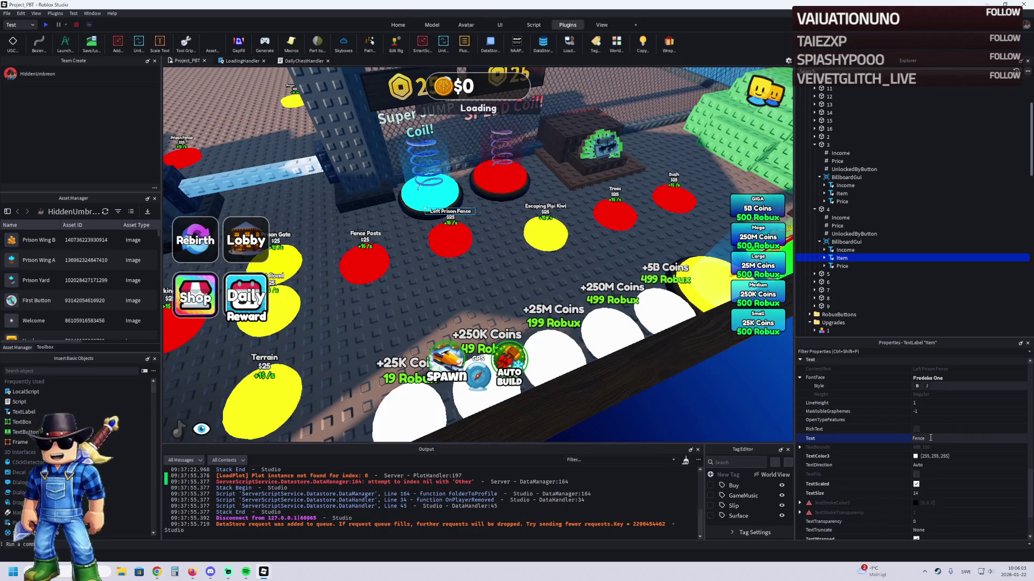
{"action": "type", "text": "ams"}
{"action": "key", "text": "Return"}
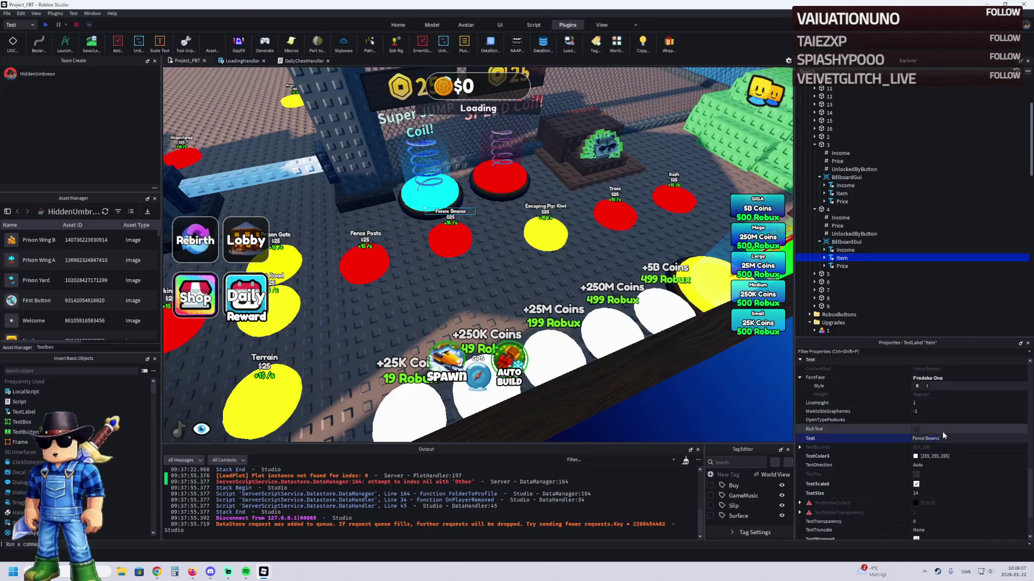
{"action": "key", "text": "alt+Tab"}
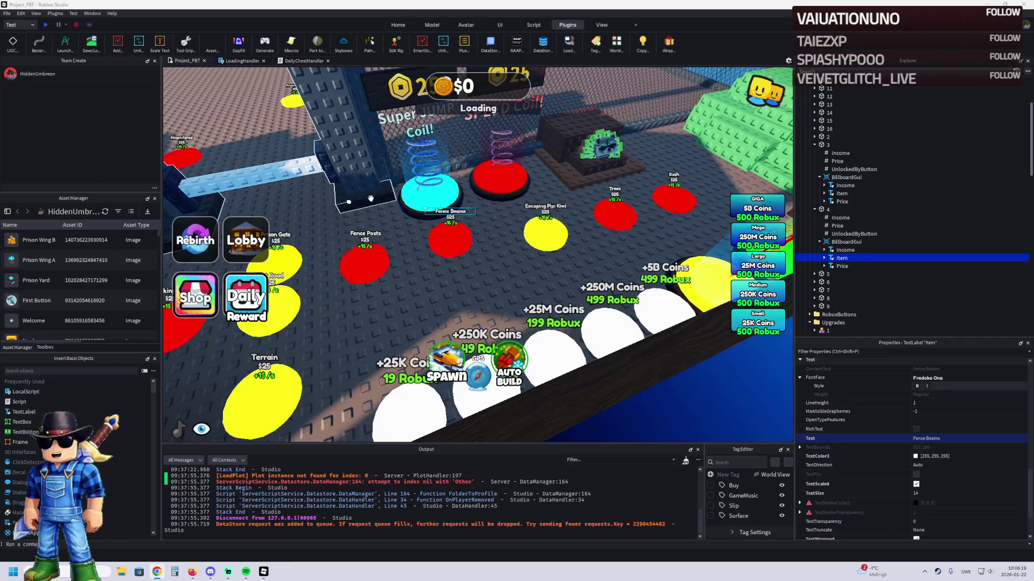
{"action": "scroll", "coordinate": [421, 202], "scroll_direction": "up", "scroll_amount": 3}
{"action": "scroll", "coordinate": [420, 202], "scroll_direction": "up", "scroll_amount": 3}
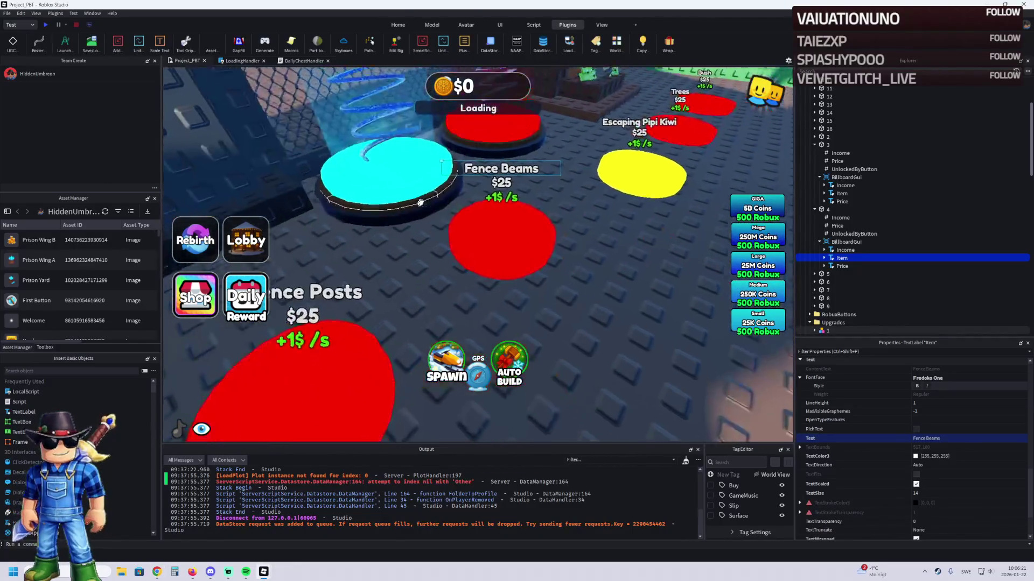
Drag the Fence Posts, Fence Beams and Prison Gate pads into one straight row.
{"action": "scroll", "coordinate": [419, 202], "scroll_direction": "down", "scroll_amount": 5}
{"action": "scroll", "coordinate": [419, 202], "scroll_direction": "up", "scroll_amount": 3}
{"action": "left_click", "coordinate": [457, 279]}
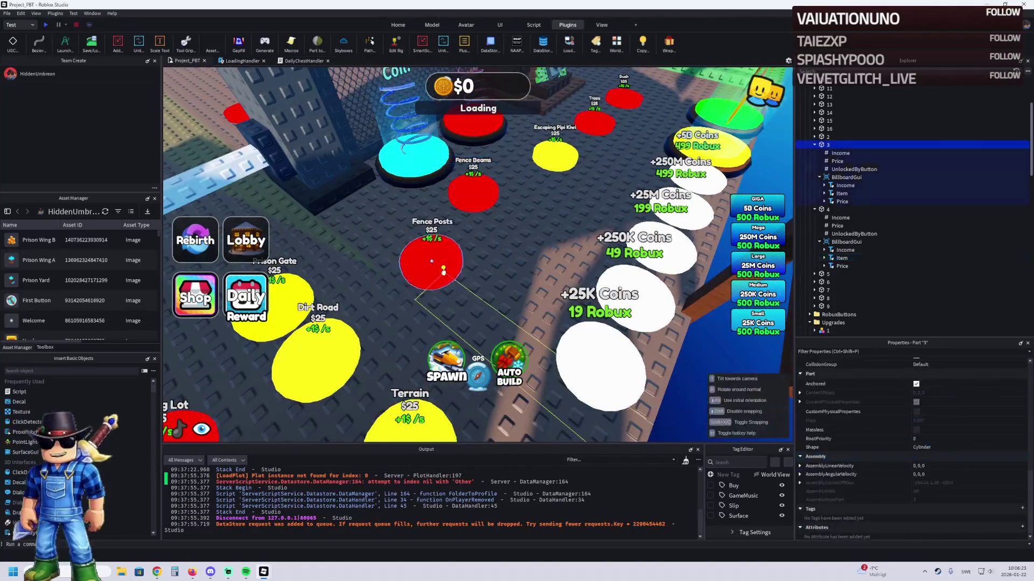
{"action": "left_click_drag", "start_coordinate": [473, 191], "coordinate": [488, 195]}
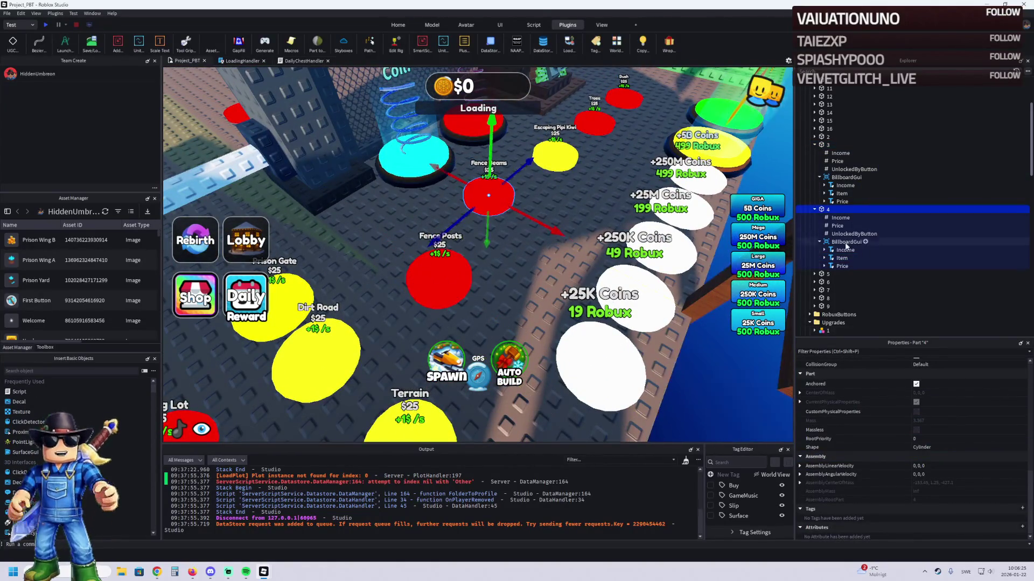
{"action": "left_click", "coordinate": [824, 275]}
{"action": "key", "text": "f"}
{"action": "mouse_move", "coordinate": [538, 245]}
{"action": "left_mouse_down"}
{"action": "mouse_move", "coordinate": [603, 245]}
{"action": "mouse_move", "coordinate": [376, 258]}
{"action": "mouse_move", "coordinate": [387, 269]}
{"action": "left_mouse_up"}
{"action": "key", "text": "s"}
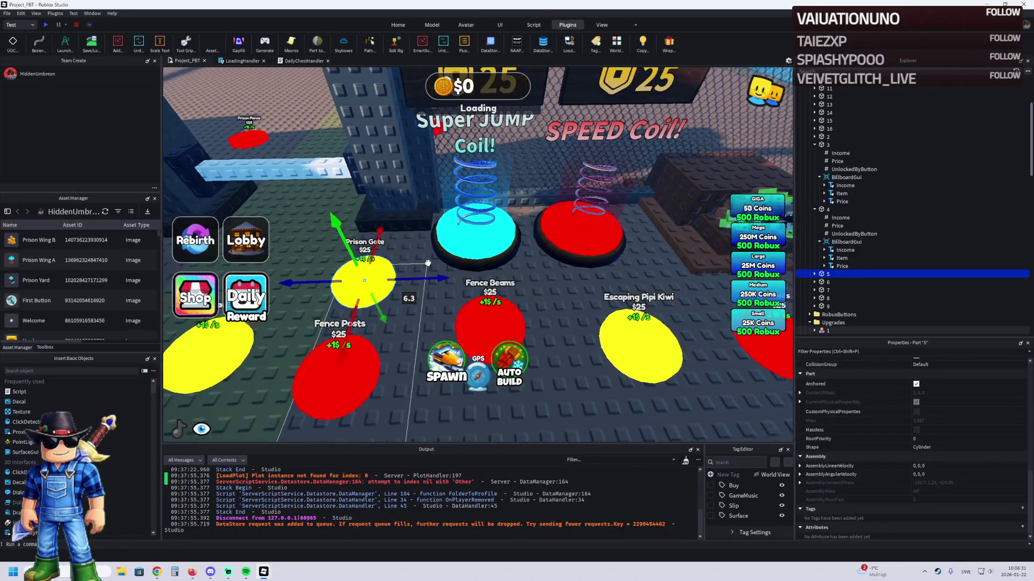
{"action": "left_click_drag", "start_coordinate": [377, 305], "coordinate": [514, 265]}
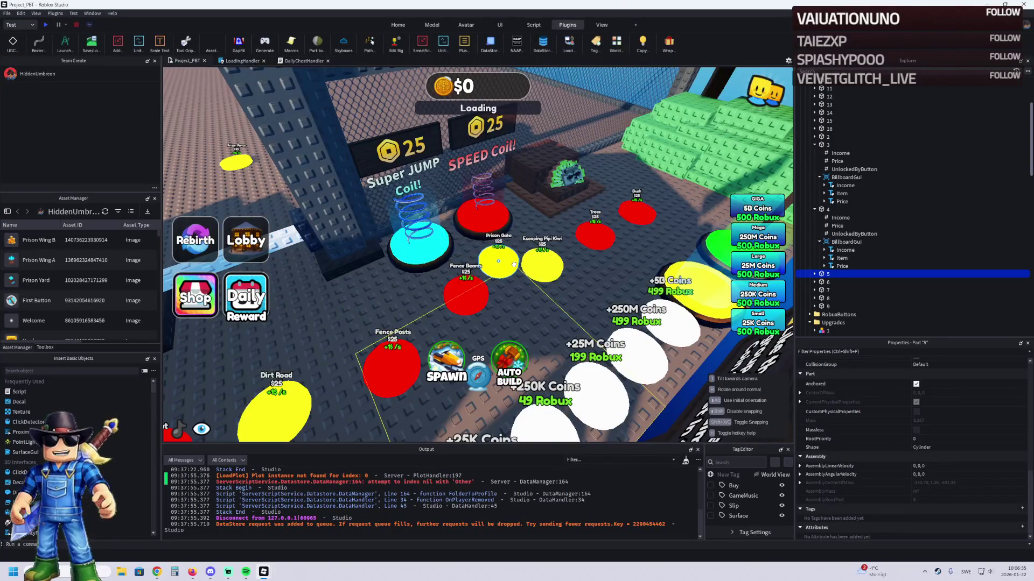
{"action": "left_click", "coordinate": [492, 280]}
{"action": "mouse_move", "coordinate": [496, 189]}
{"action": "left_mouse_down"}
{"action": "mouse_move", "coordinate": [515, 202]}
{"action": "mouse_move", "coordinate": [508, 155]}
{"action": "mouse_move", "coordinate": [447, 170]}
{"action": "mouse_move", "coordinate": [464, 171]}
{"action": "left_mouse_up"}
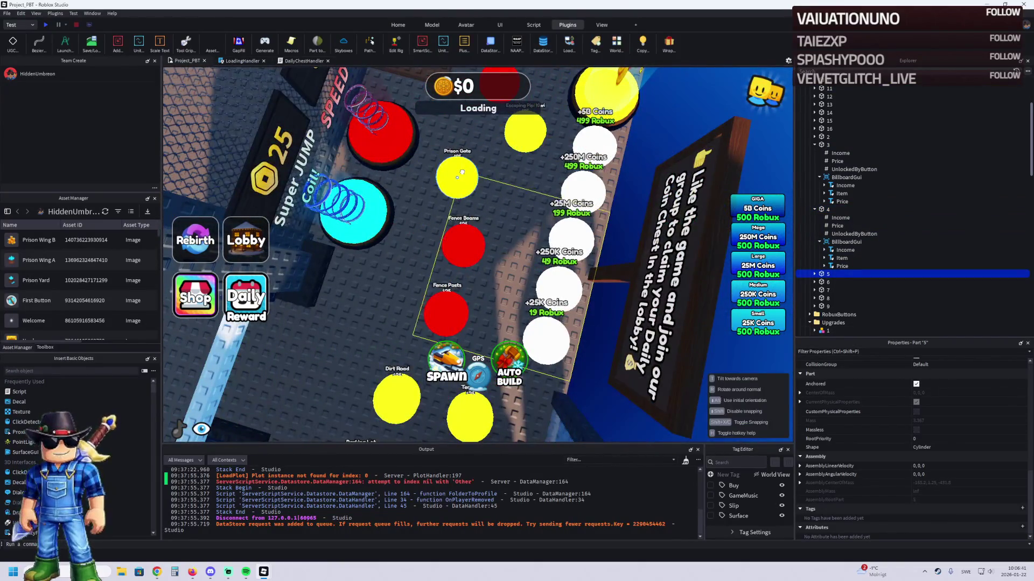
Select the Item label inside the Prison Gate pad's billboard.
{"action": "left_click", "coordinate": [814, 274]}
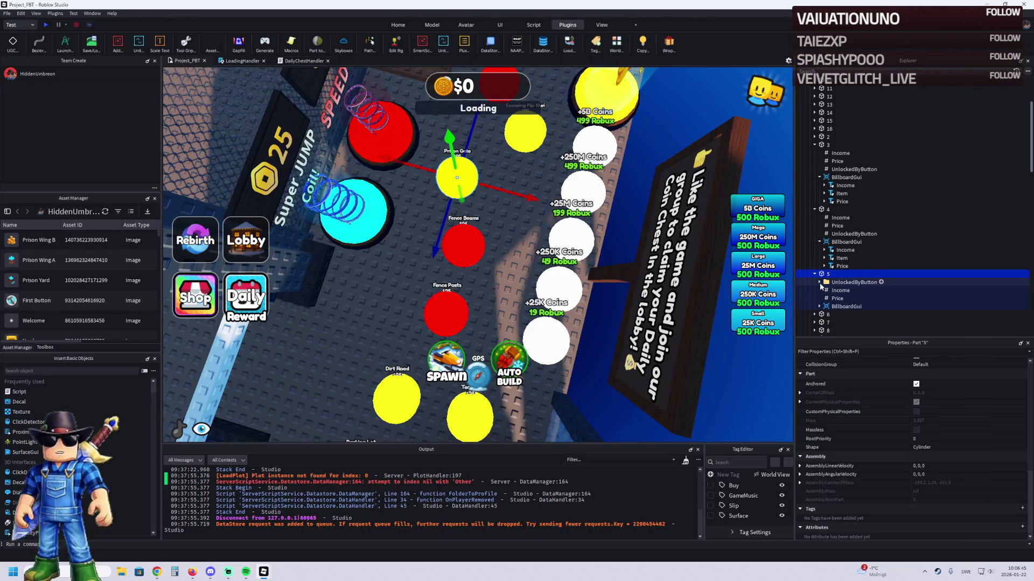
{"action": "left_click", "coordinate": [820, 306]}
{"action": "scroll", "coordinate": [840, 301], "scroll_direction": "down", "scroll_amount": 3}
{"action": "left_click", "coordinate": [841, 254]}
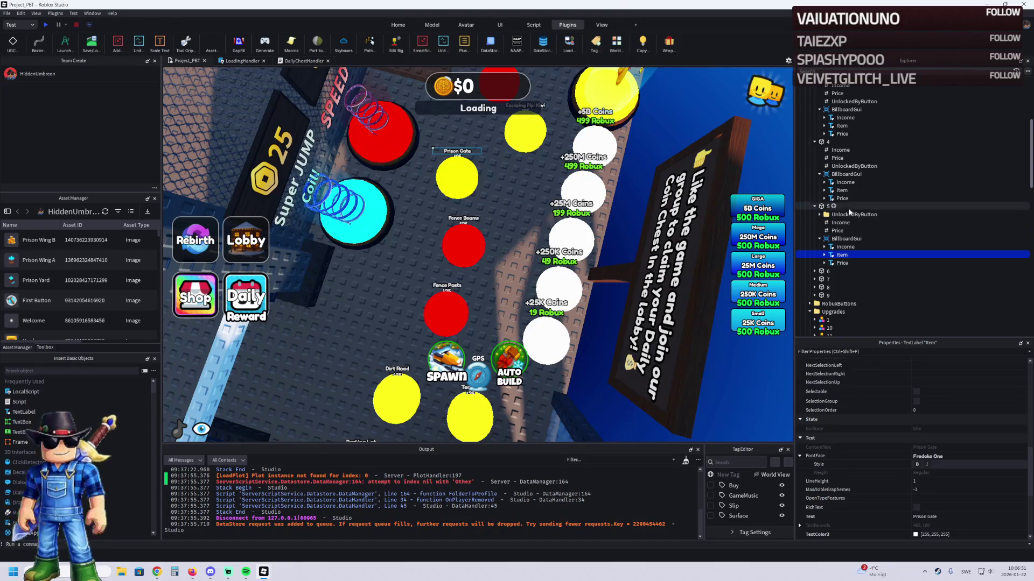
Copy part 4's UnlockedByButton value into part 5 and set it to 4.
{"action": "left_click", "coordinate": [844, 214]}
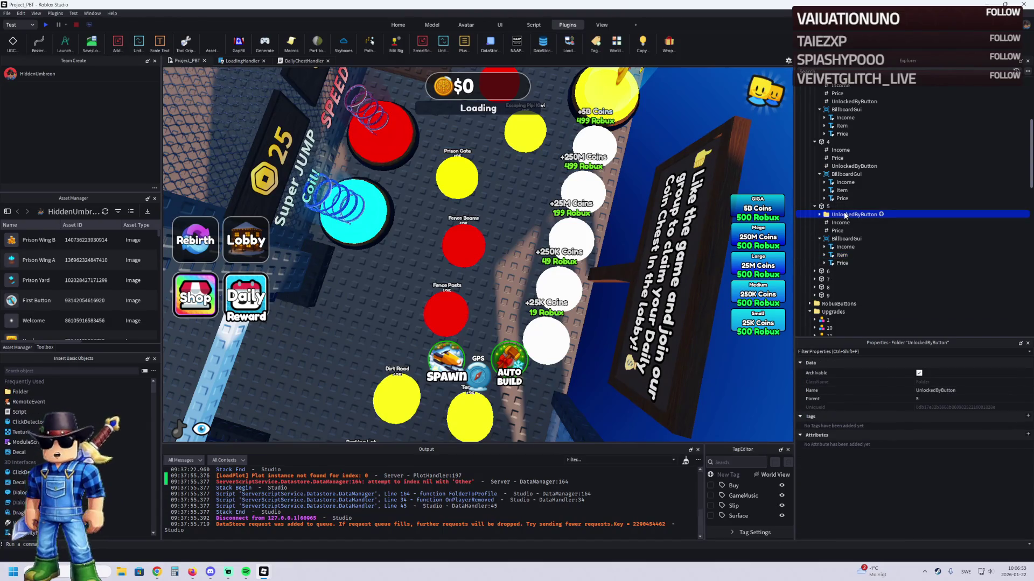
{"action": "left_click", "coordinate": [837, 166]}
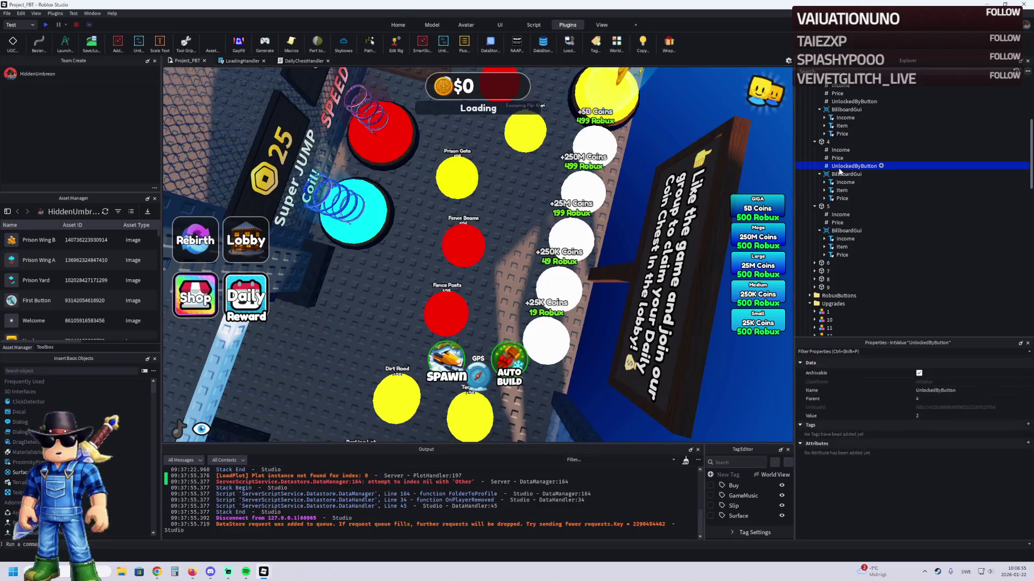
{"action": "key", "text": "ctrl+d"}
{"action": "left_click_drag", "start_coordinate": [840, 174], "coordinate": [829, 214]}
{"action": "left_click", "coordinate": [942, 416]}
{"action": "type", "text": "4"}
{"action": "left_click", "coordinate": [851, 166]}
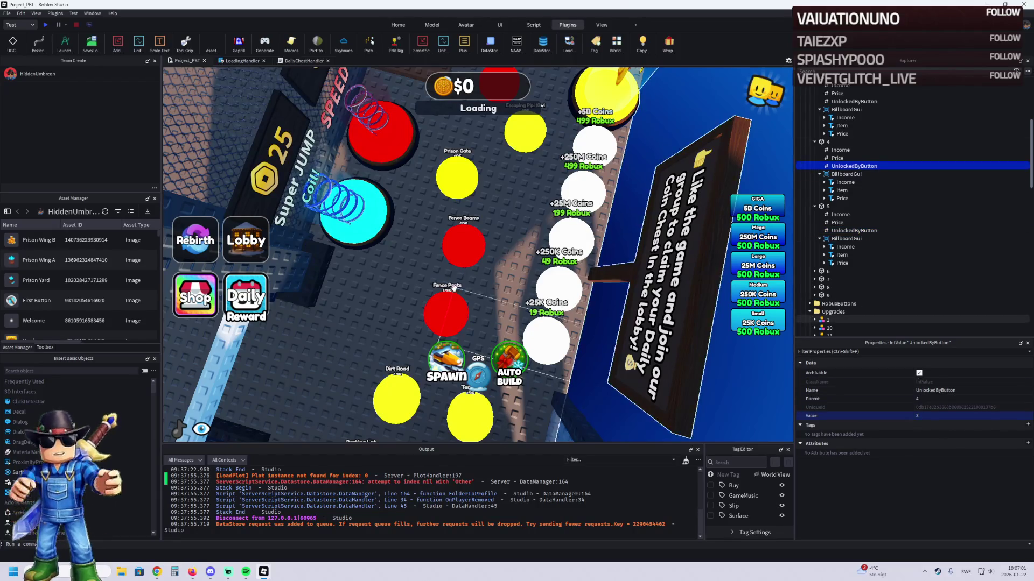
Reselect the Prison Gate pad and its billboard's Item label.
{"action": "left_click", "coordinate": [452, 303]}
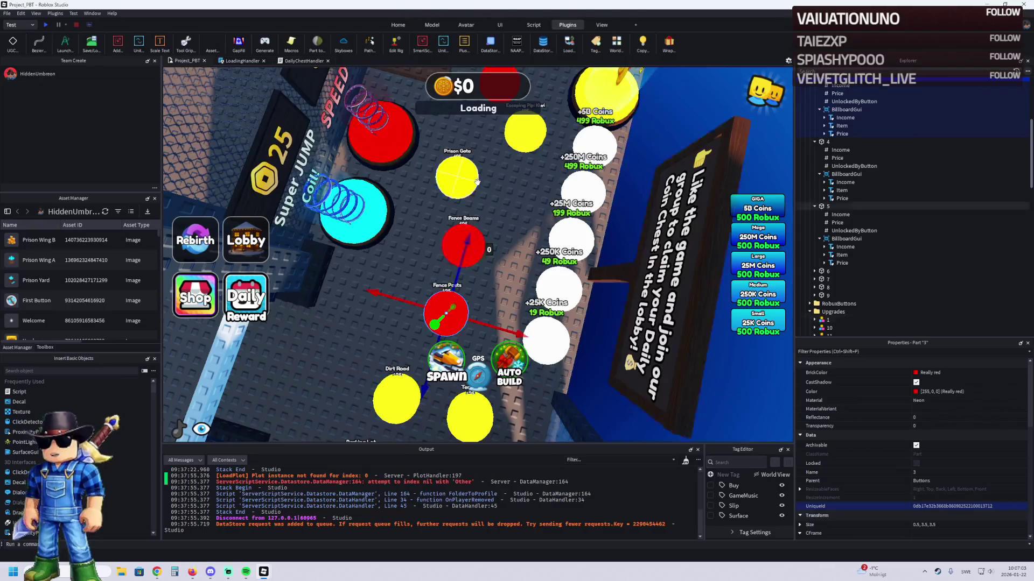
{"action": "scroll", "coordinate": [436, 283], "scroll_direction": "up", "scroll_amount": 3}
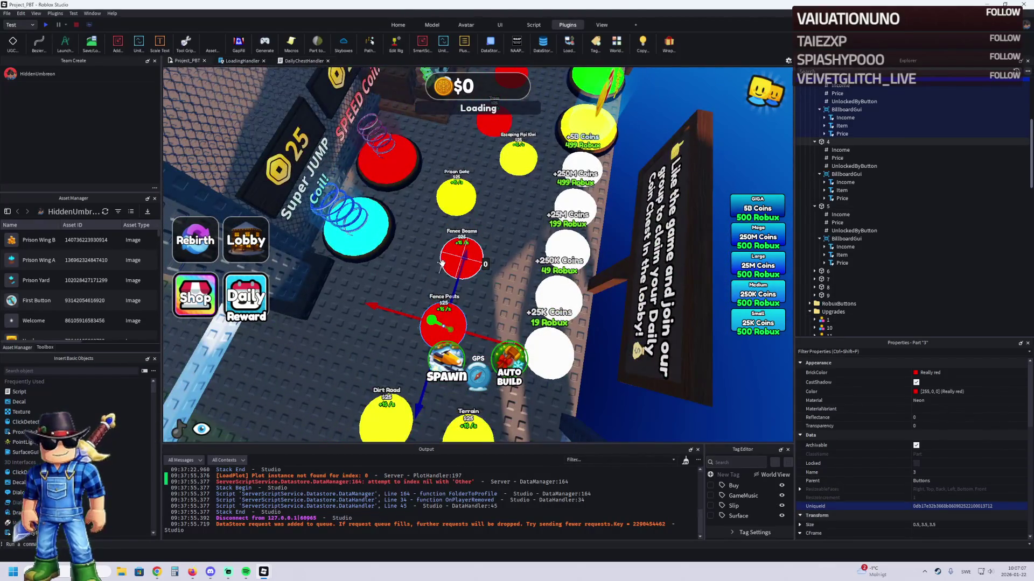
{"action": "left_click", "coordinate": [441, 262]}
{"action": "left_click", "coordinate": [456, 196]}
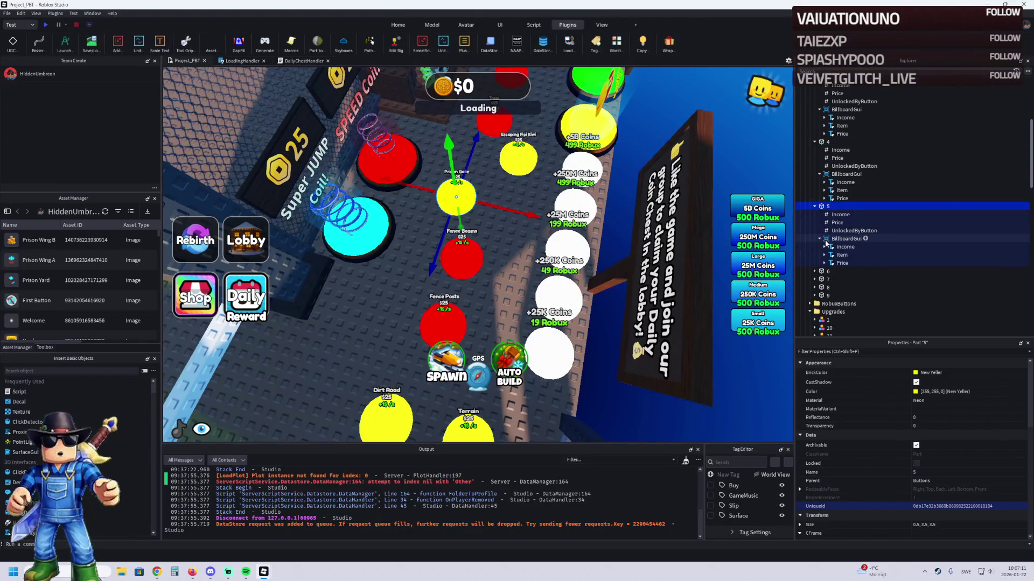
{"action": "left_click", "coordinate": [841, 254]}
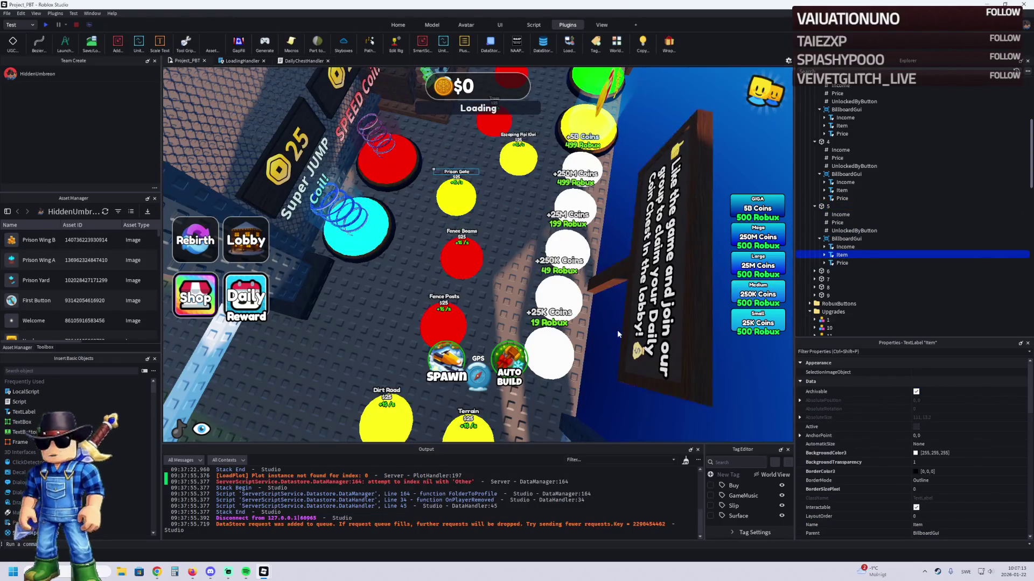
{"action": "scroll", "coordinate": [952, 453], "scroll_direction": "down", "scroll_amount": 10}
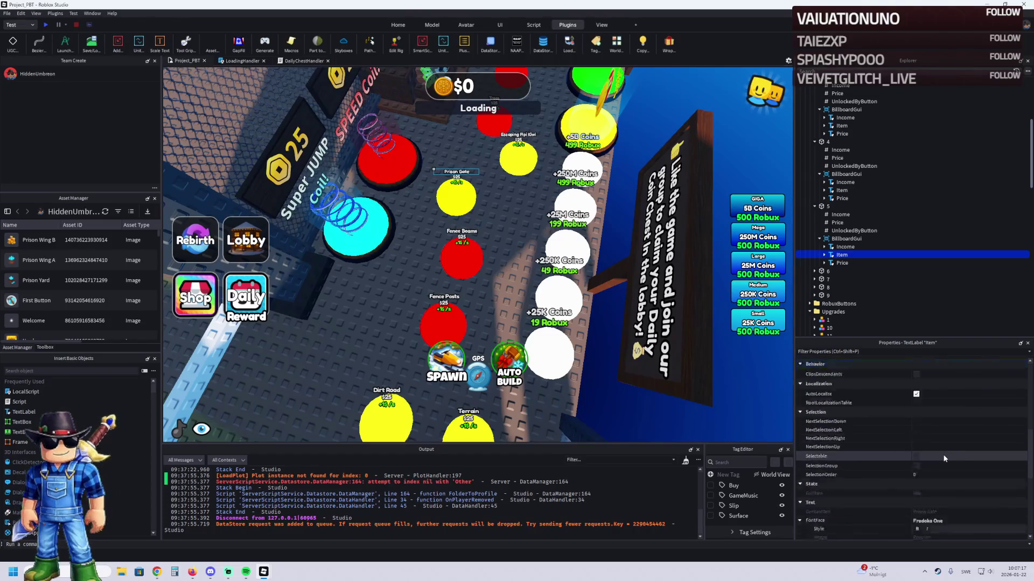
{"action": "scroll", "coordinate": [944, 455], "scroll_direction": "down", "scroll_amount": 3}
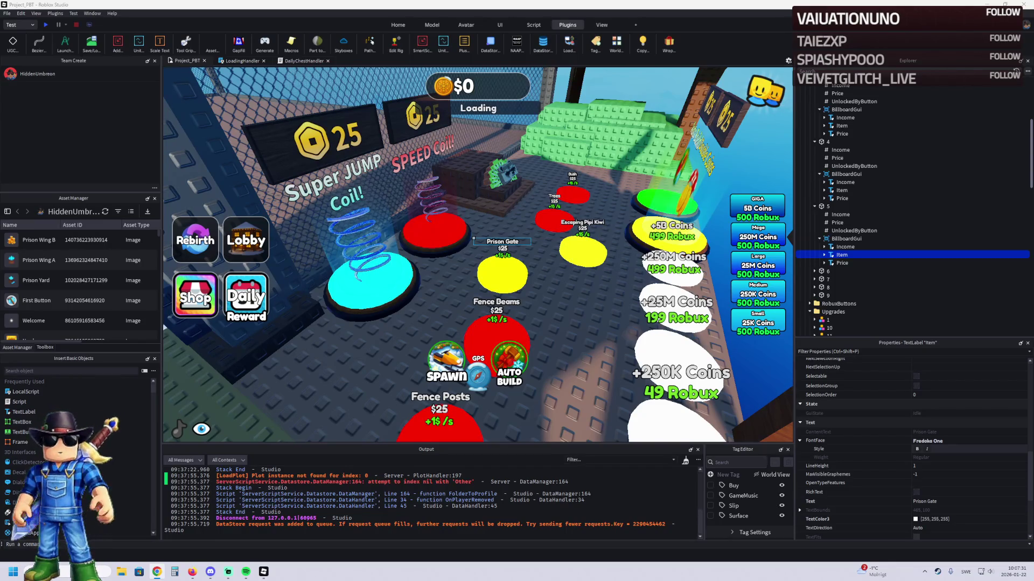
Change the Prison Gate billboard Item label's Text to 'Fence'.
{"action": "scroll", "coordinate": [945, 452], "scroll_direction": "down", "scroll_amount": 5}
{"action": "left_click", "coordinate": [955, 399]}
{"action": "type", "text": "Fenc"}
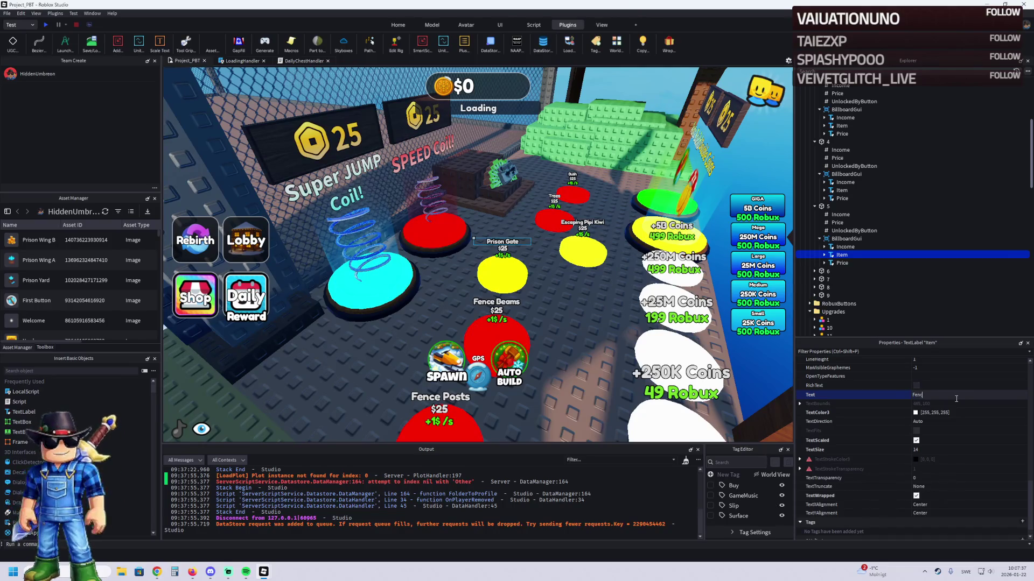
{"action": "key", "text": "Return"}
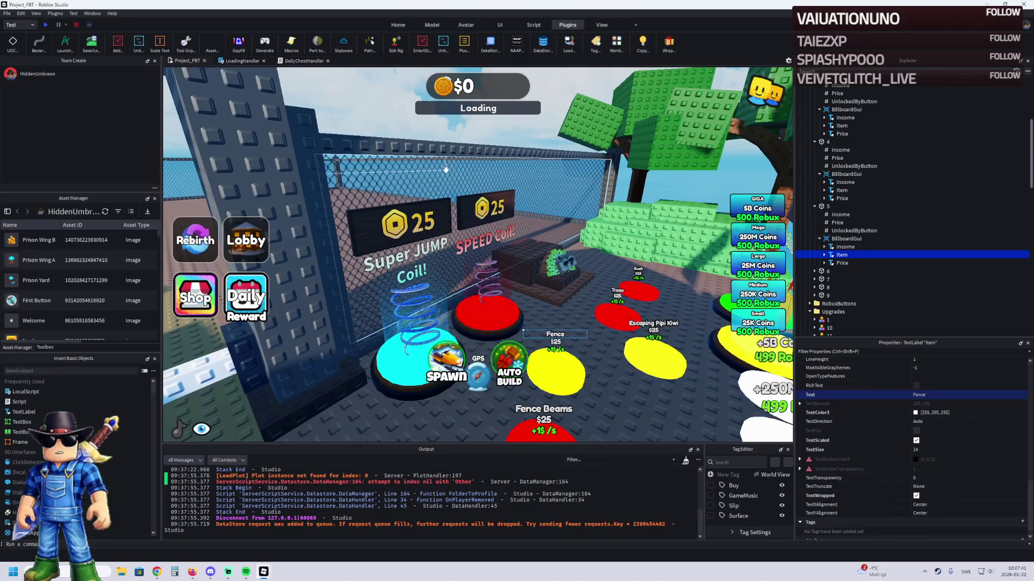
{"action": "left_click", "coordinate": [449, 167]}
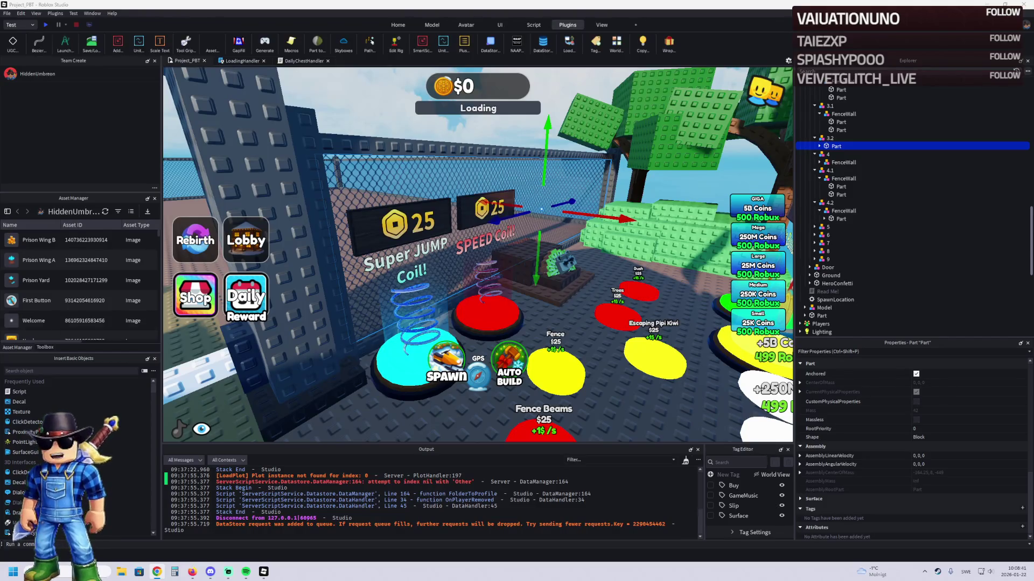
Scroll back up toward the yellow pad's billboard label.
{"action": "scroll", "coordinate": [861, 425], "scroll_direction": "up", "scroll_amount": 3}
{"action": "type", "text": "Chain Link"}
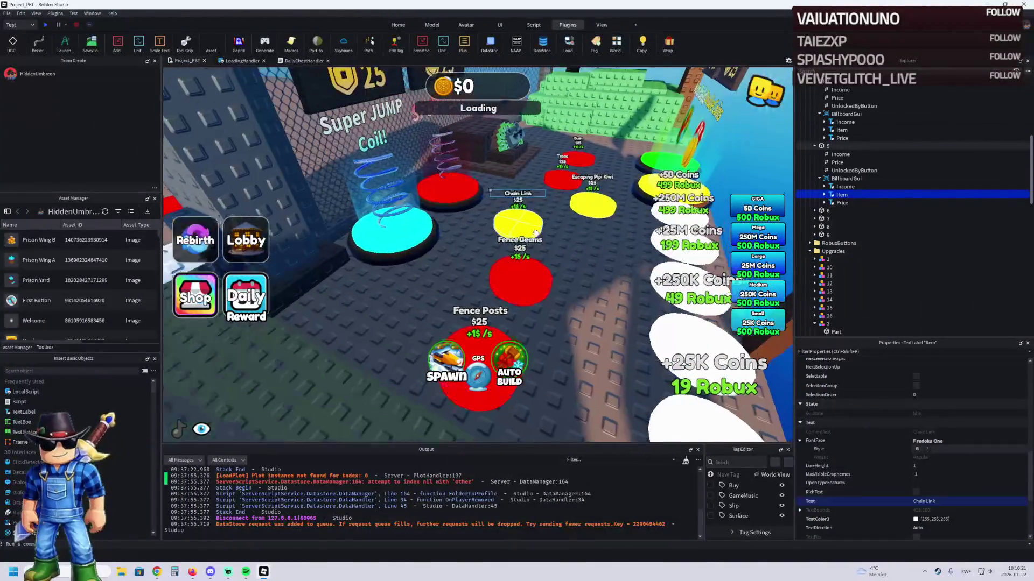
Rename the fence upgrade models in turn, entering names such as 5 and 77.
{"action": "left_click", "coordinate": [535, 233]}
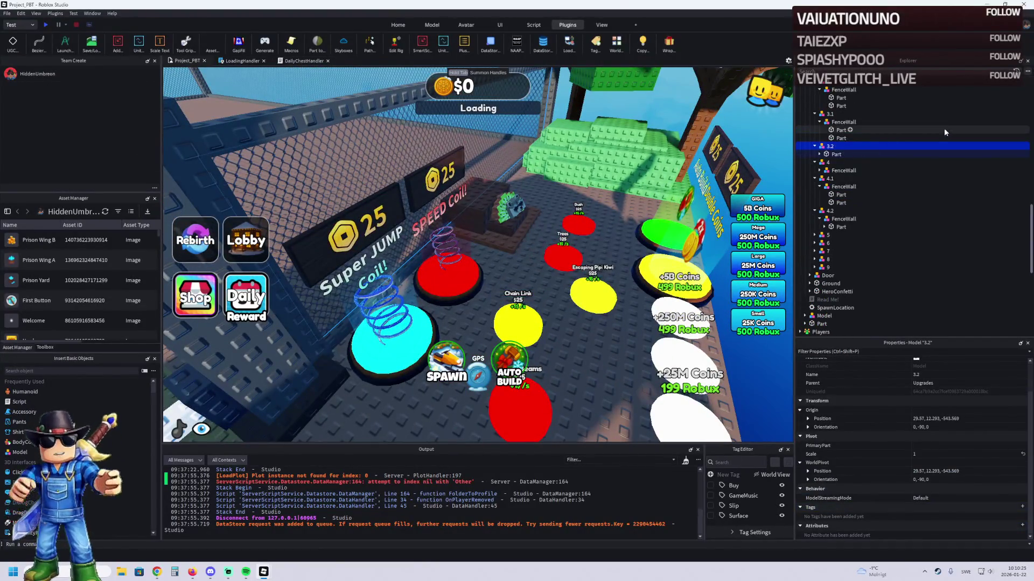
{"action": "left_click", "coordinate": [830, 114]}
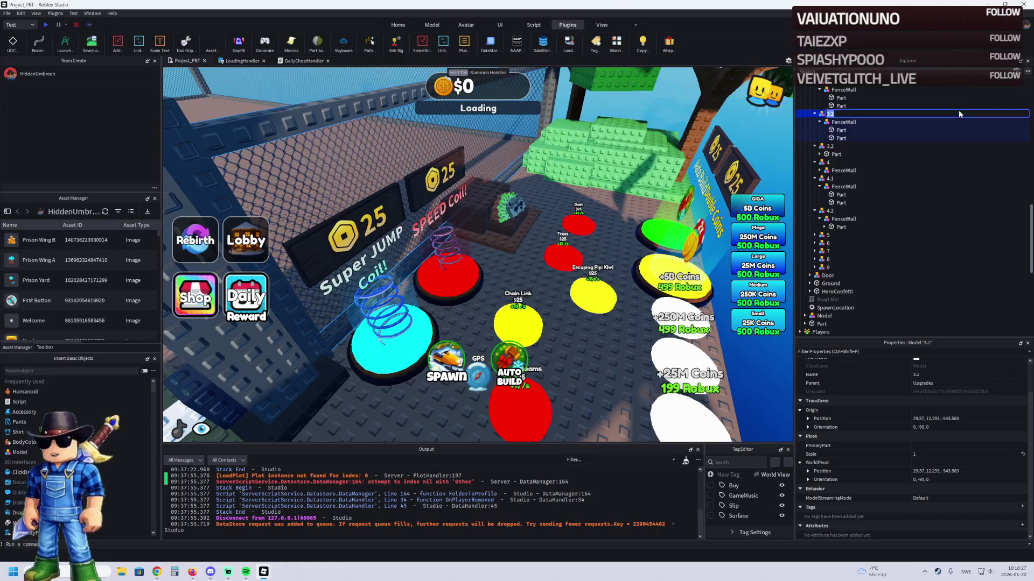
{"action": "double_click", "coordinate": [861, 235]}
{"action": "type", "text": "5"}
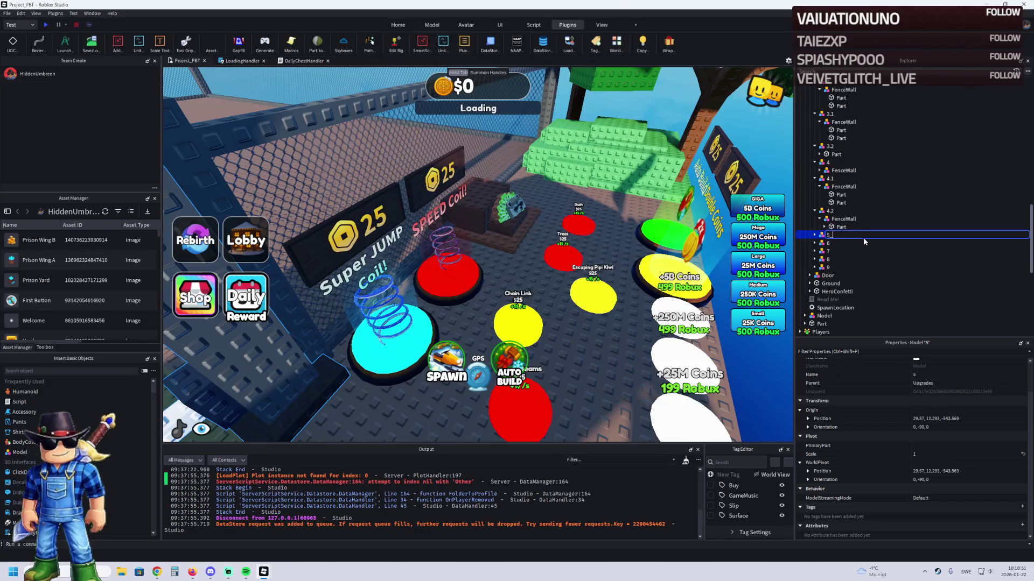
{"action": "double_click", "coordinate": [863, 240]}
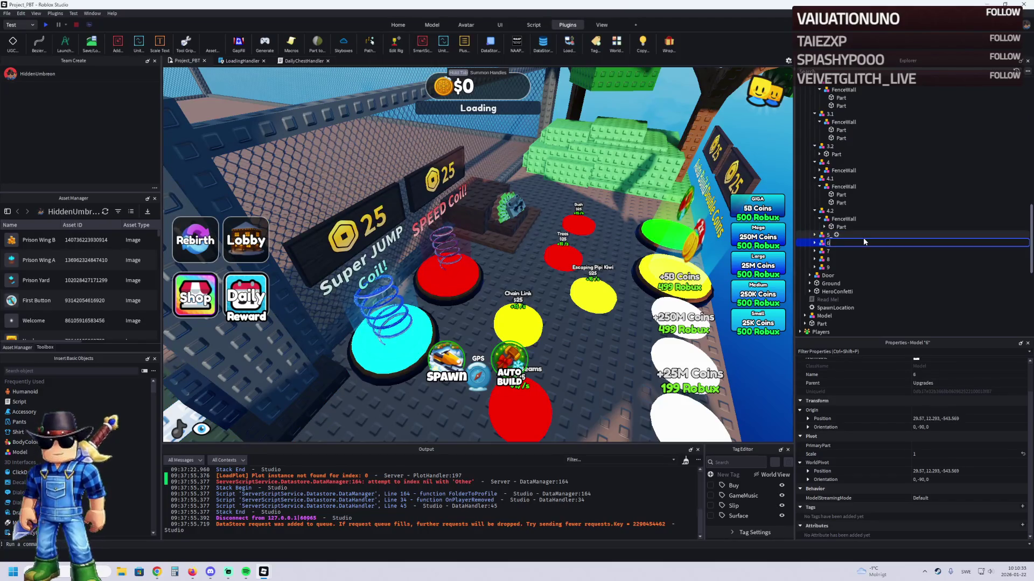
{"action": "key", "text": "Tab"}
{"action": "type", "text": "7"}
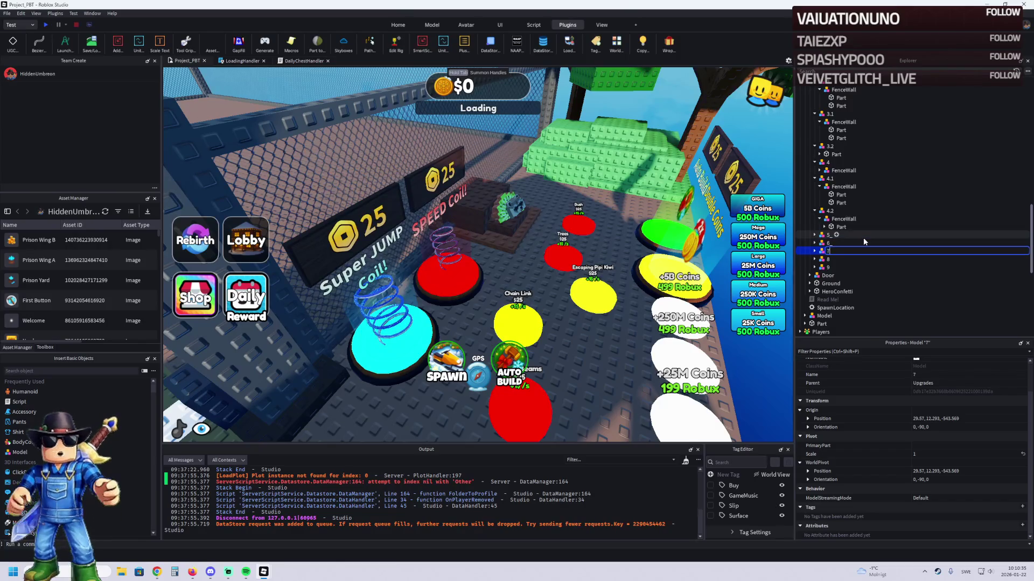
{"action": "type", "text": "7"}
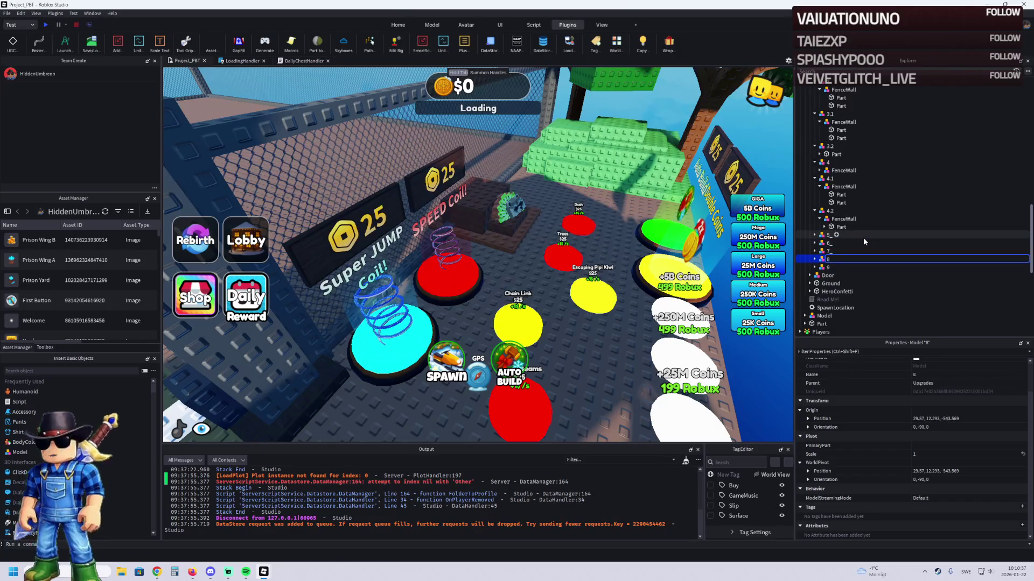
{"action": "key", "text": "Tab"}
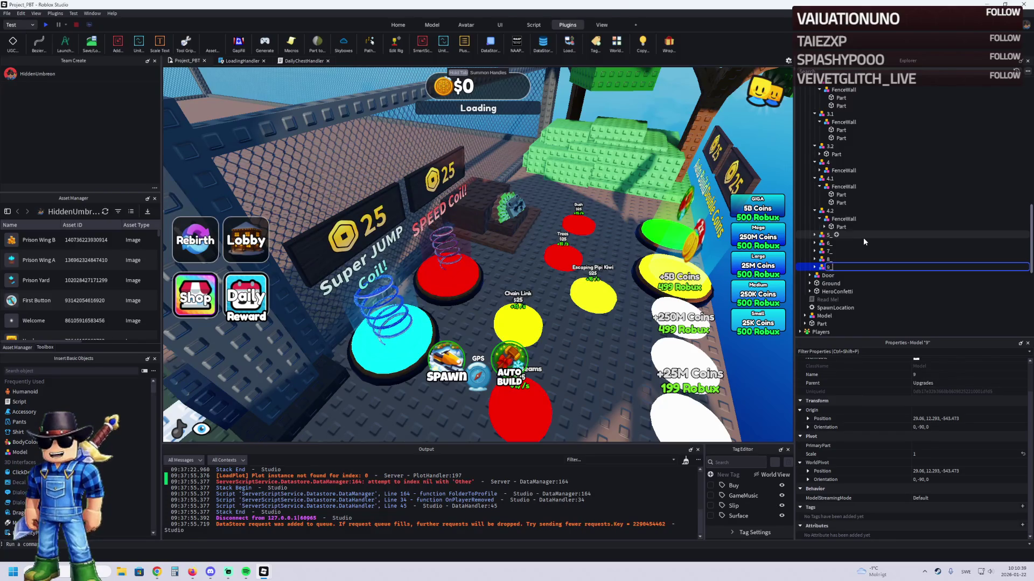
{"action": "key", "text": "Tab"}
{"action": "scroll", "coordinate": [851, 137], "scroll_direction": "up", "scroll_amount": 3}
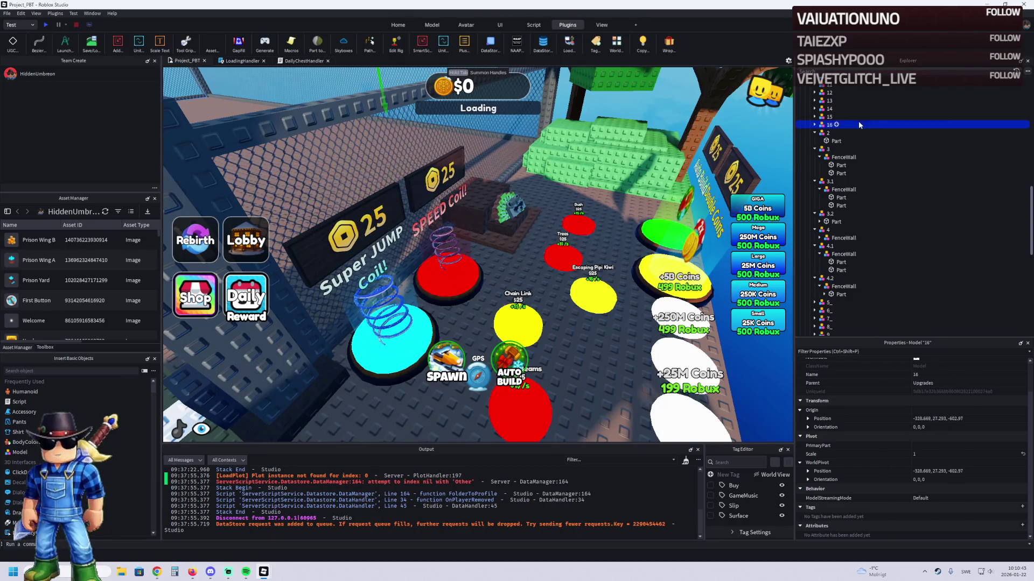
{"action": "scroll", "coordinate": [862, 127], "scroll_direction": "up", "scroll_amount": 2}
Select upgrade models 10 through 16 together and set their shared Name to Old.
{"action": "left_click", "coordinate": [867, 128]}
{"action": "left_click", "coordinate": [873, 123]}
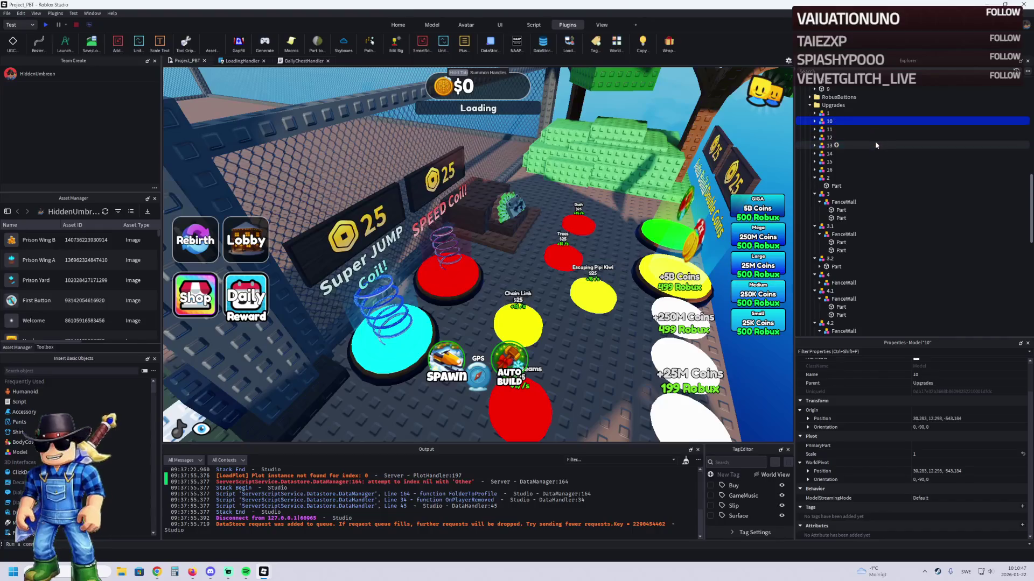
{"action": "key", "text": "f"}
{"action": "left_click", "coordinate": [871, 169], "text": "shift"}
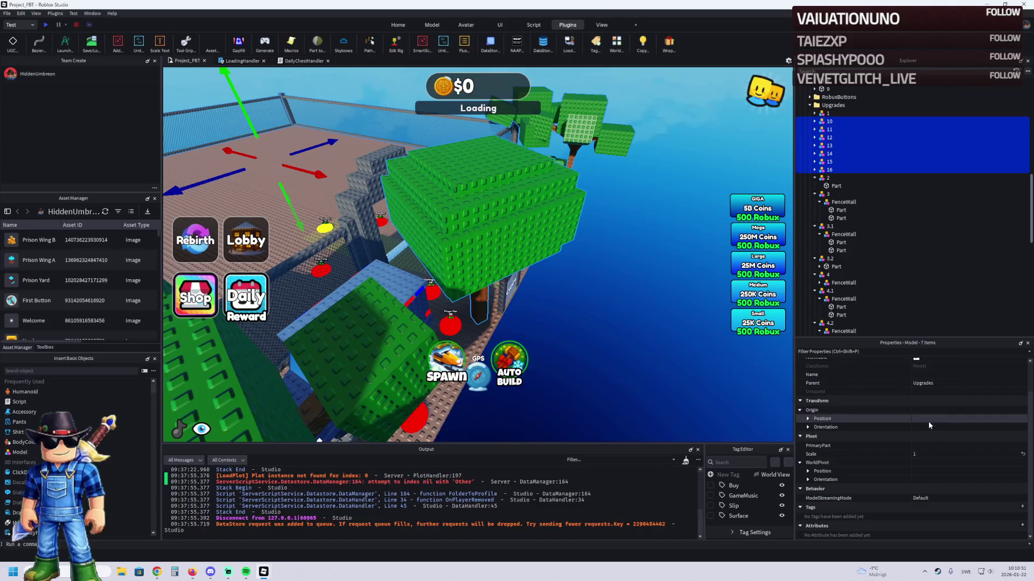
{"action": "scroll", "coordinate": [949, 441], "scroll_direction": "up", "scroll_amount": 2}
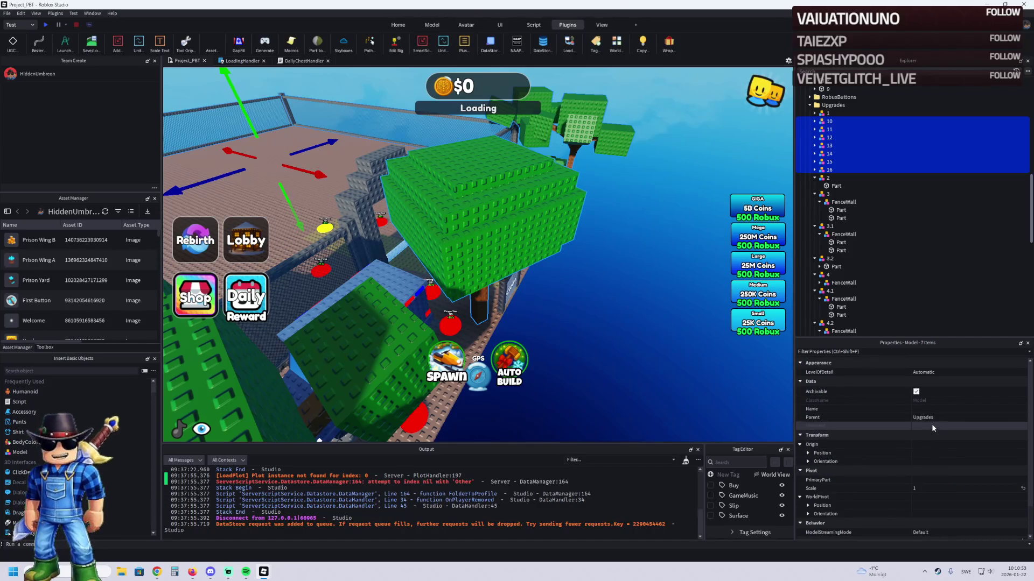
{"action": "scroll", "coordinate": [938, 460], "scroll_direction": "down", "scroll_amount": 2}
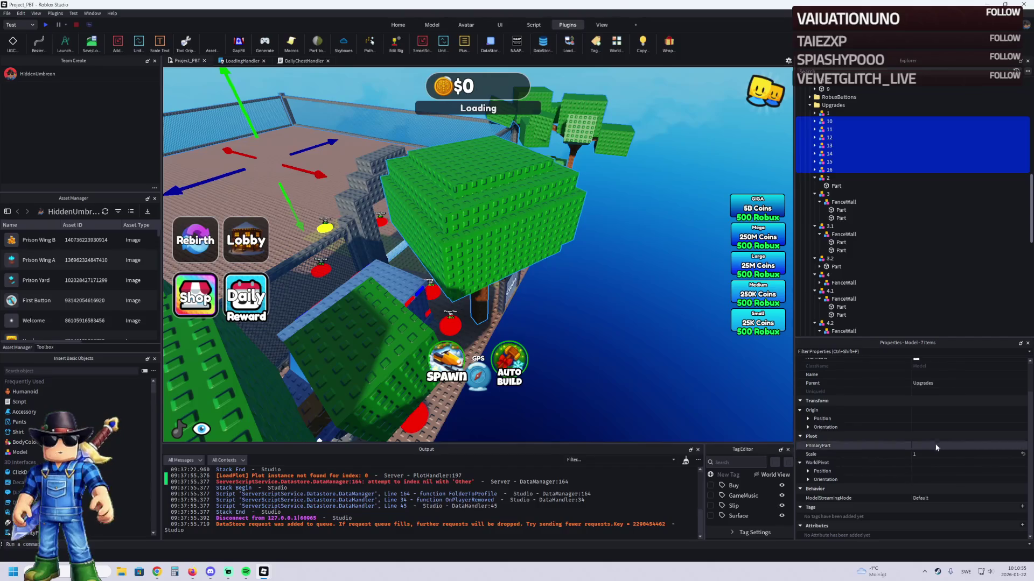
{"action": "left_click", "coordinate": [956, 374]}
{"action": "type", "text": "Old"}
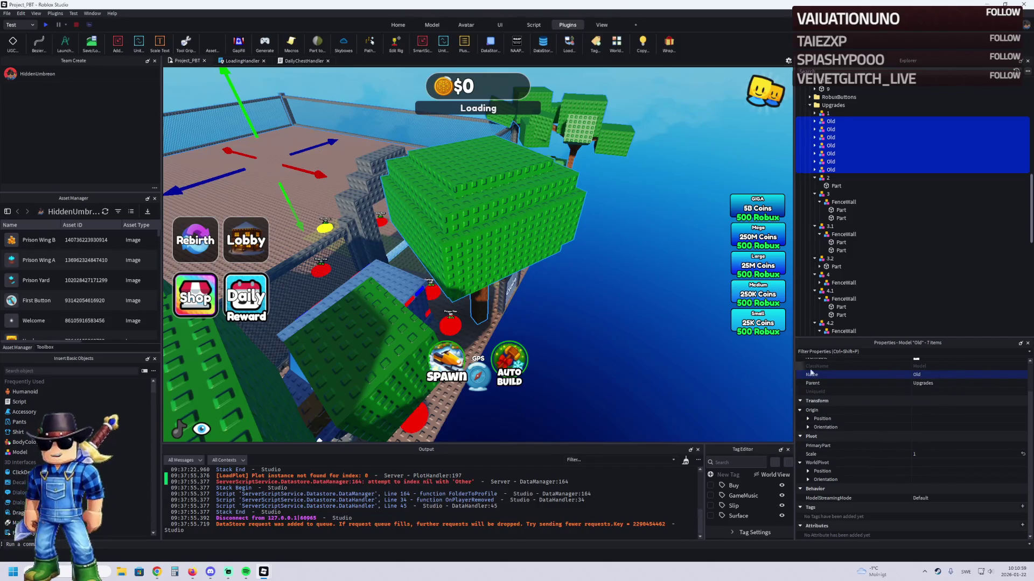
Rename model 3.1 to 4 and model 3.2 to 5.
{"action": "key", "text": "w"}
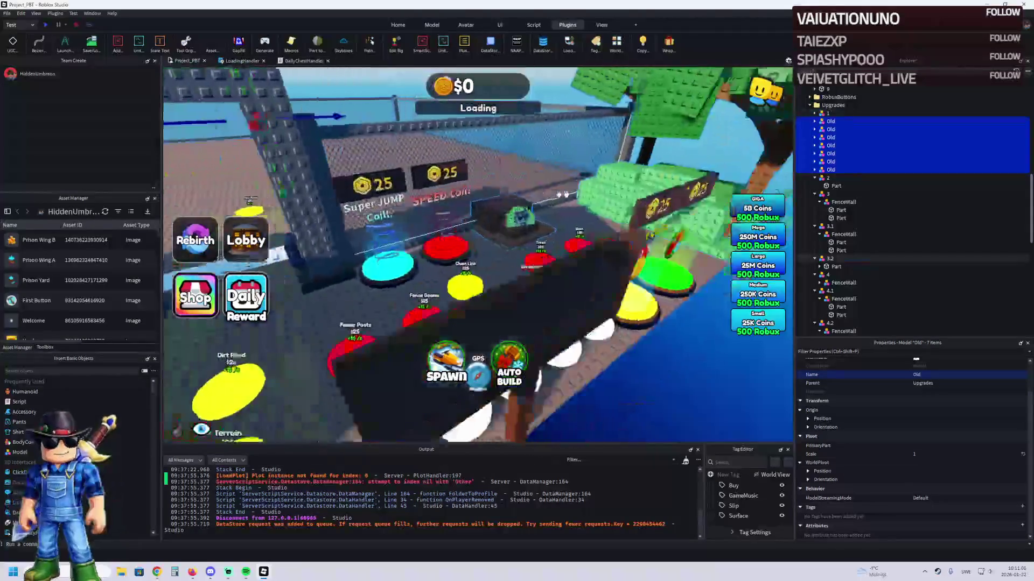
{"action": "double_click", "coordinate": [916, 229]}
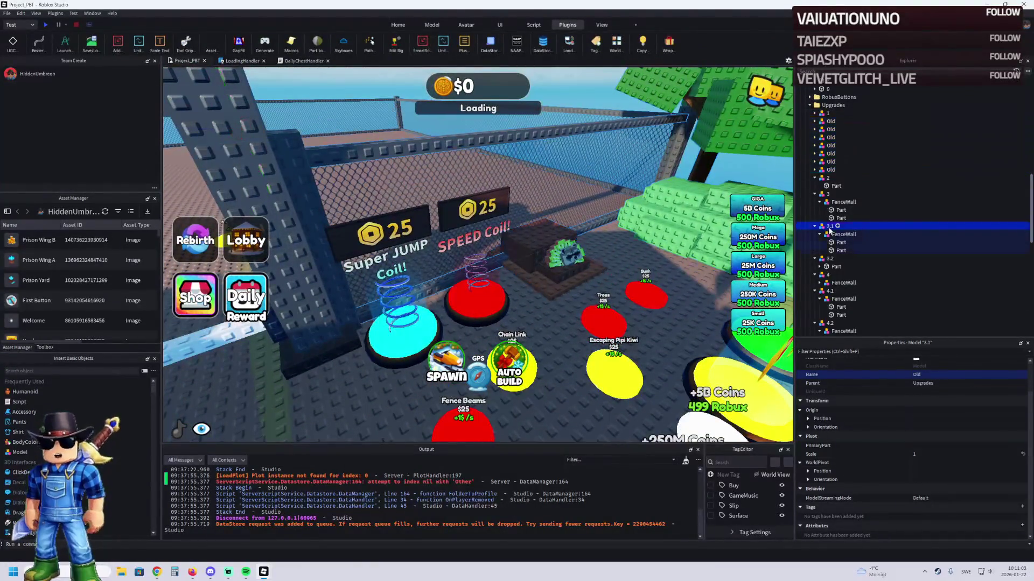
{"action": "type", "text": "4"}
{"action": "left_click", "coordinate": [878, 261]}
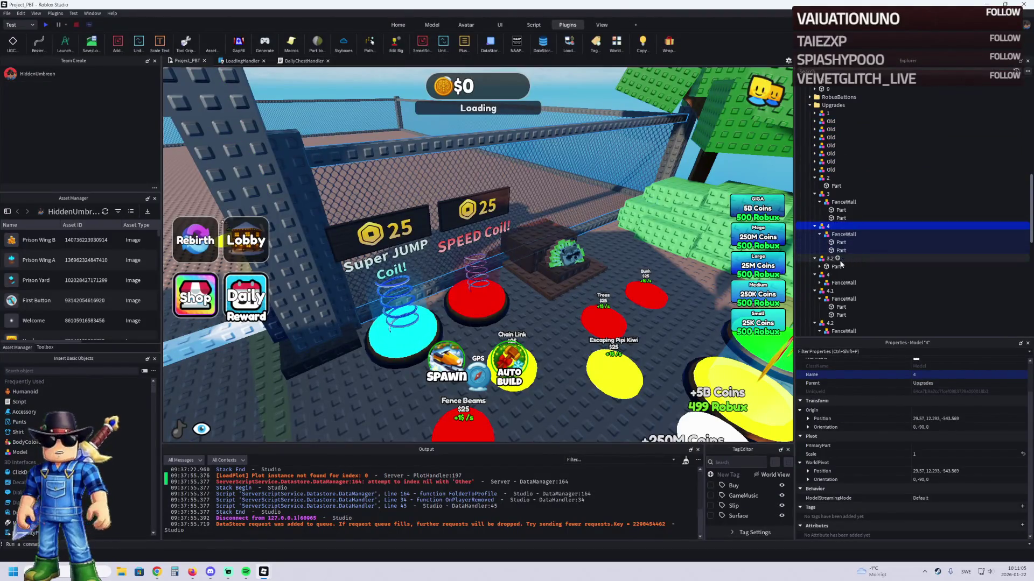
{"action": "double_click", "coordinate": [880, 260]}
{"action": "type", "text": "5"}
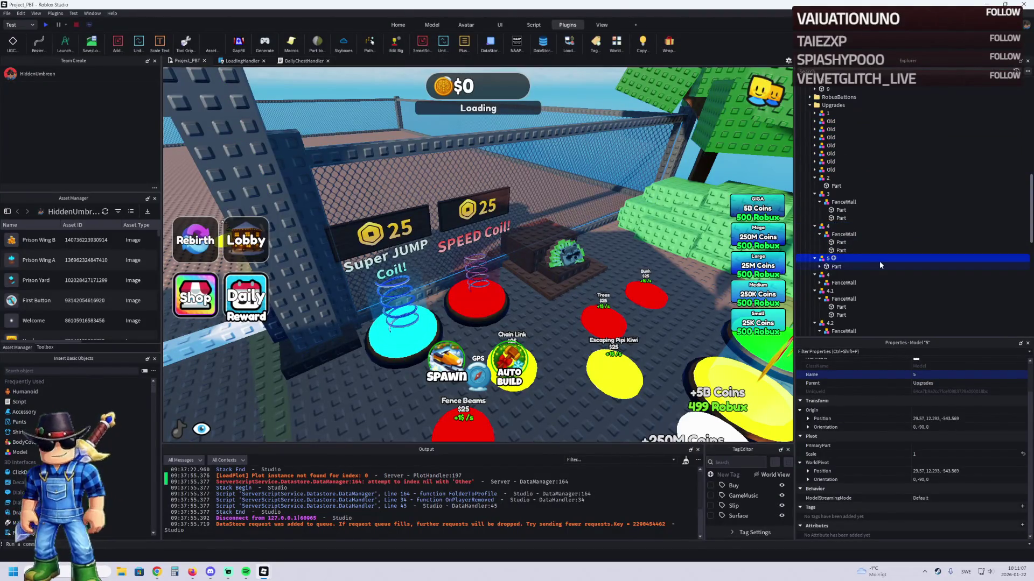
Check models 3, 4 and 5, then collapse their contents.
{"action": "left_click", "coordinate": [824, 194]}
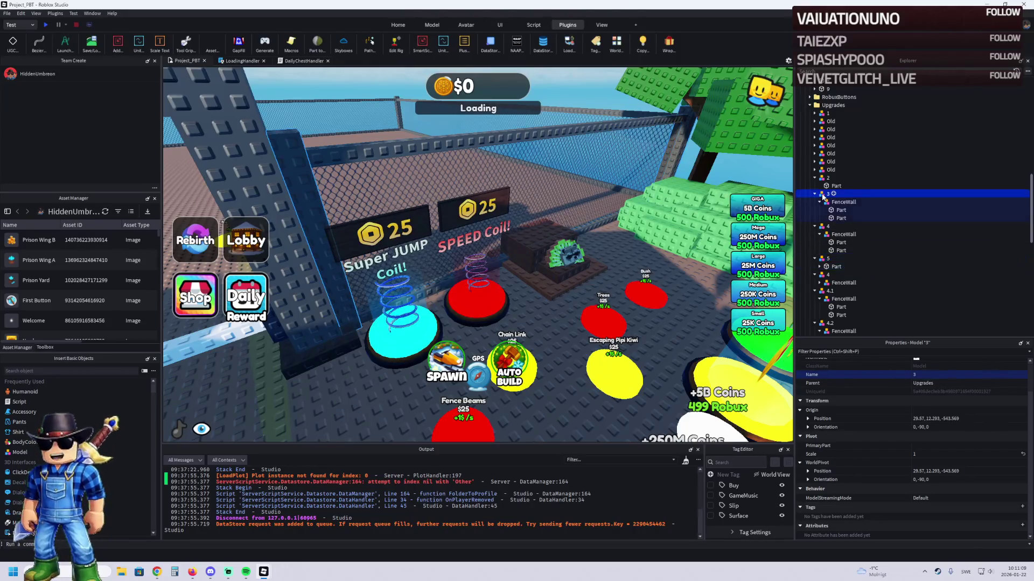
{"action": "left_click", "coordinate": [828, 226]}
{"action": "left_click", "coordinate": [828, 259]}
{"action": "left_click", "coordinate": [814, 194]}
{"action": "left_click", "coordinate": [814, 202]}
{"action": "left_click", "coordinate": [815, 218]}
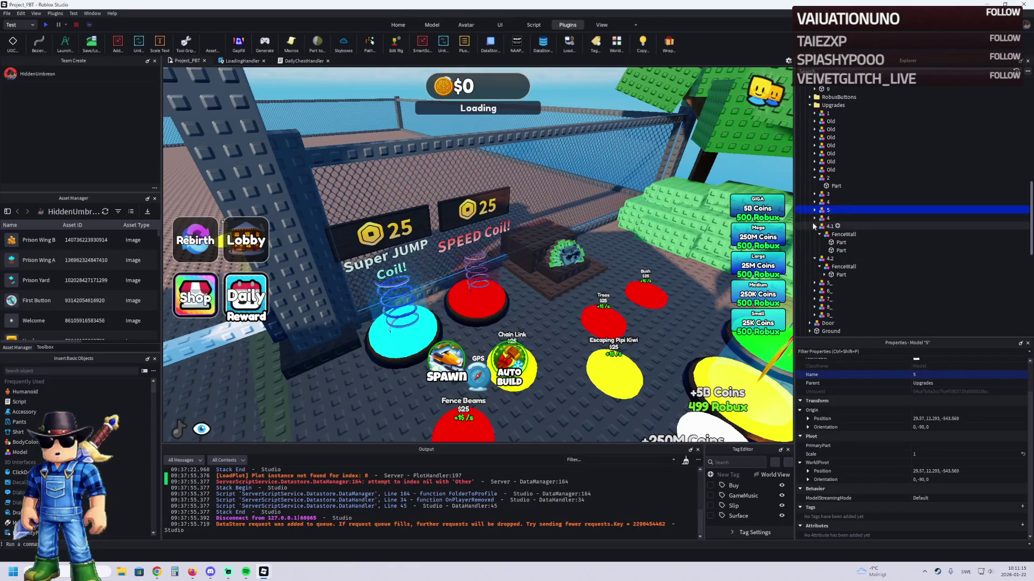
Start renaming models 4.1 and 4.2 to 6 and 7.
{"action": "left_click", "coordinate": [830, 226]}
{"action": "key", "text": "f"}
{"action": "key", "text": "F2"}
{"action": "left_click", "coordinate": [846, 258]}
{"action": "key", "text": "F2"}
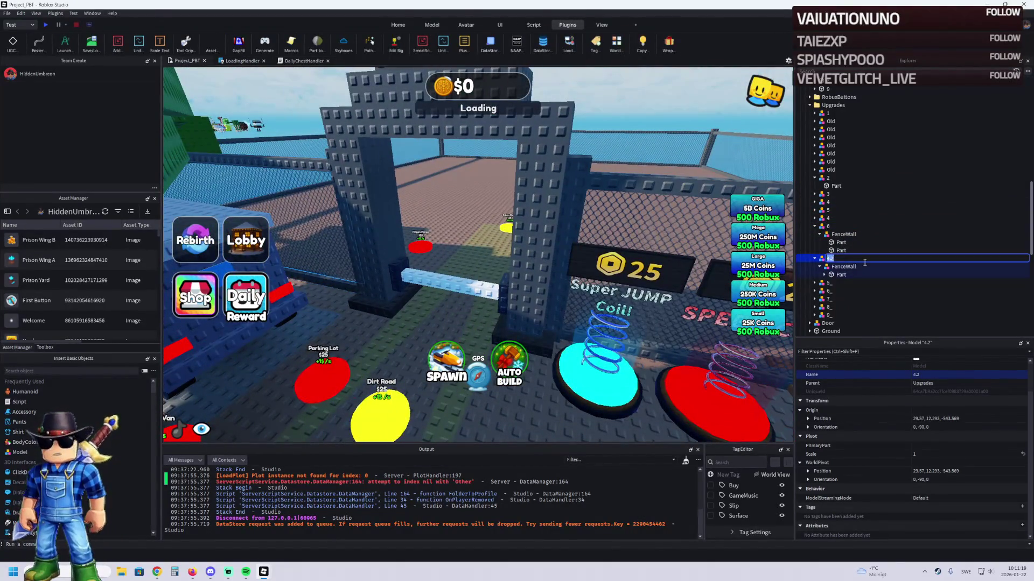
{"action": "key", "text": "Return"}
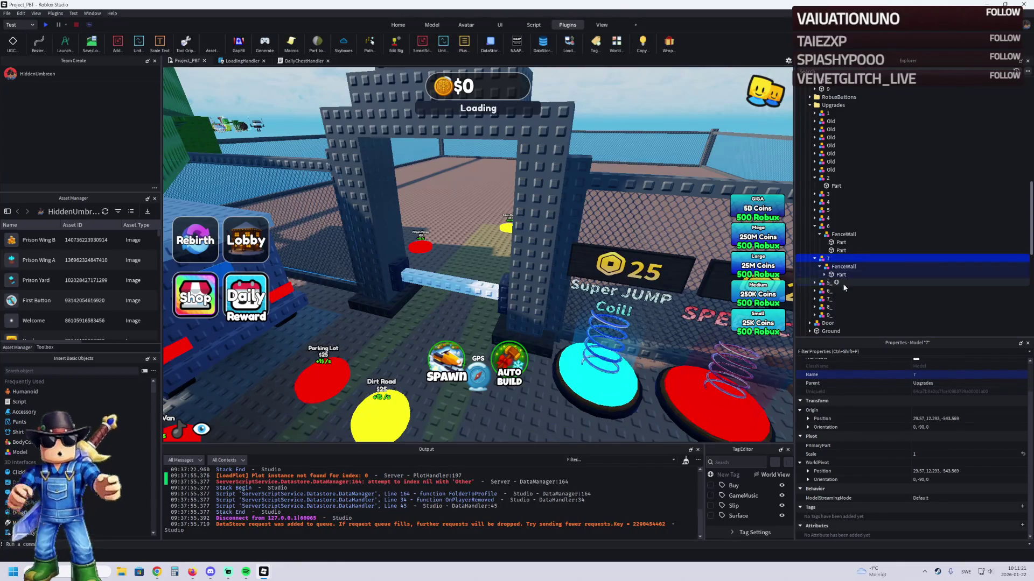
{"action": "left_click", "coordinate": [832, 219]}
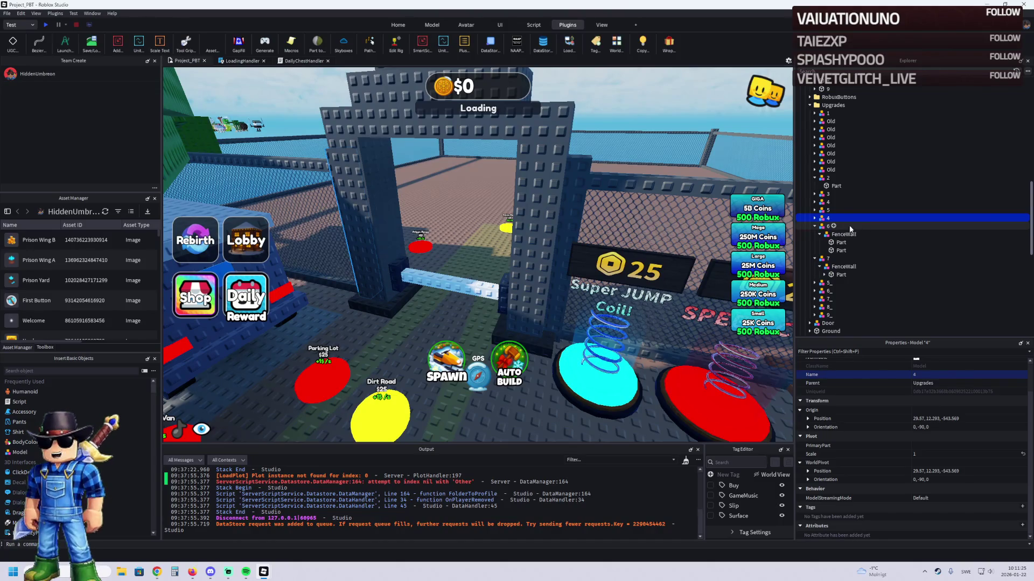
Rename the duplicate model 4 below model 5 to 6.
{"action": "left_click", "coordinate": [827, 195]}
{"action": "left_click", "coordinate": [825, 202]}
{"action": "left_click", "coordinate": [824, 210]}
{"action": "left_click", "coordinate": [824, 218]}
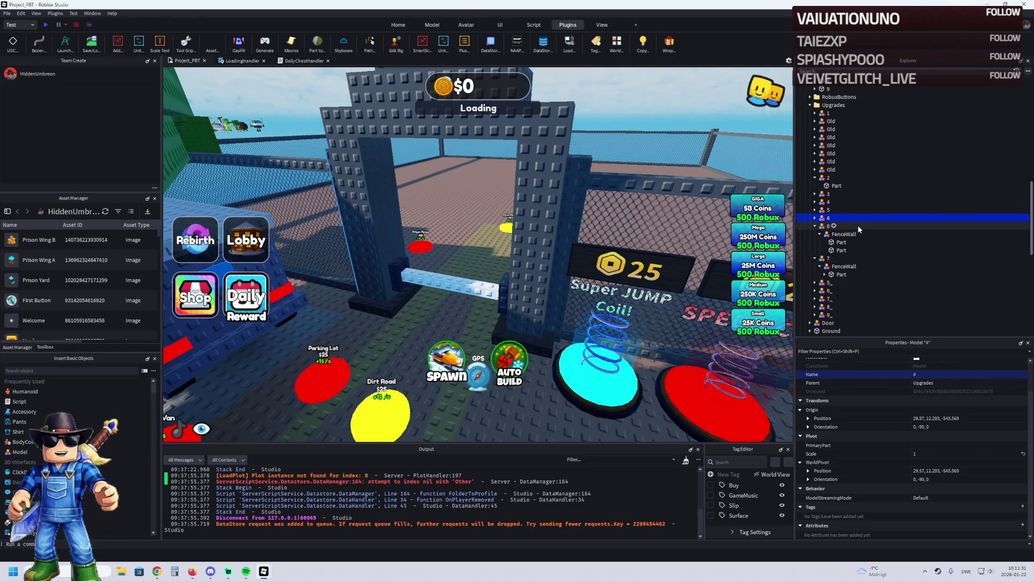
{"action": "type", "text": "6"}
{"action": "key", "text": "Return"}
Rename the following two models to 7 and 8.
{"action": "left_click", "coordinate": [853, 226]}
{"action": "key", "text": "F2"}
{"action": "type", "text": "7"}
{"action": "key", "text": "Return"}
{"action": "left_click", "coordinate": [843, 258]}
{"action": "key", "text": "F2"}
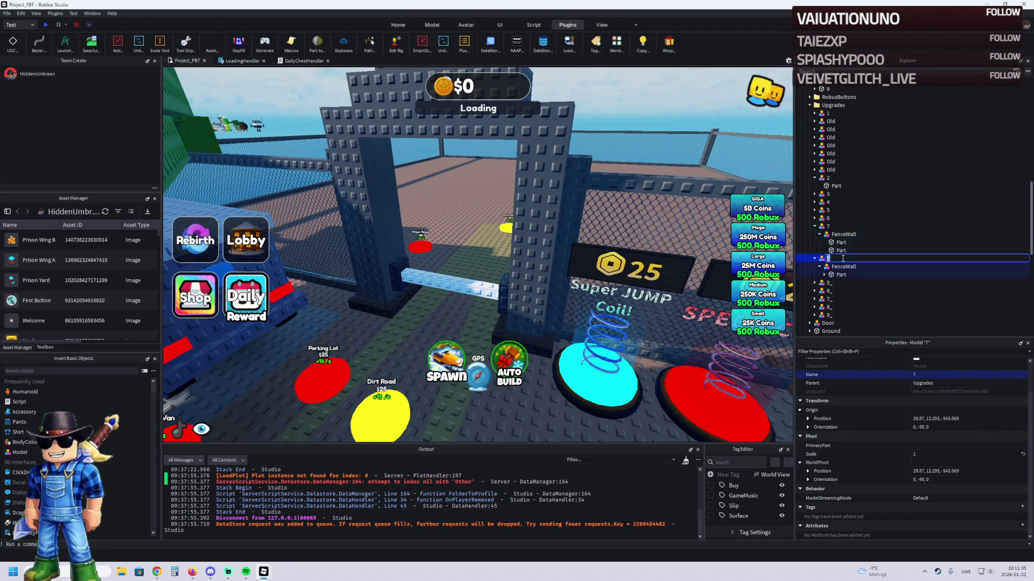
{"action": "type", "text": "8"}
{"action": "key", "text": "Return"}
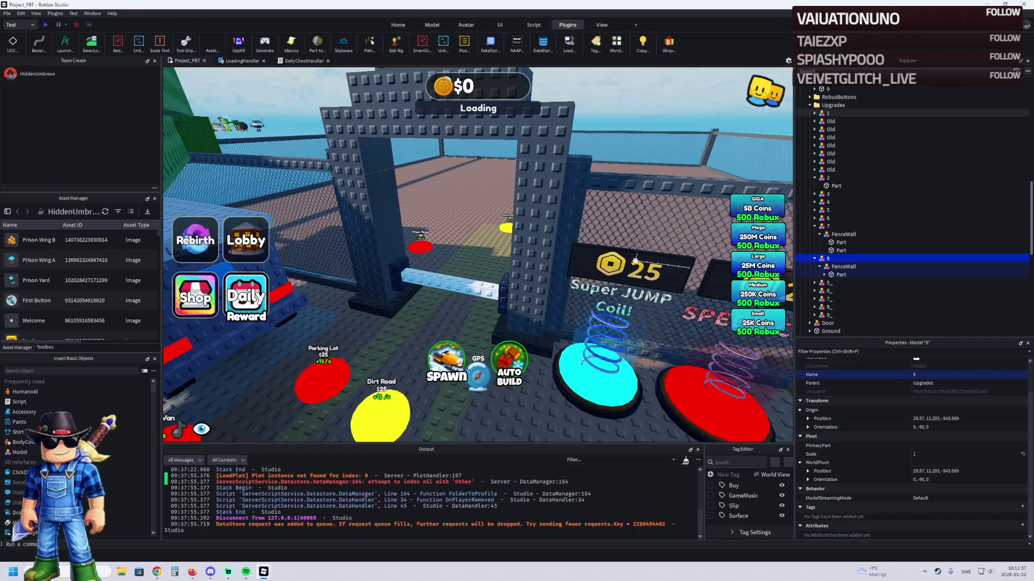
{"action": "key", "text": "f"}
{"action": "scroll", "coordinate": [562, 291], "scroll_direction": "down", "scroll_amount": 10}
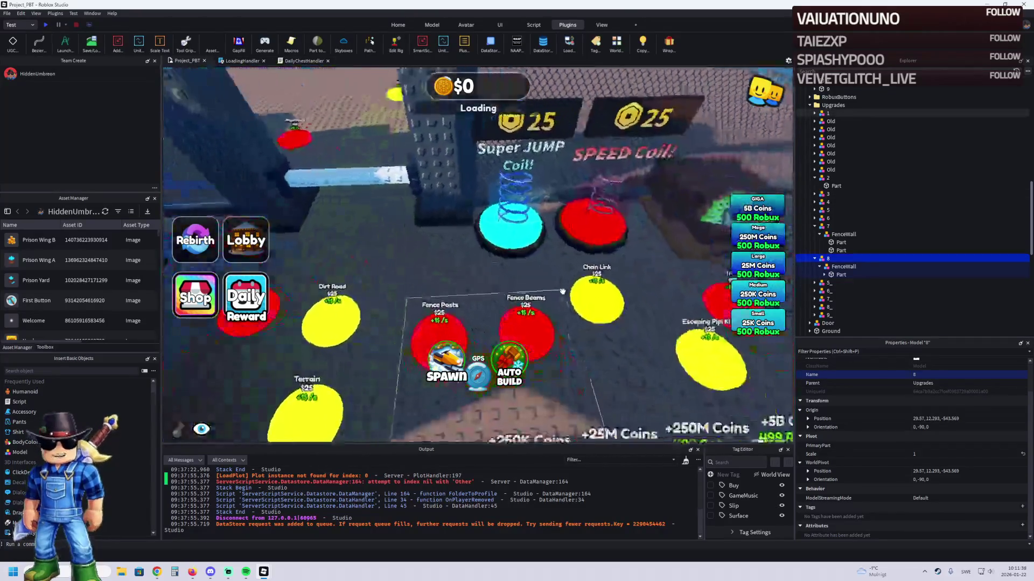
{"action": "scroll", "coordinate": [563, 292], "scroll_direction": "down", "scroll_amount": 2}
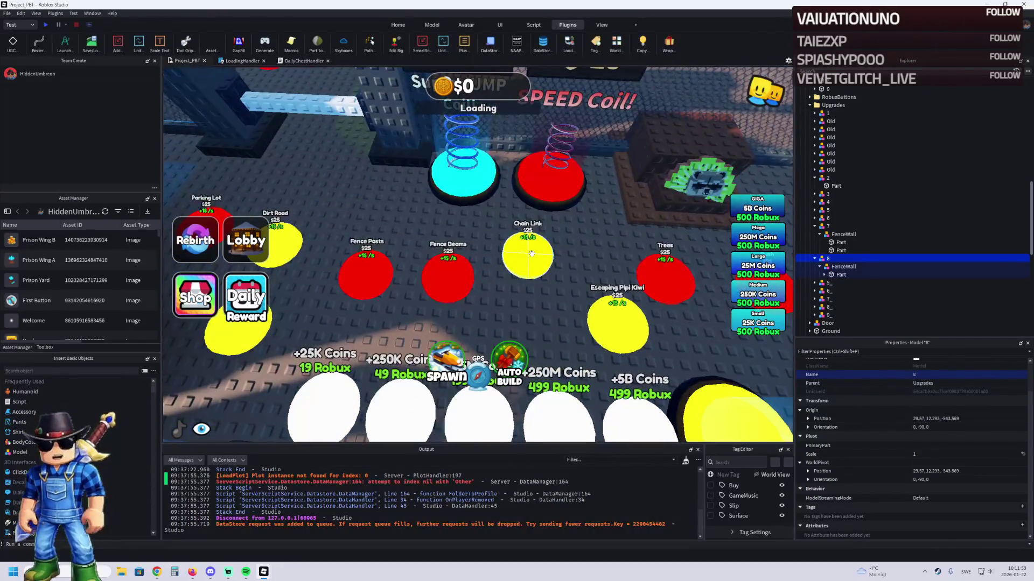
Shift the Parking Lot pad (button 6) sideways and select its billboard Item label.
{"action": "left_click", "coordinate": [534, 269]}
{"action": "left_click", "coordinate": [821, 211]}
{"action": "key", "text": "f"}
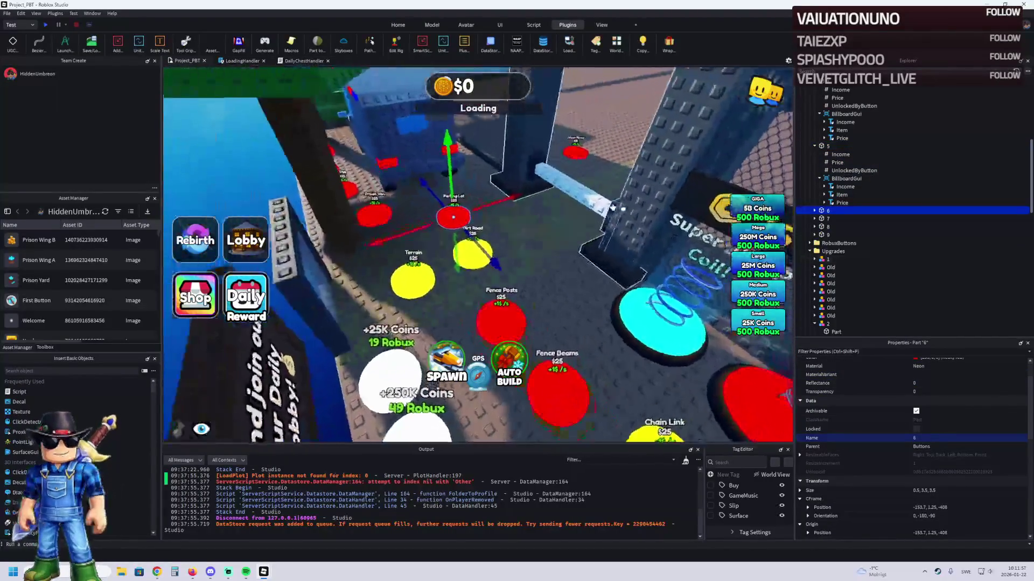
{"action": "left_click_drag", "start_coordinate": [452, 205], "coordinate": [481, 203]}
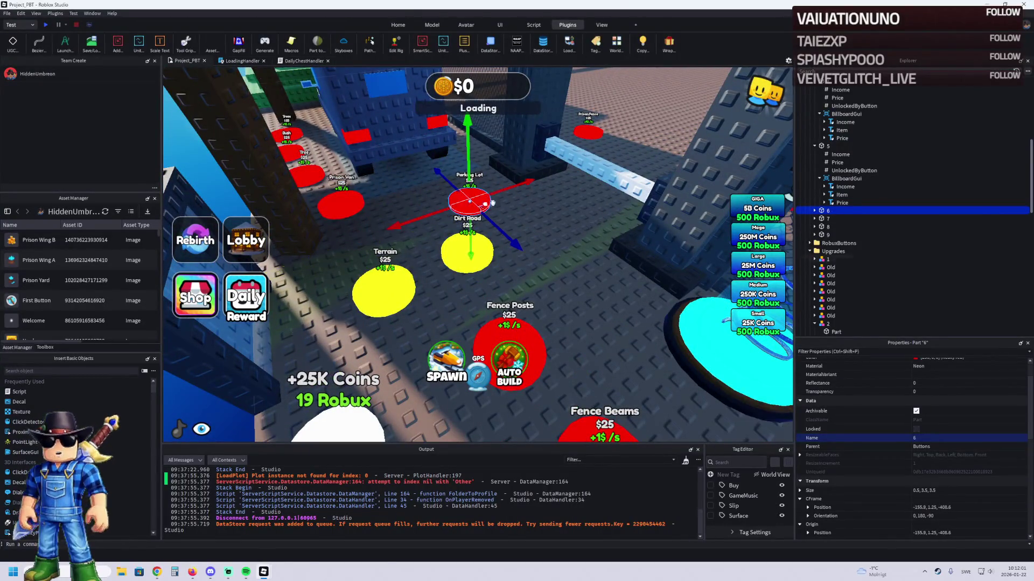
{"action": "left_click", "coordinate": [814, 211]}
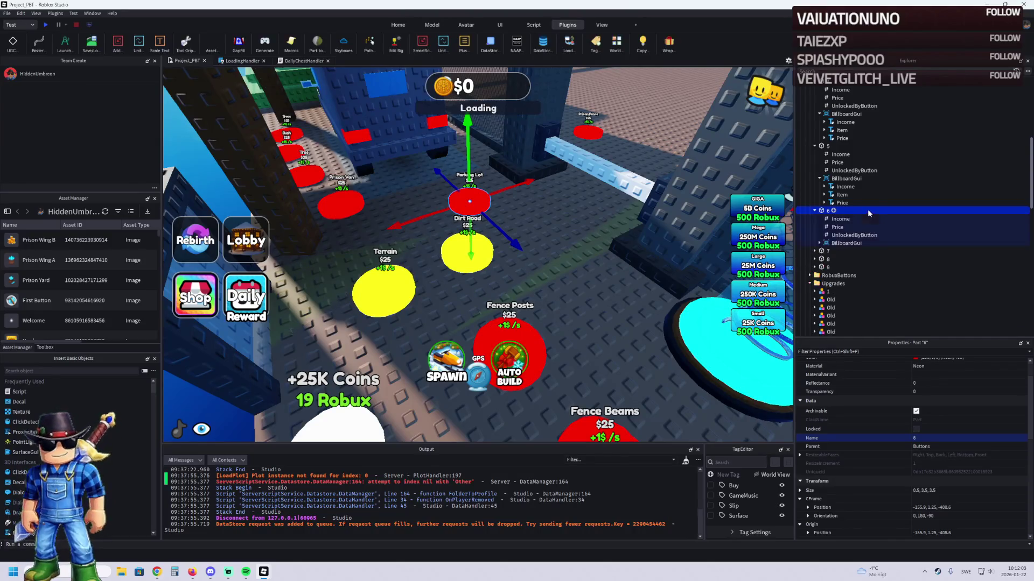
{"action": "left_click", "coordinate": [846, 243]}
{"action": "left_click", "coordinate": [819, 243]}
{"action": "left_click", "coordinate": [841, 259]}
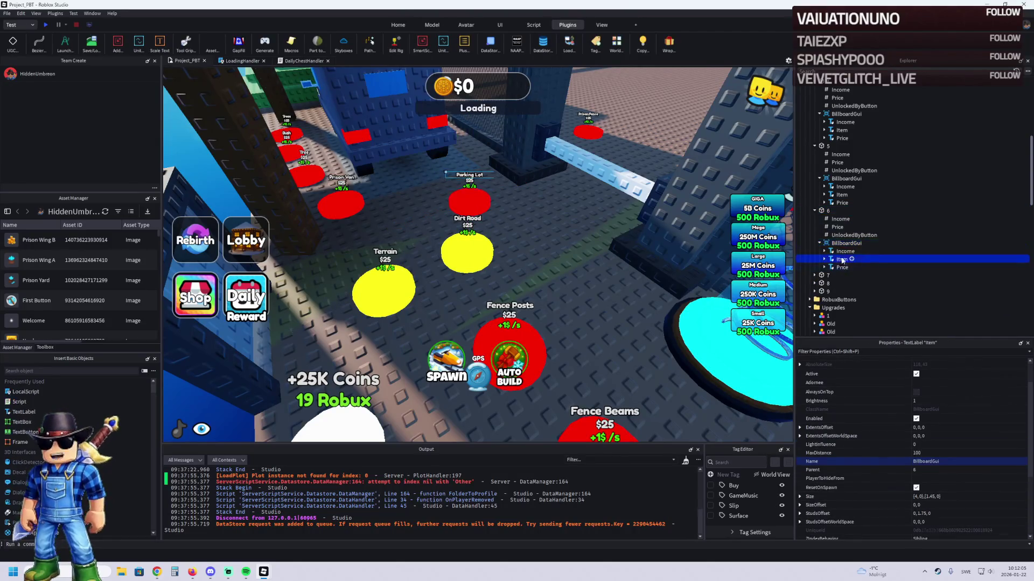
{"action": "scroll", "coordinate": [958, 473], "scroll_direction": "down", "scroll_amount": 5}
{"action": "scroll", "coordinate": [953, 473], "scroll_direction": "down", "scroll_amount": 3}
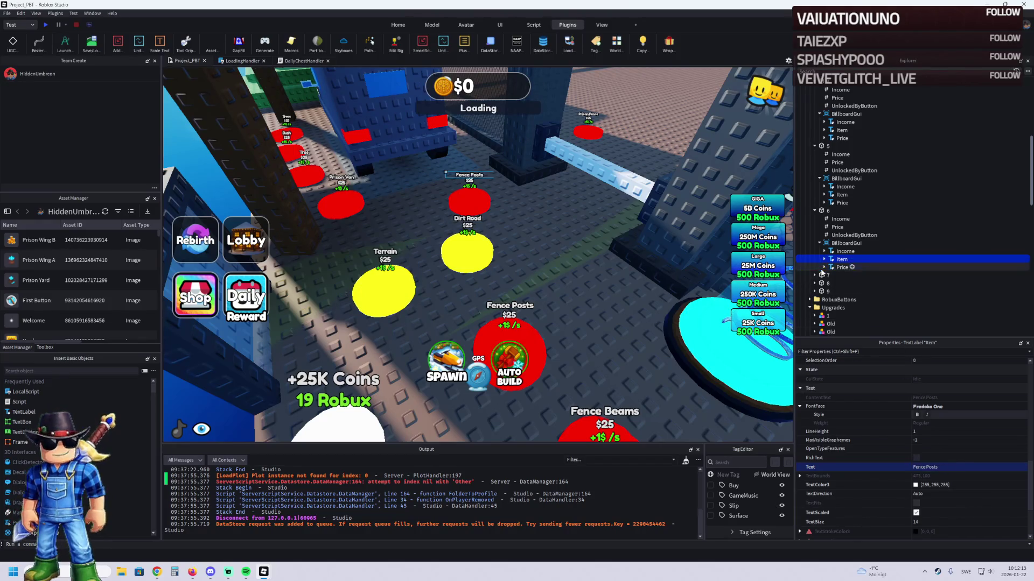
Move button 7 about 10.9 studs along x and reposition button 6 and the Prison Van pad.
{"action": "left_click", "coordinate": [824, 275]}
{"action": "left_click", "coordinate": [814, 275]}
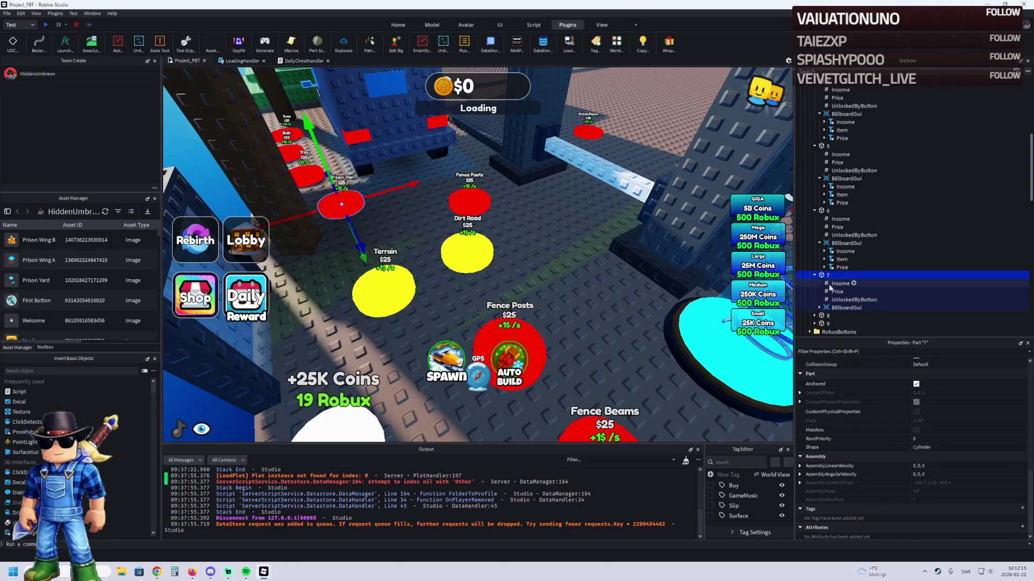
{"action": "left_click_drag", "start_coordinate": [368, 196], "coordinate": [413, 238]}
{"action": "scroll", "coordinate": [414, 238], "scroll_direction": "up", "scroll_amount": 3}
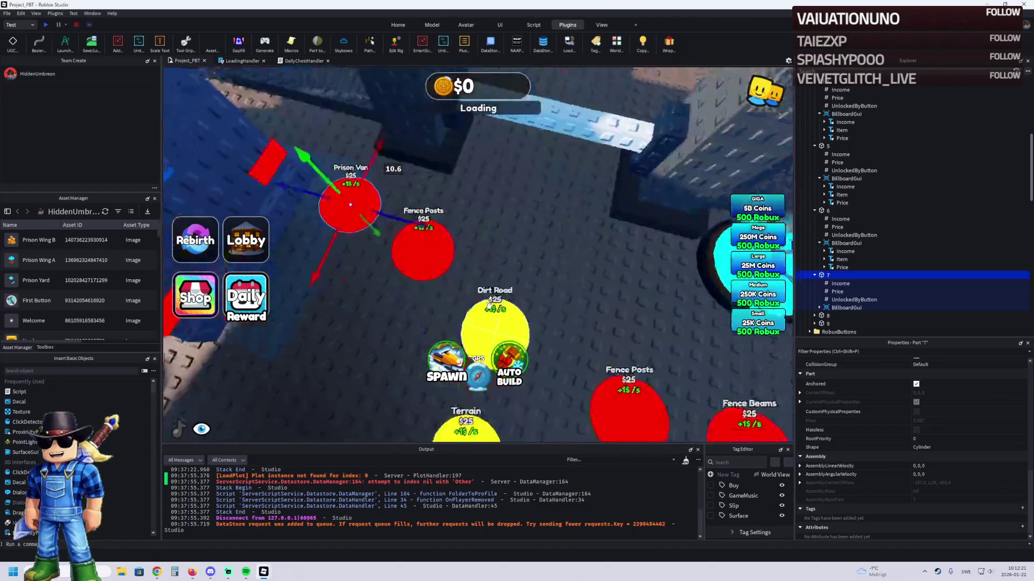
{"action": "mouse_move", "coordinate": [533, 304]}
{"action": "left_mouse_down"}
{"action": "mouse_move", "coordinate": [484, 294]}
{"action": "mouse_move", "coordinate": [419, 325]}
{"action": "mouse_move", "coordinate": [409, 291]}
{"action": "left_mouse_up"}
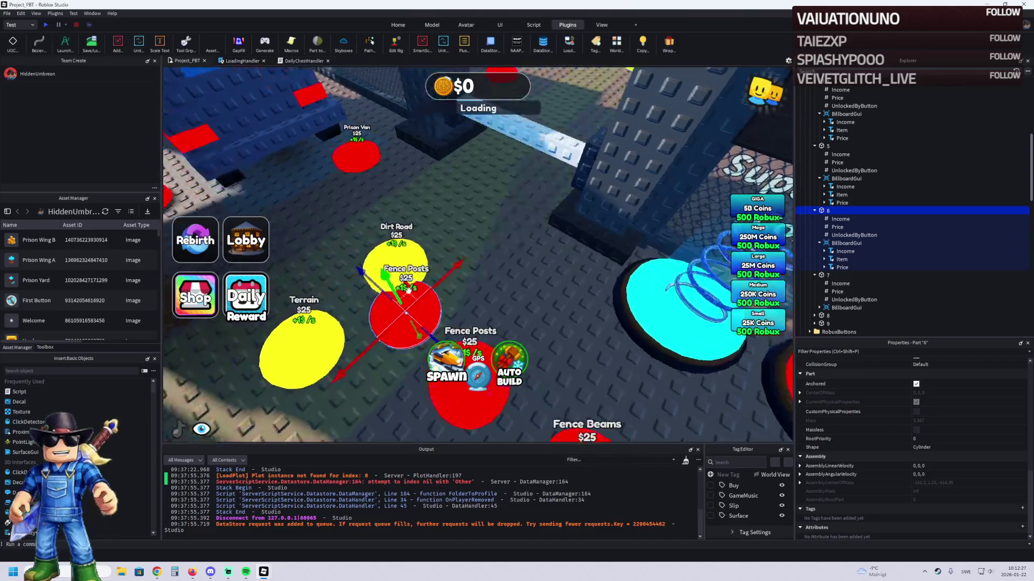
{"action": "mouse_move", "coordinate": [349, 171]}
{"action": "left_mouse_down"}
{"action": "mouse_move", "coordinate": [366, 212]}
{"action": "mouse_move", "coordinate": [370, 203]}
{"action": "left_mouse_up"}
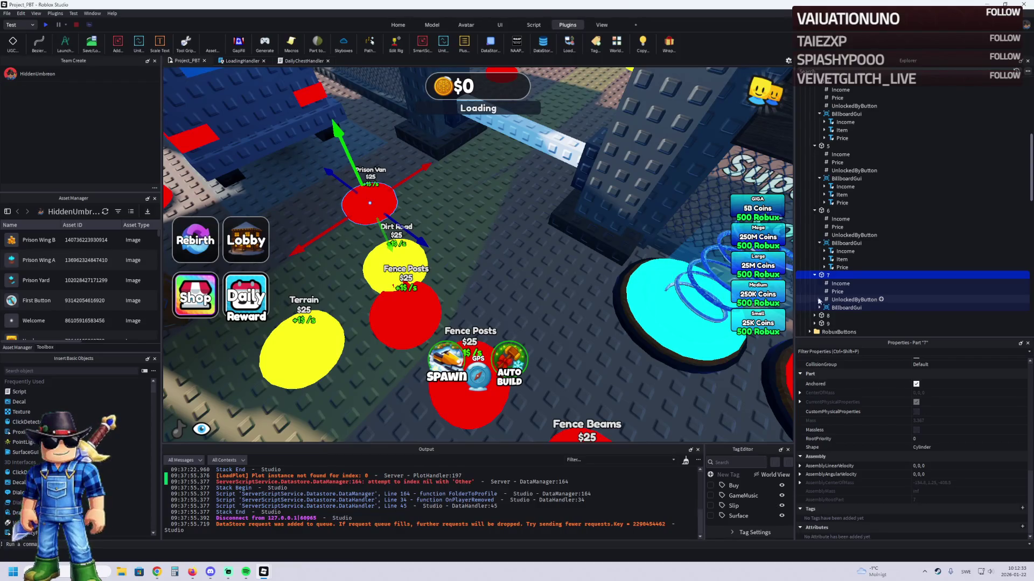
{"action": "key", "text": "a"}
{"action": "key", "text": "e"}
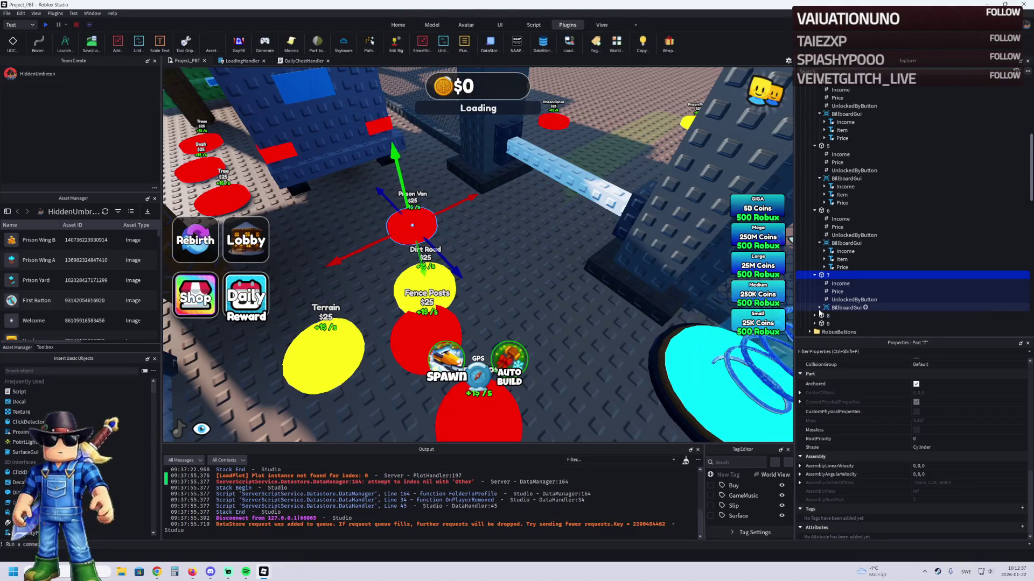
Set the billboard label text to Chain Link, confirm its unlock value 7, and select Part 9.
{"action": "left_click", "coordinate": [841, 323]}
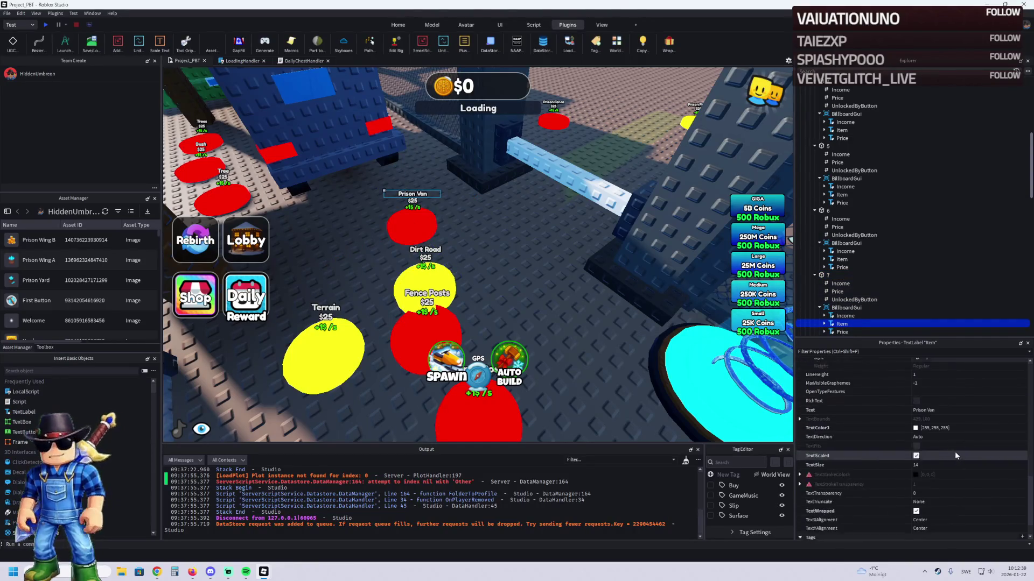
{"action": "scroll", "coordinate": [953, 434], "scroll_direction": "up", "scroll_amount": 1}
{"action": "left_click", "coordinate": [948, 409]}
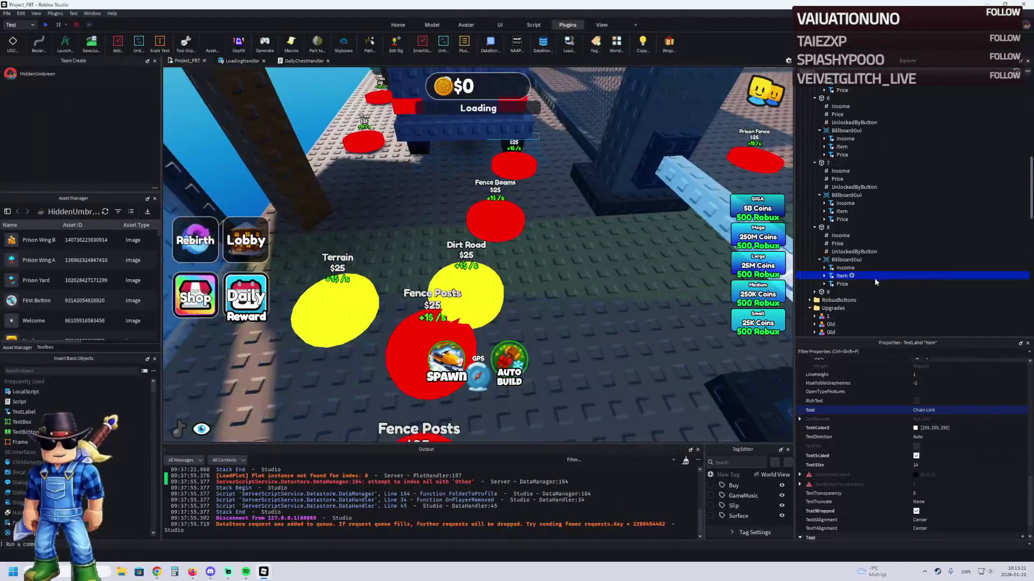
{"action": "left_click", "coordinate": [839, 252]}
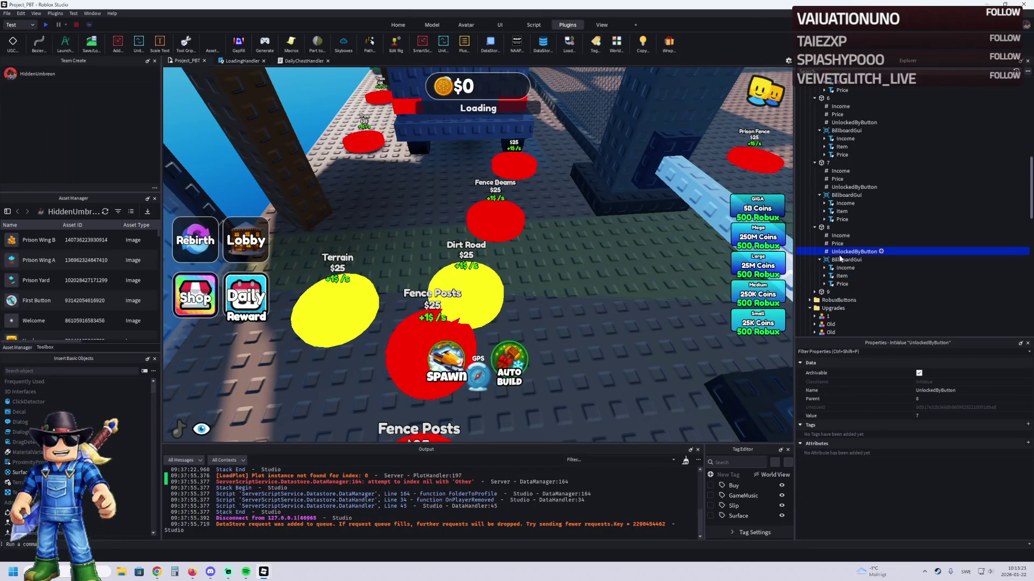
{"action": "left_click", "coordinate": [828, 227]}
{"action": "left_click", "coordinate": [830, 291]}
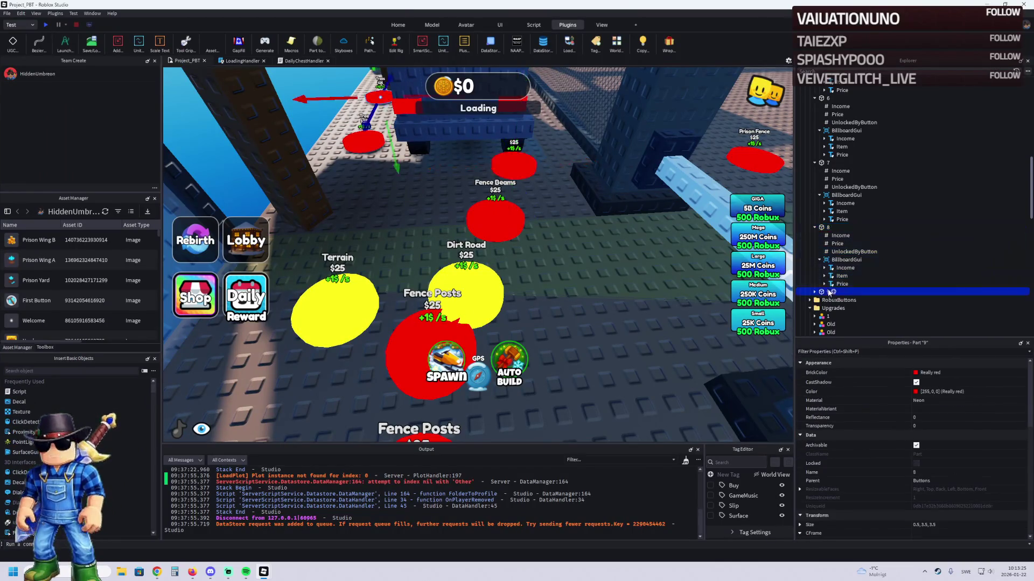
Move the red Trees circle (part 9) downward beside the path near the fence.
{"action": "left_click", "coordinate": [814, 227]}
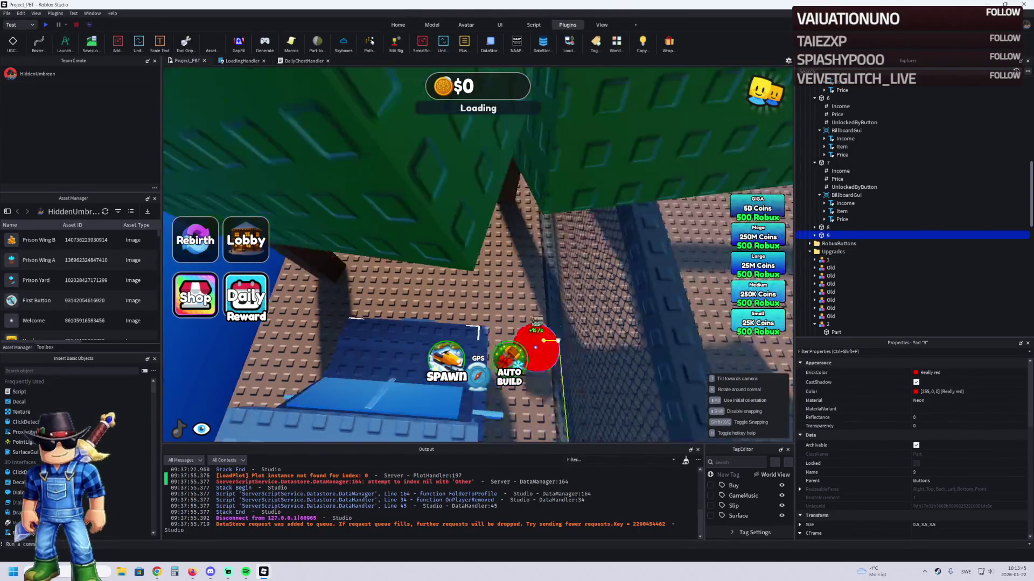
{"action": "left_click_drag", "start_coordinate": [524, 312], "coordinate": [525, 311]}
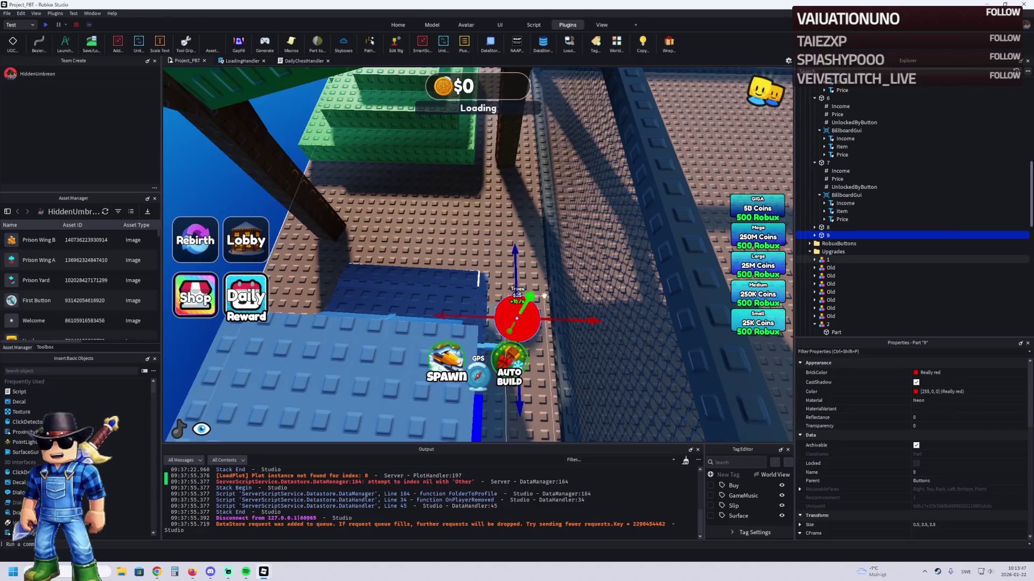
{"action": "left_click", "coordinate": [827, 227]}
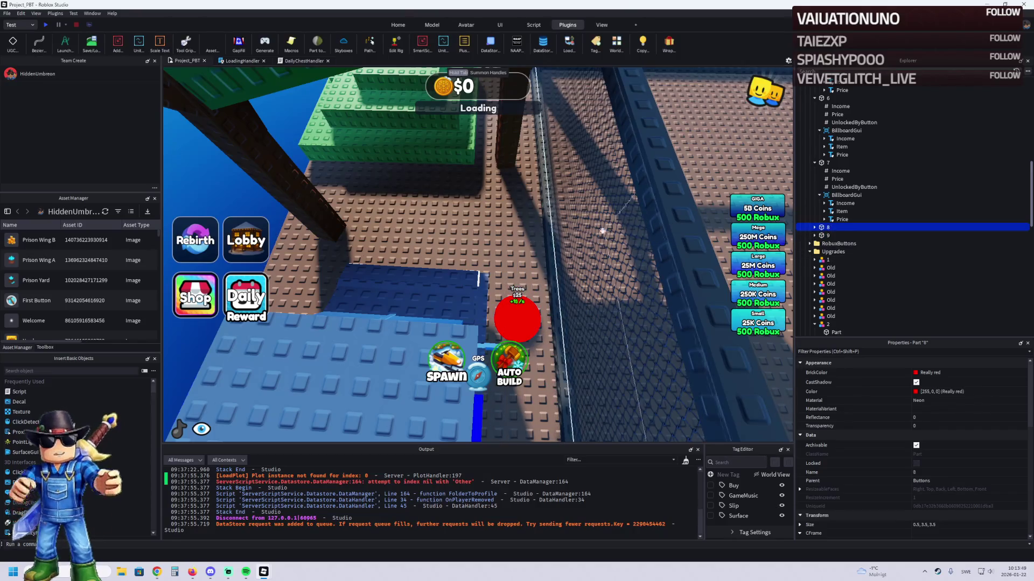
{"action": "key", "text": "f"}
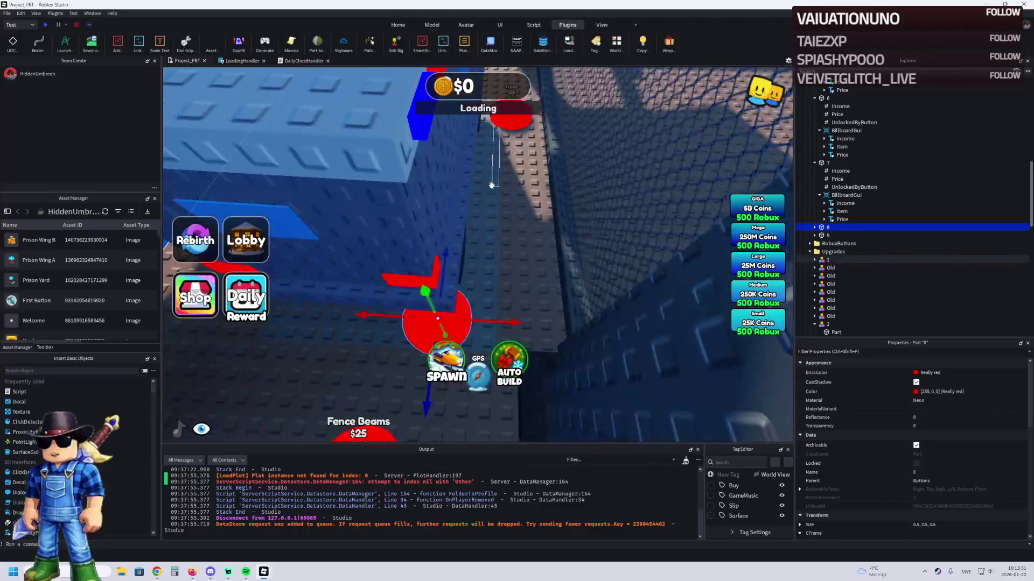
{"action": "left_click_drag", "start_coordinate": [516, 110], "coordinate": [509, 152]}
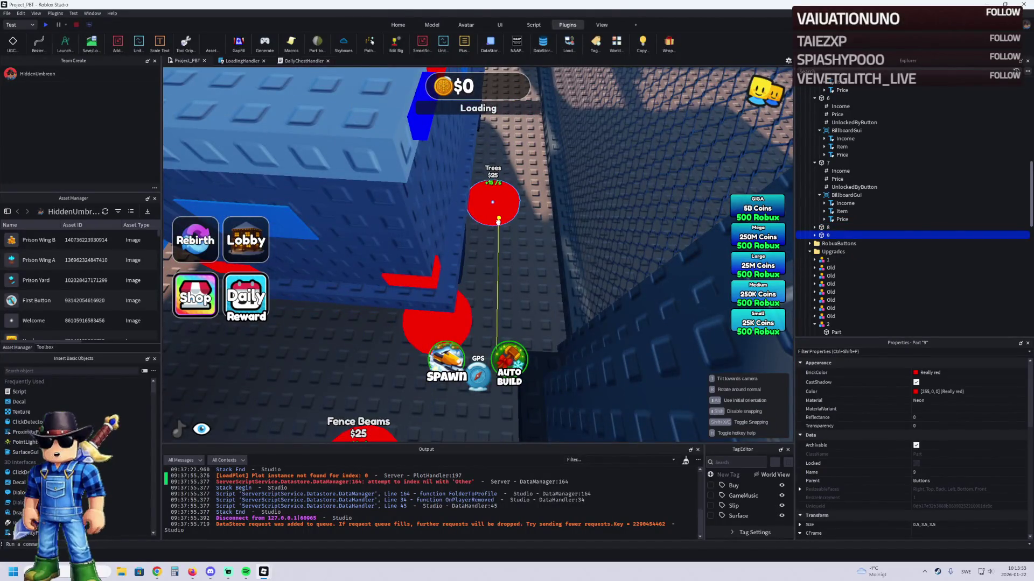
{"action": "left_click_drag", "start_coordinate": [502, 200], "coordinate": [500, 202]}
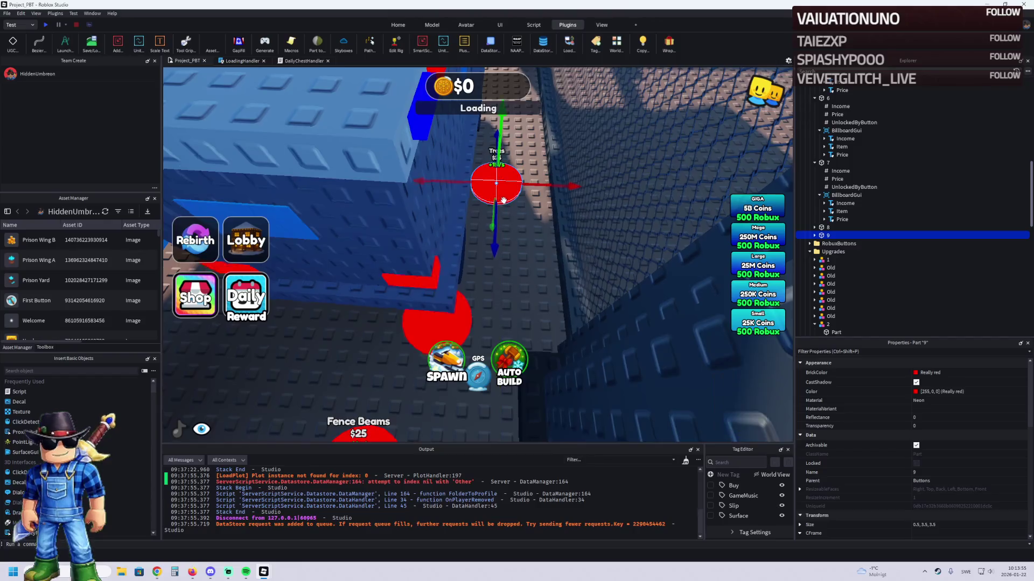
{"action": "key", "text": "f"}
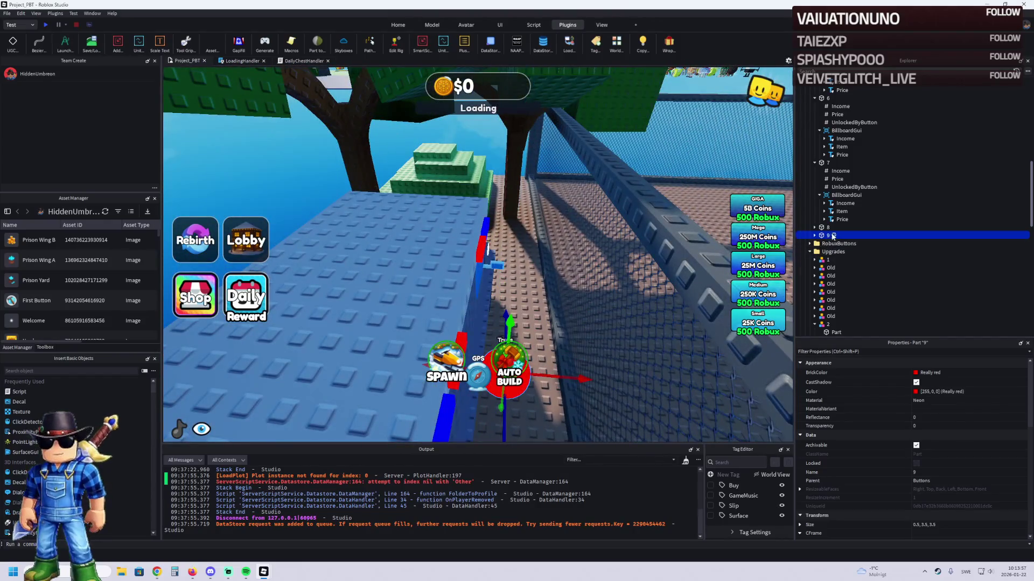
{"action": "scroll", "coordinate": [853, 307], "scroll_direction": "down", "scroll_amount": 1}
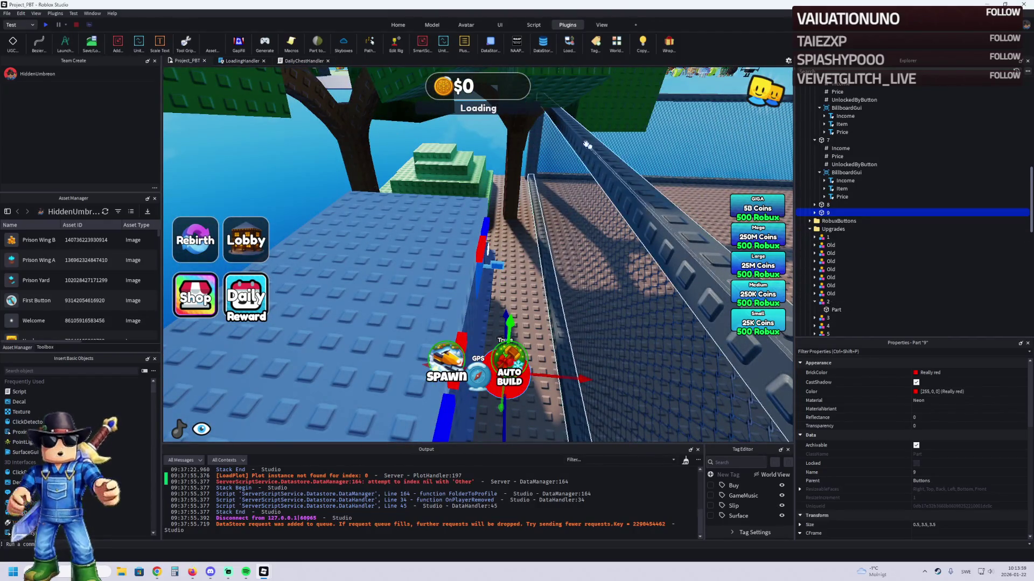
{"action": "scroll", "coordinate": [856, 242], "scroll_direction": "down", "scroll_amount": 10}
{"action": "left_click", "coordinate": [856, 146]}
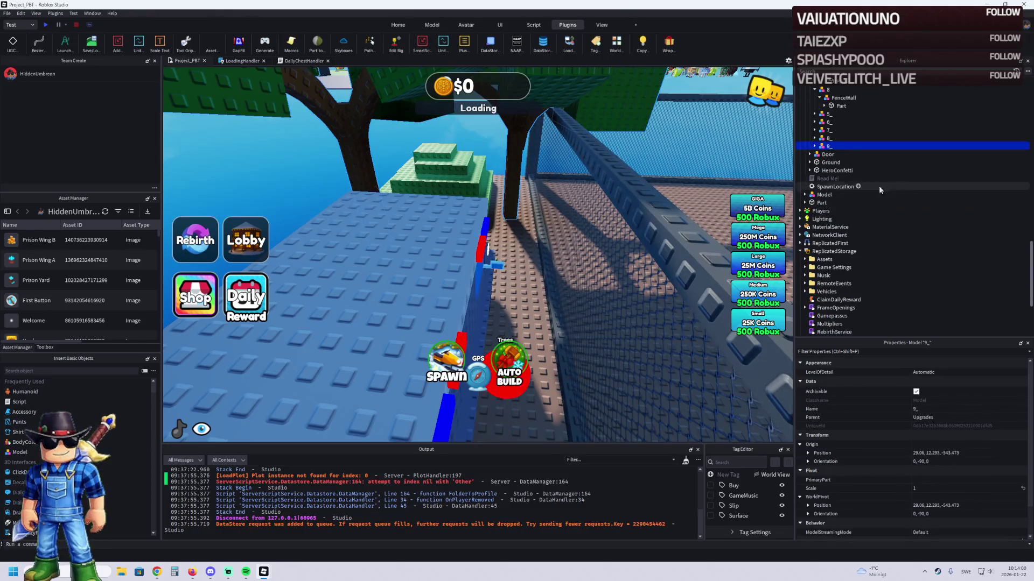
Check the Trees circle and button part 9, then reposition the 9_ upgrade model.
{"action": "double_click", "coordinate": [855, 138]}
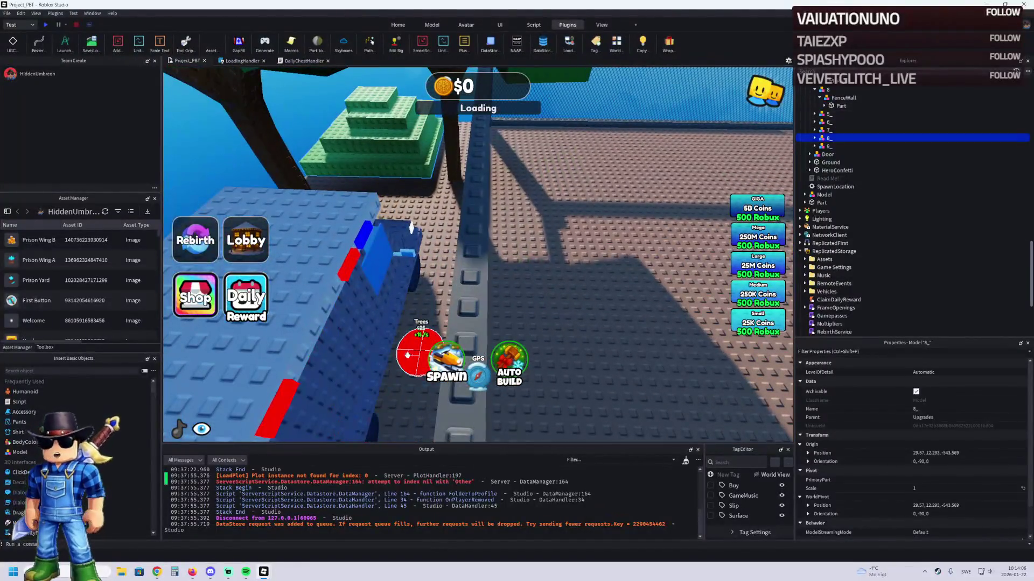
{"action": "left_click", "coordinate": [407, 355]}
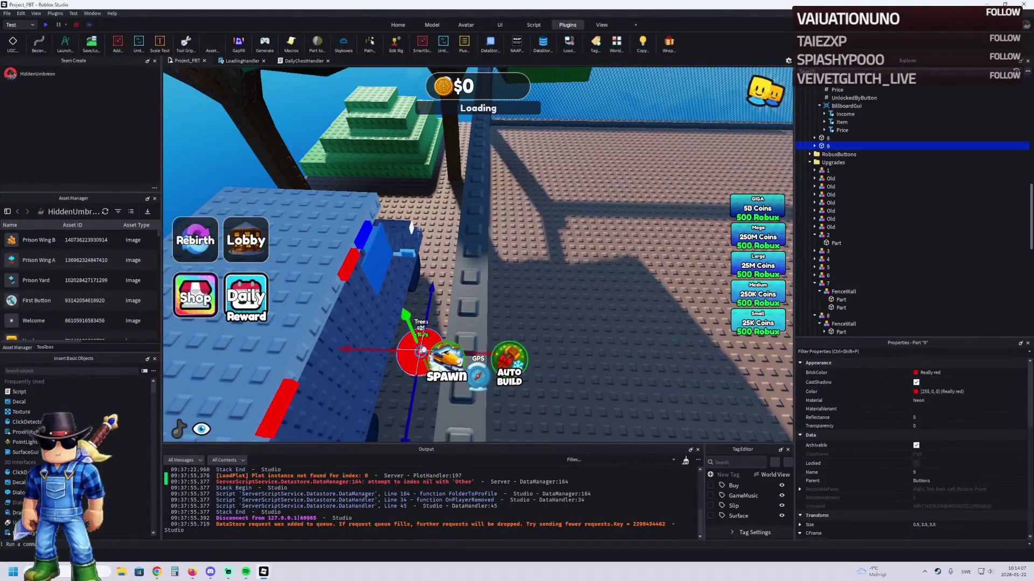
{"action": "left_click", "coordinate": [828, 145]}
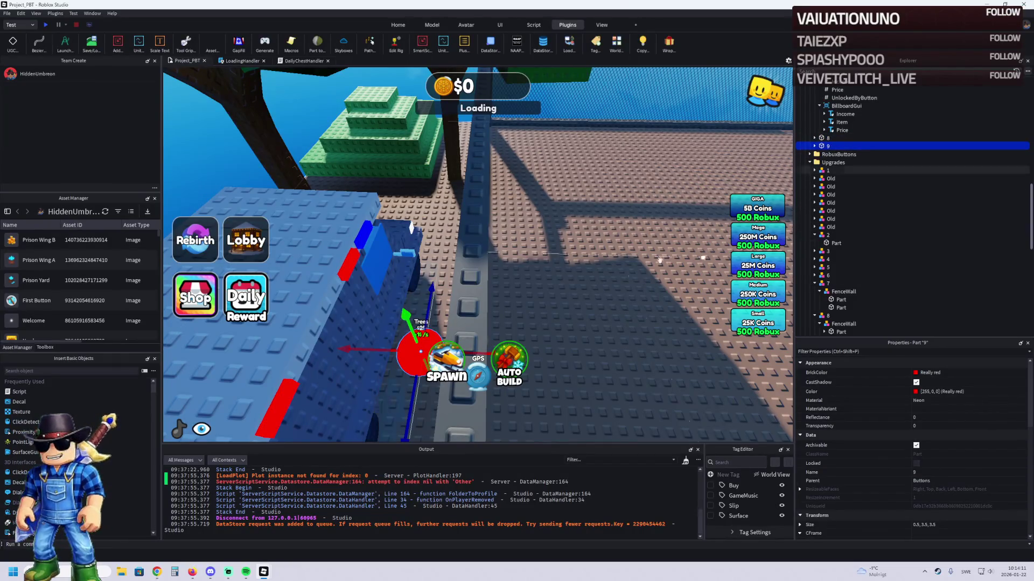
{"action": "scroll", "coordinate": [466, 258], "scroll_direction": "down", "scroll_amount": 3}
{"action": "scroll", "coordinate": [467, 258], "scroll_direction": "down", "scroll_amount": 5}
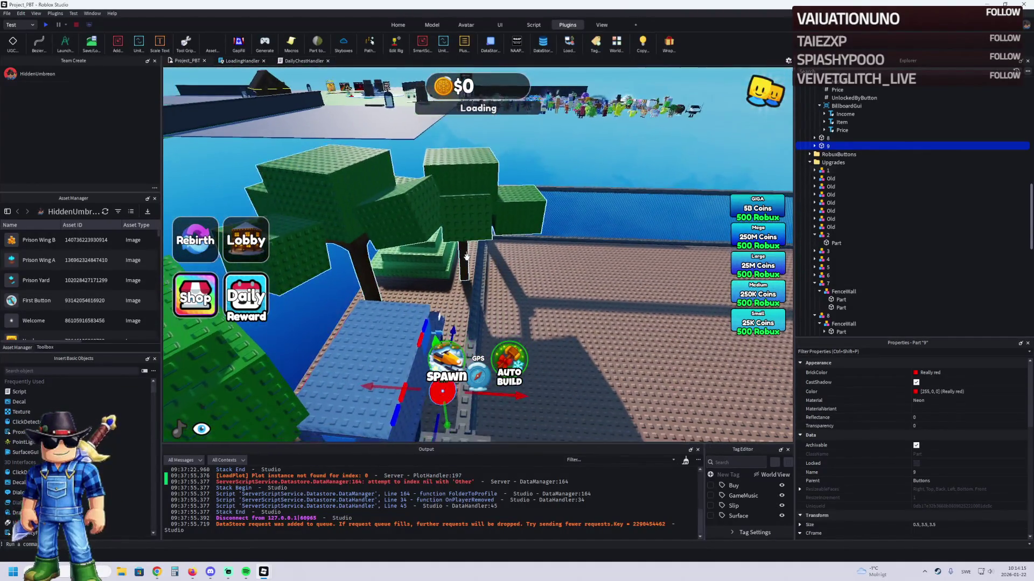
{"action": "scroll", "coordinate": [467, 257], "scroll_direction": "up", "scroll_amount": 4}
{"action": "scroll", "coordinate": [583, 343], "scroll_direction": "up", "scroll_amount": 4}
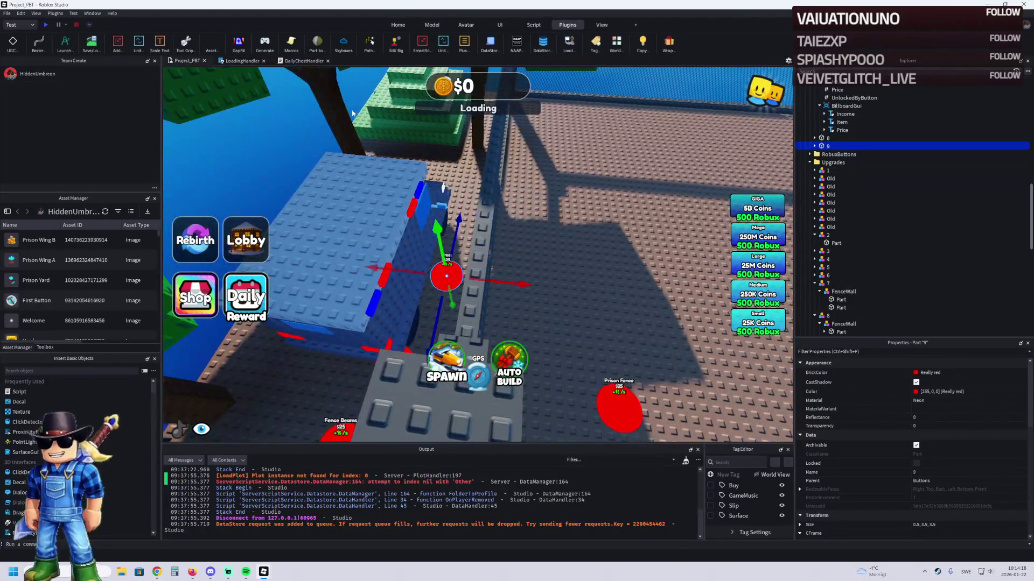
{"action": "left_click", "coordinate": [344, 112]}
{"action": "left_click_drag", "start_coordinate": [350, 118], "coordinate": [746, 176]}
Zoom to the red circle part and rename the 9_ upgrade model to 9.
{"action": "left_click_drag", "start_coordinate": [613, 252], "coordinate": [503, 286]}
{"action": "left_click", "coordinate": [502, 253]}
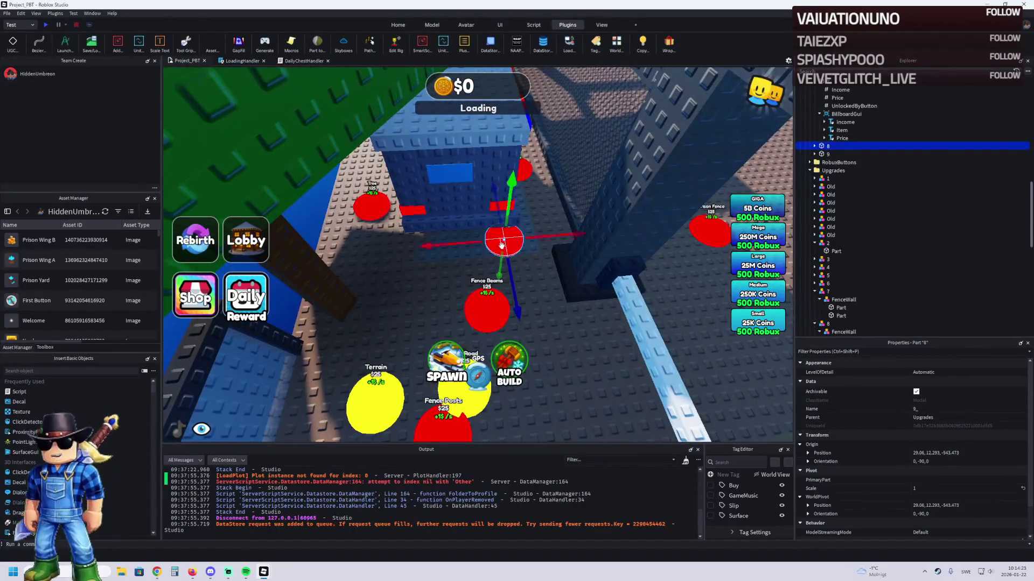
{"action": "key", "text": "f"}
{"action": "left_click", "coordinate": [828, 154]}
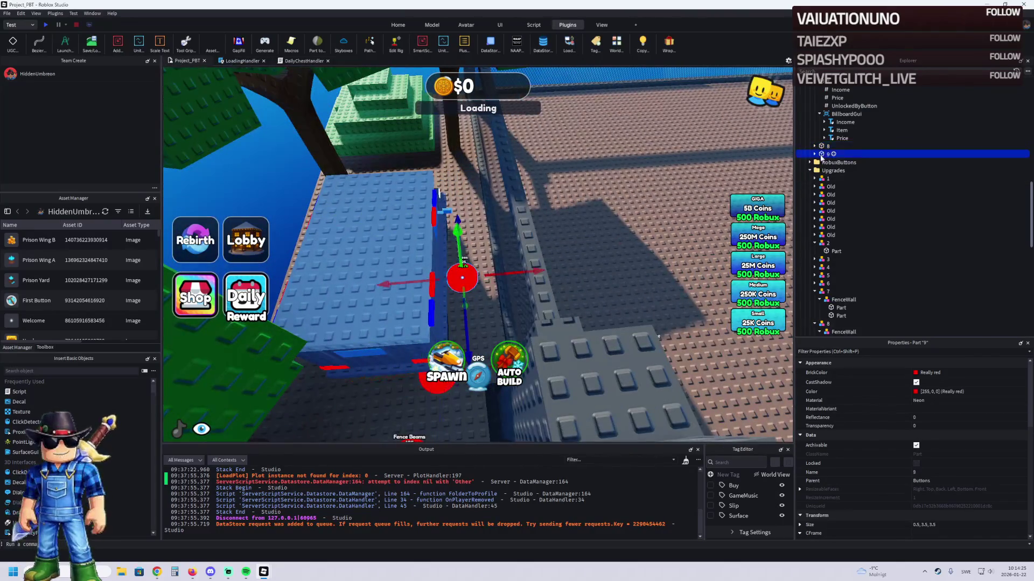
{"action": "left_click", "coordinate": [814, 154]}
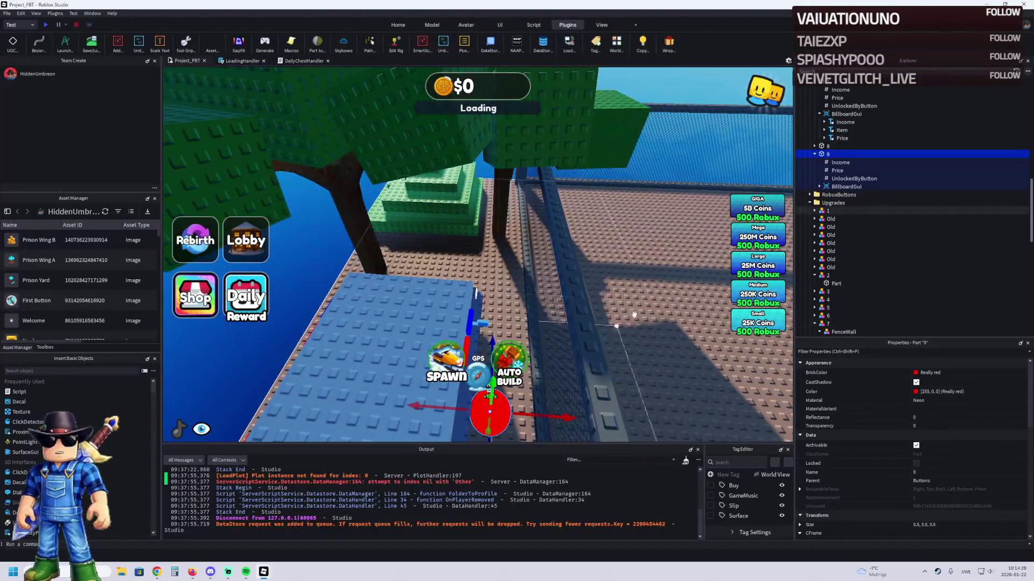
{"action": "scroll", "coordinate": [872, 267], "scroll_direction": "down", "scroll_amount": 3}
{"action": "scroll", "coordinate": [871, 272], "scroll_direction": "down", "scroll_amount": 2}
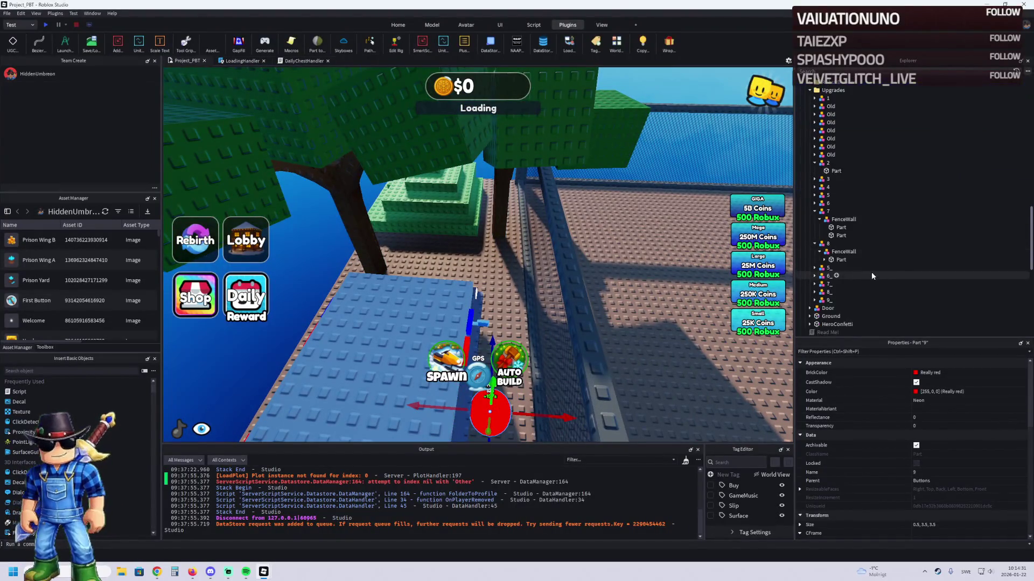
{"action": "double_click", "coordinate": [857, 299]}
{"action": "key", "text": "Return"}
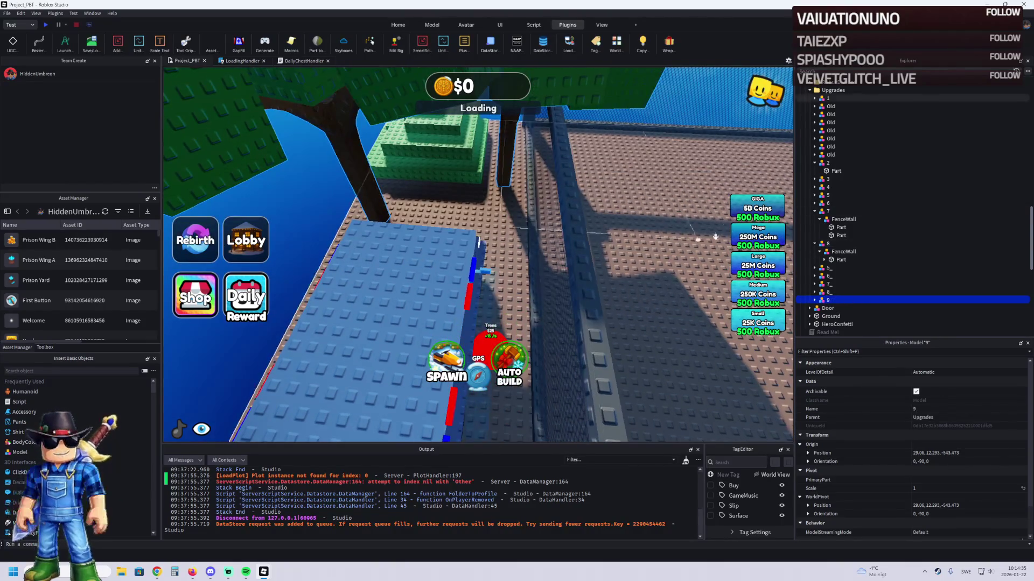
Fly past the Fence Beams circle and select the Trees circle part 10.
{"action": "key", "text": "w"}
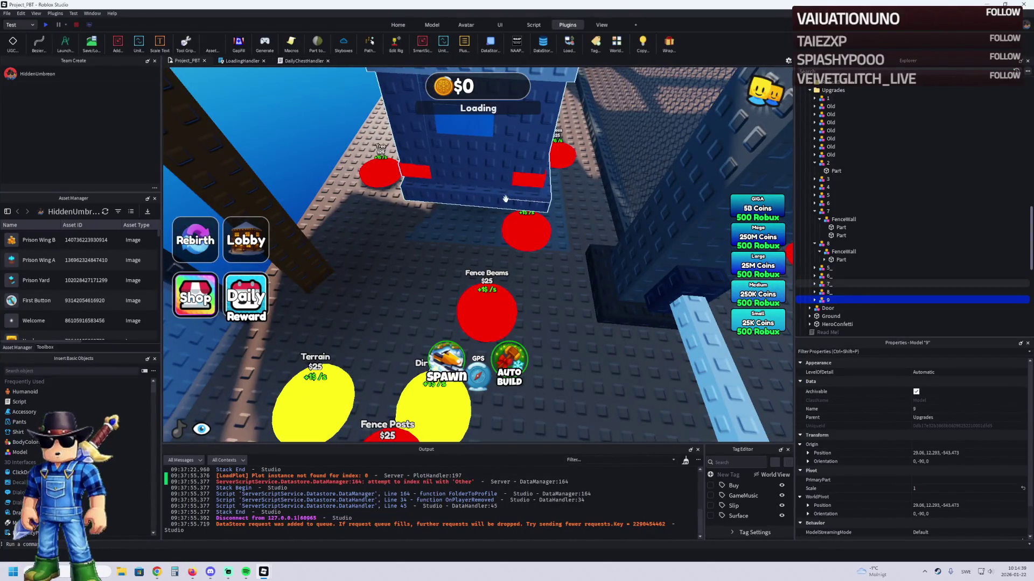
{"action": "key", "text": "w"}
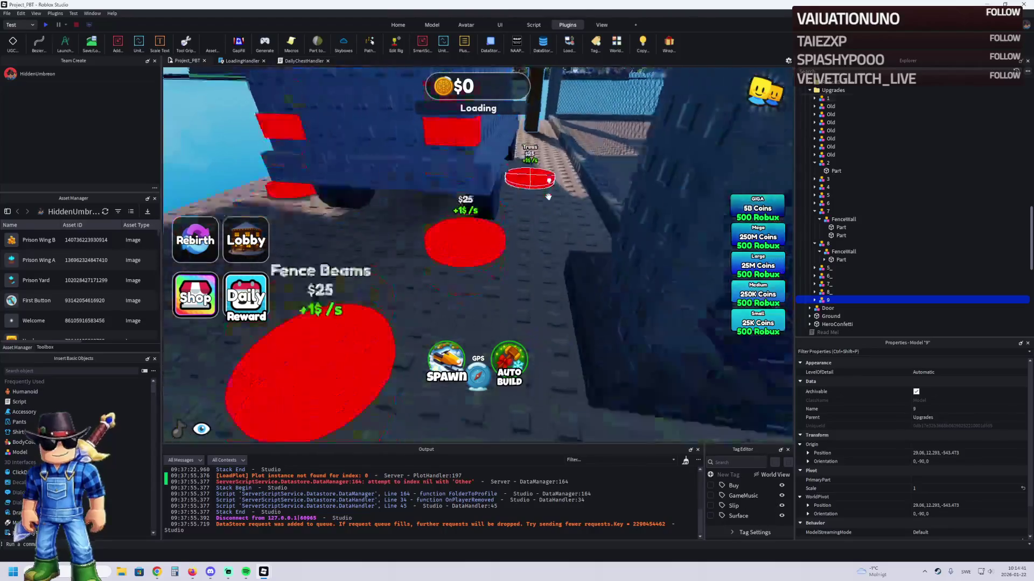
{"action": "key", "text": "w"}
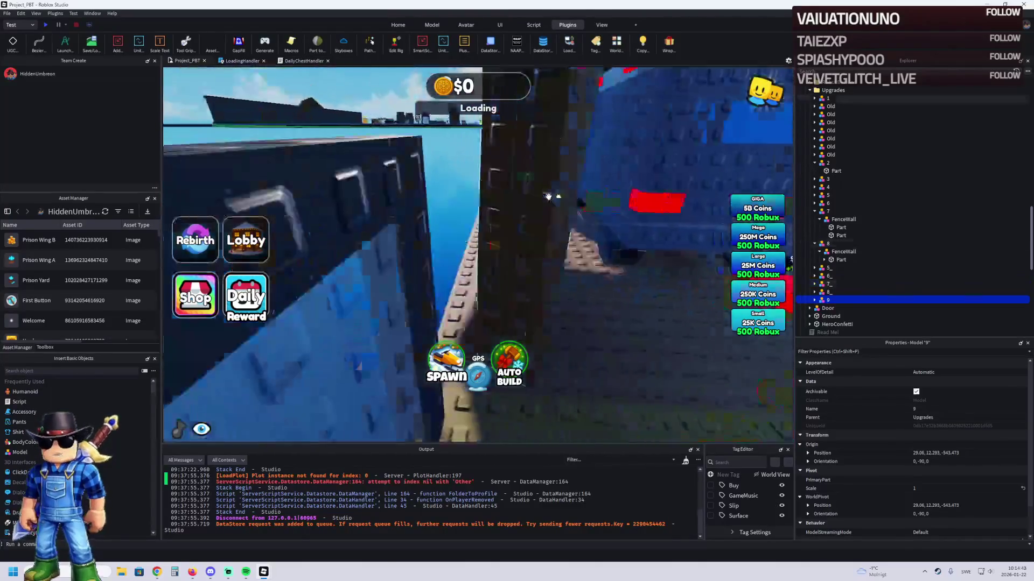
{"action": "left_click", "coordinate": [487, 231]}
{"action": "left_click_drag", "start_coordinate": [487, 232], "coordinate": [489, 229]}
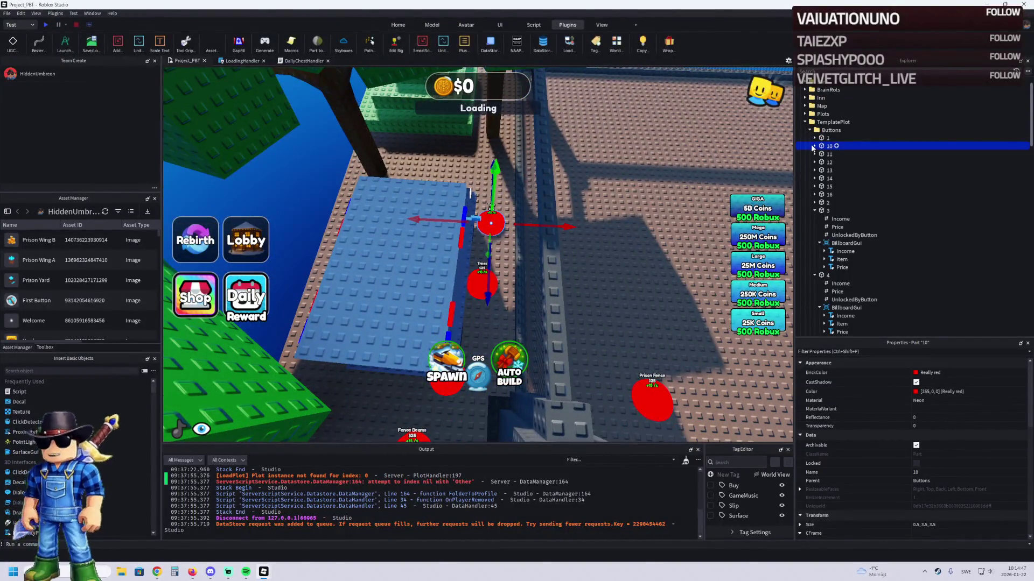
Set the Item label text on button 10's billboard to Bush.
{"action": "left_click", "coordinate": [814, 146]}
{"action": "left_click", "coordinate": [819, 178]}
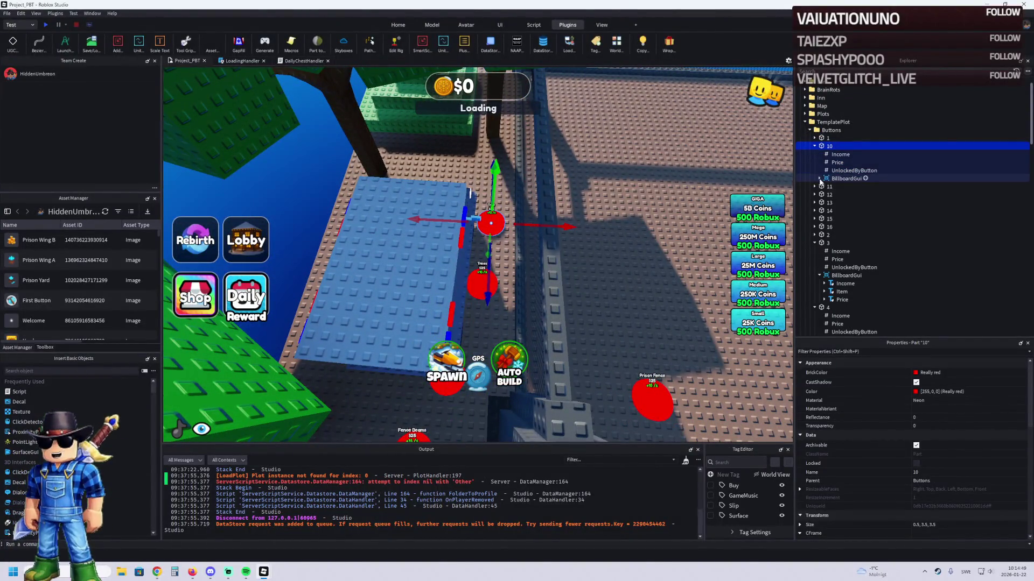
{"action": "left_click", "coordinate": [841, 194]}
{"action": "scroll", "coordinate": [980, 439], "scroll_direction": "down", "scroll_amount": 10}
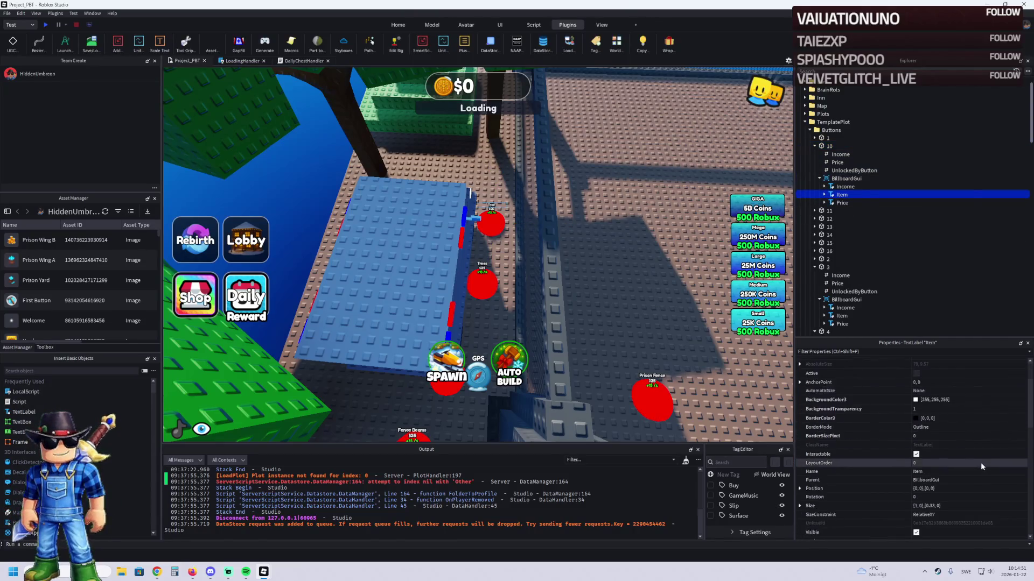
{"action": "scroll", "coordinate": [957, 477], "scroll_direction": "down", "scroll_amount": 3}
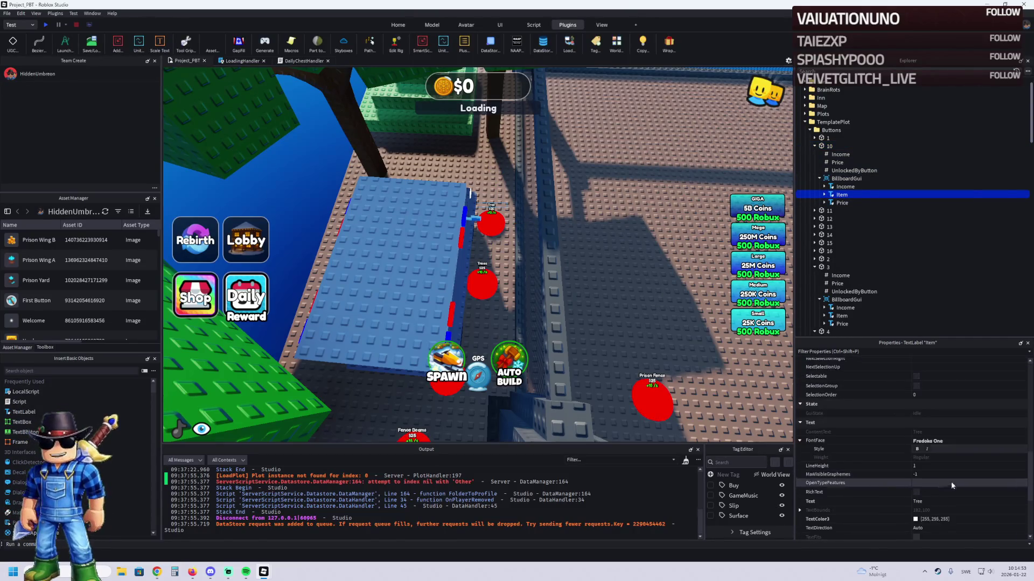
{"action": "left_click", "coordinate": [932, 499]}
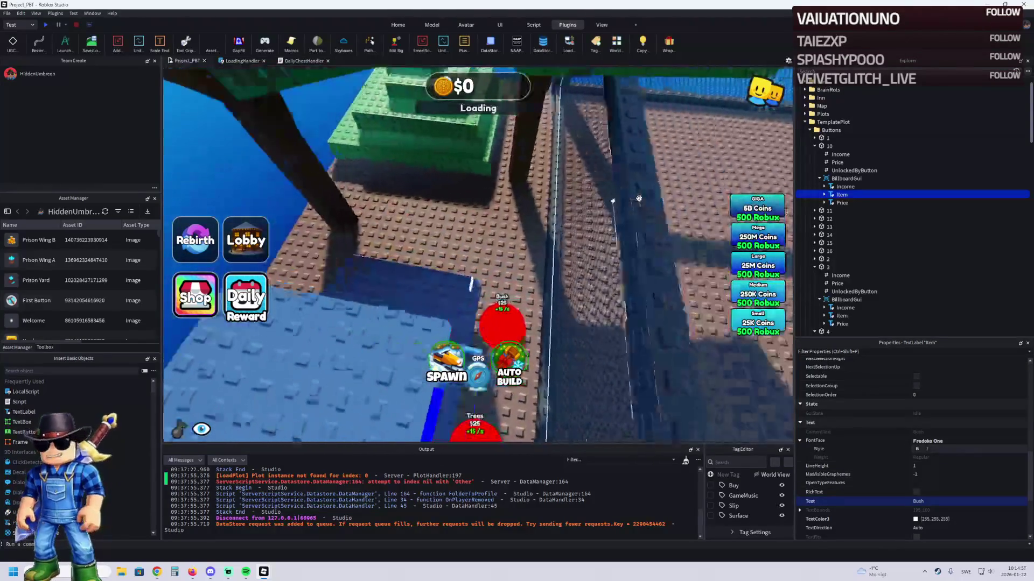
Move the Bush pad further along the blue wall and the Trees pad up it.
{"action": "mouse_move", "coordinate": [516, 315]}
{"action": "left_mouse_down"}
{"action": "mouse_move", "coordinate": [503, 269]}
{"action": "mouse_move", "coordinate": [474, 313]}
{"action": "left_mouse_up"}
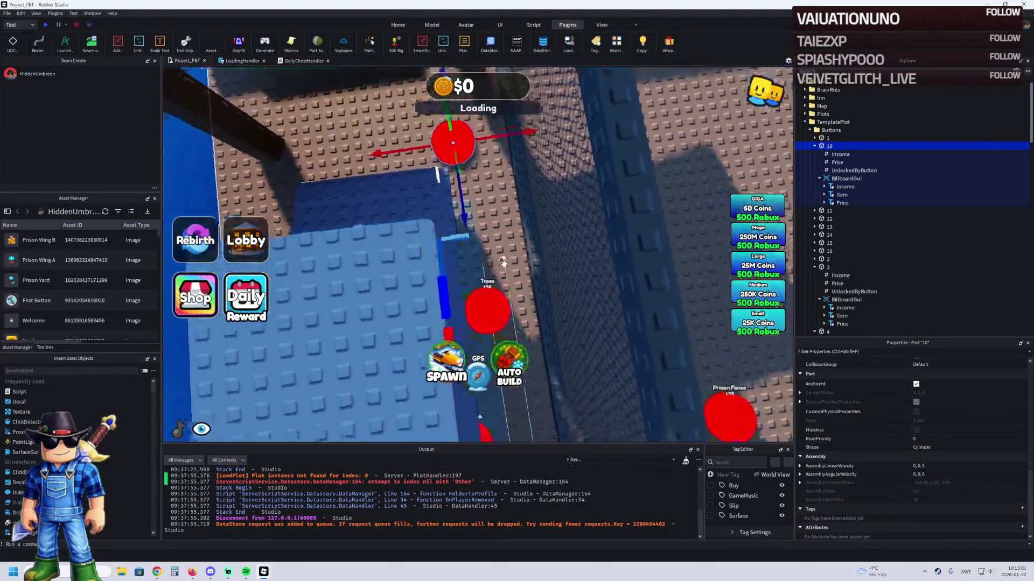
{"action": "key", "text": "s"}
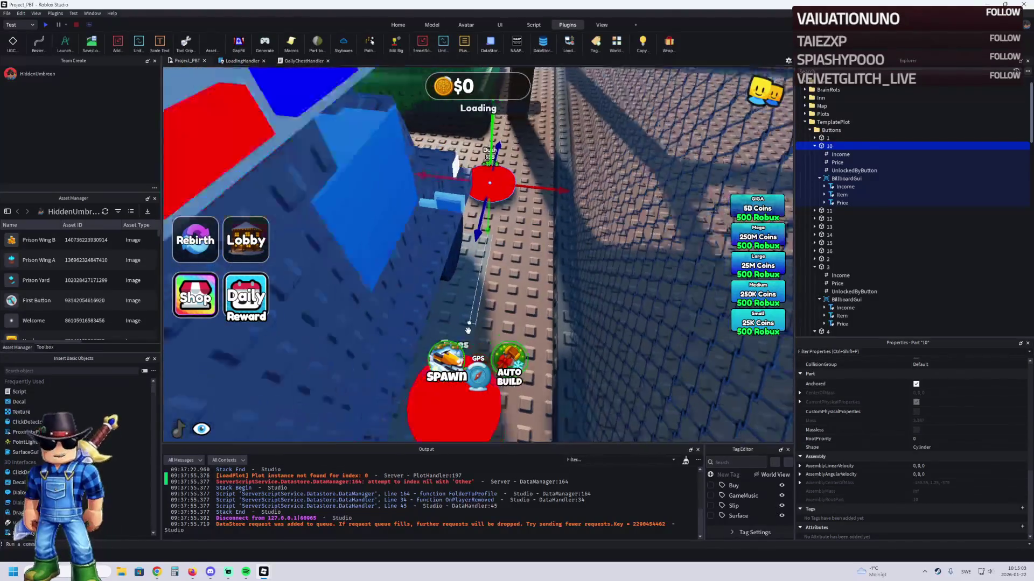
{"action": "left_click_drag", "start_coordinate": [467, 307], "coordinate": [488, 245]}
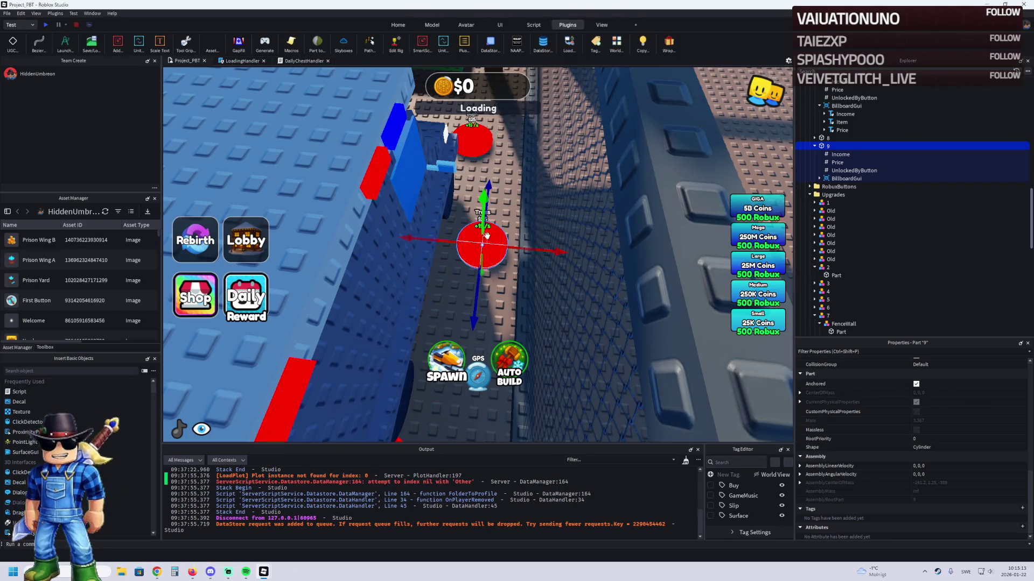
Rename the pyramid upgrade model 8_ to 10 so it matches the Bush pad.
{"action": "key", "text": "w"}
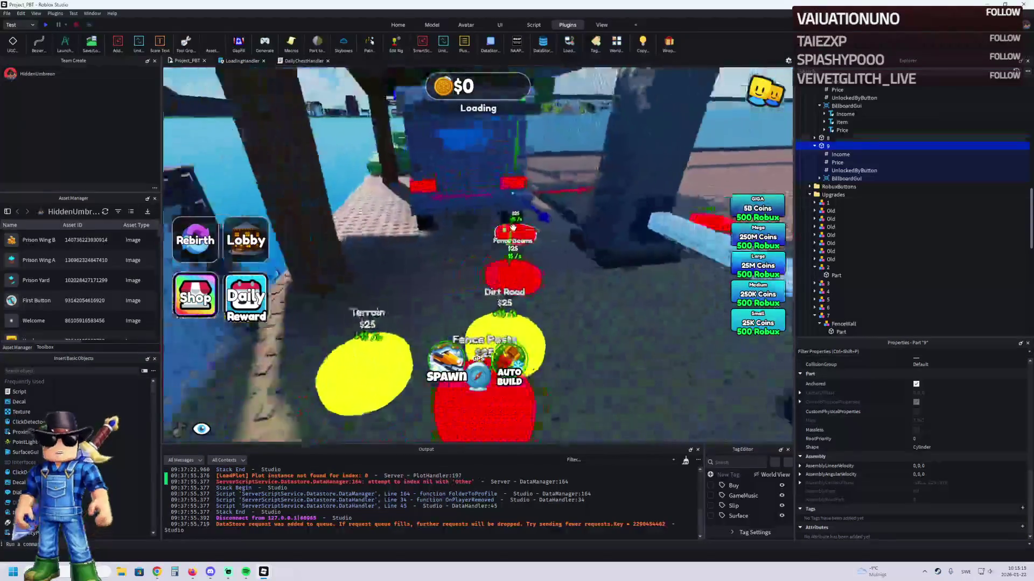
{"action": "key", "text": "a"}
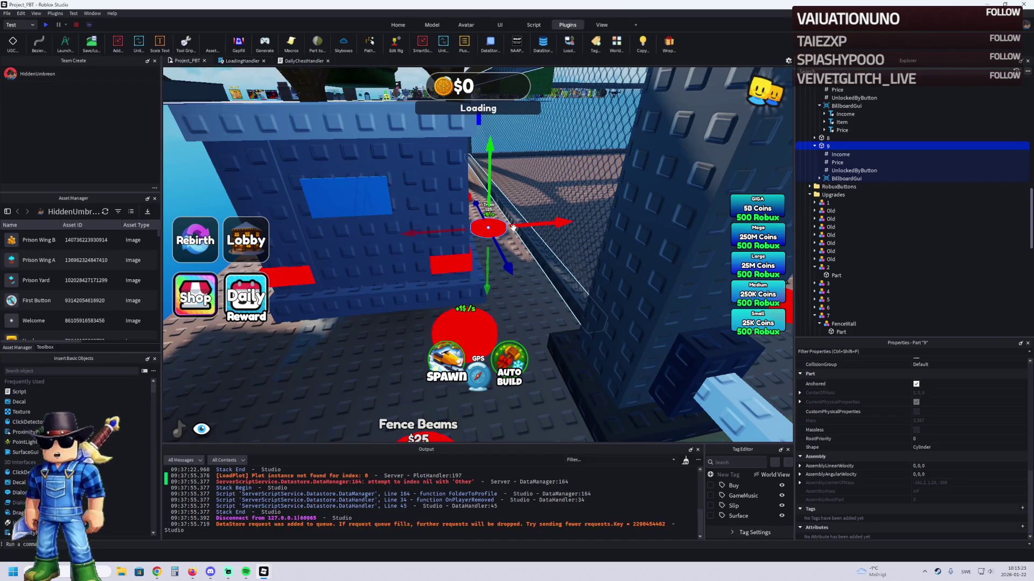
{"action": "key", "text": "w"}
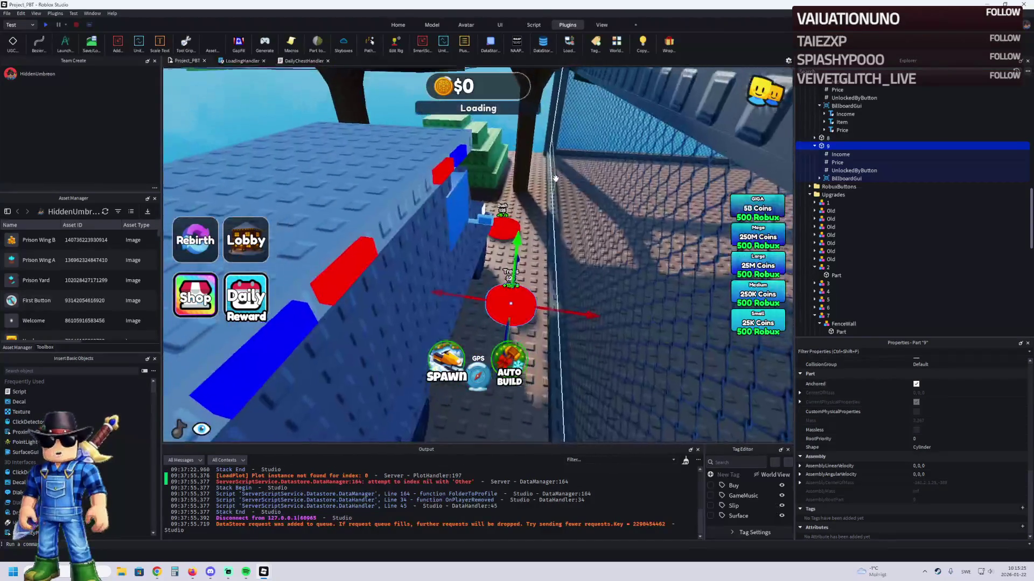
{"action": "left_click", "coordinate": [509, 304]}
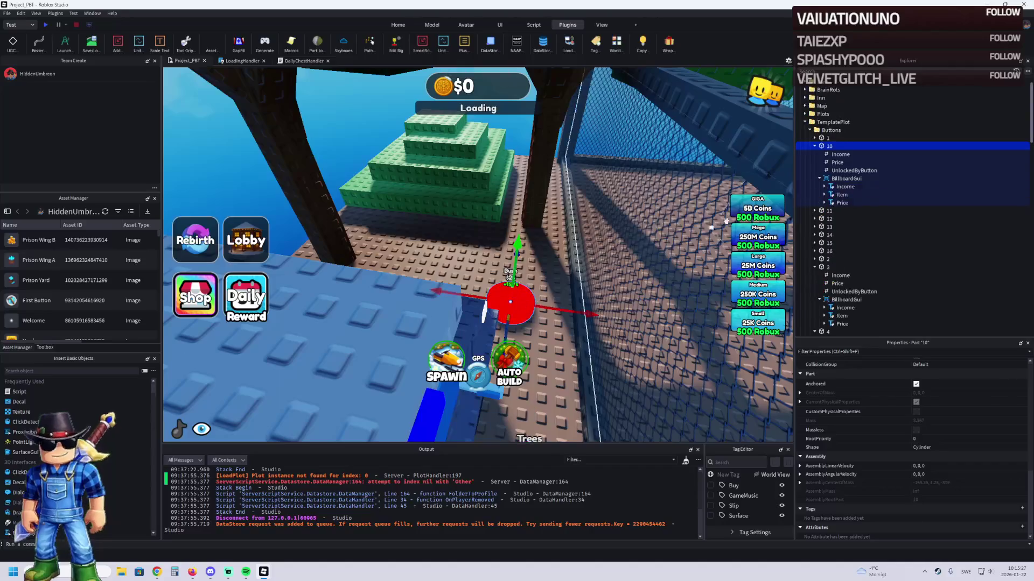
{"action": "scroll", "coordinate": [839, 205], "scroll_direction": "down", "scroll_amount": 10}
{"action": "left_click", "coordinate": [840, 201]}
{"action": "scroll", "coordinate": [850, 183], "scroll_direction": "down", "scroll_amount": 2}
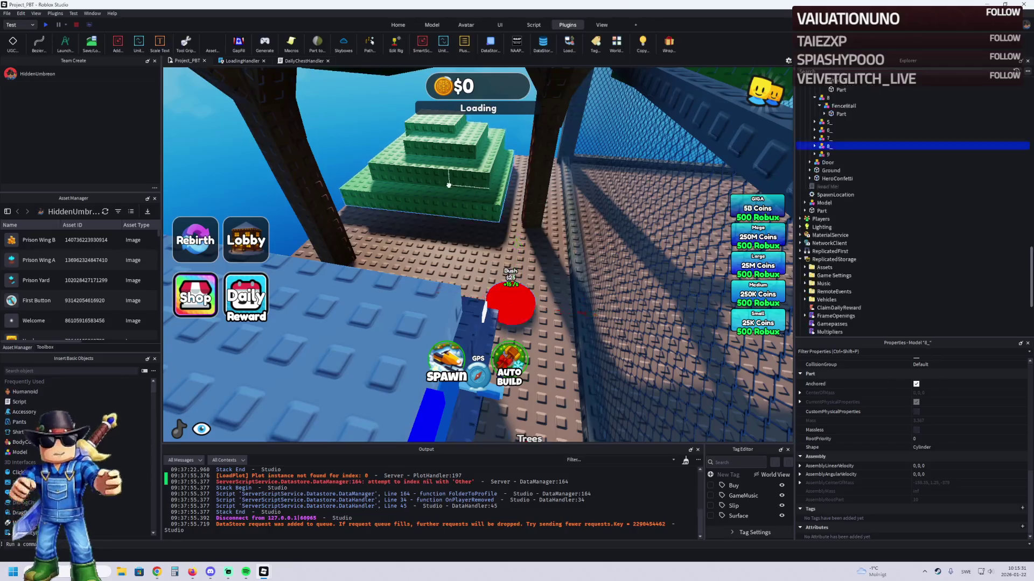
{"action": "type", "text": "10"}
{"action": "key", "text": "Return"}
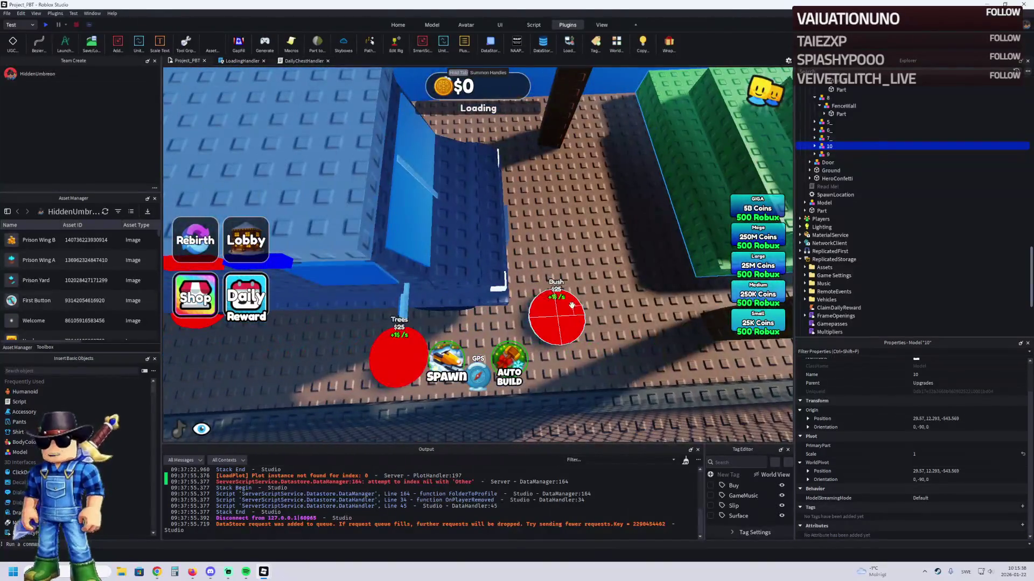
{"action": "left_click", "coordinate": [573, 302]}
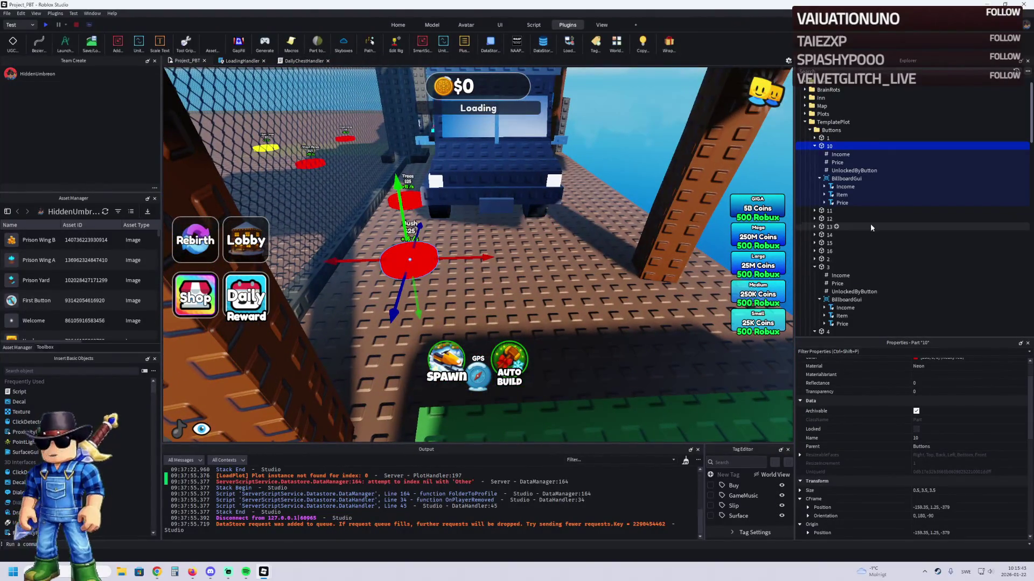
Line up the yellow button 11 pad beside the repositioned Trees and Bush pads.
{"action": "left_click", "coordinate": [808, 211]}
{"action": "key", "text": "f"}
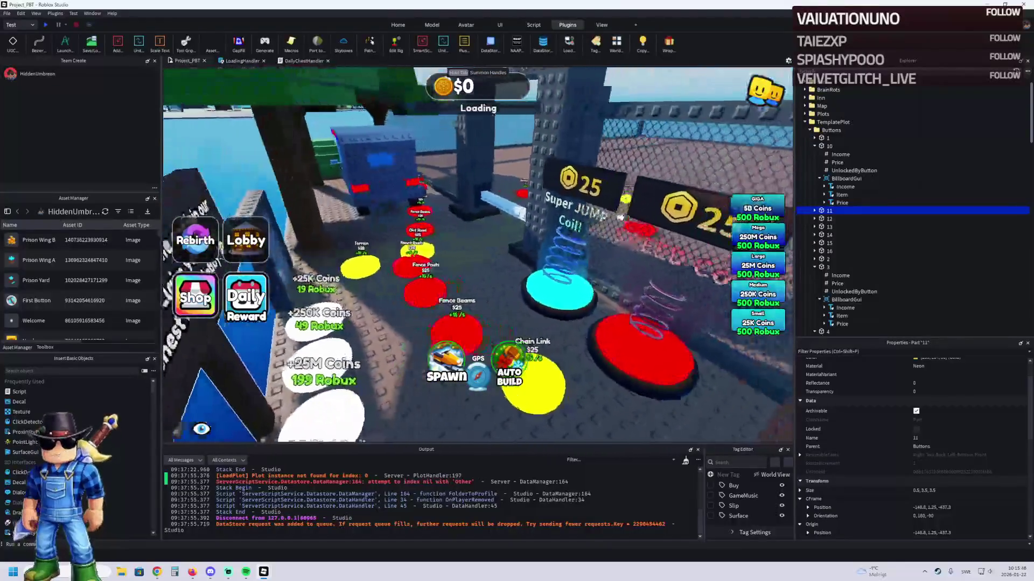
{"action": "key", "text": "f"}
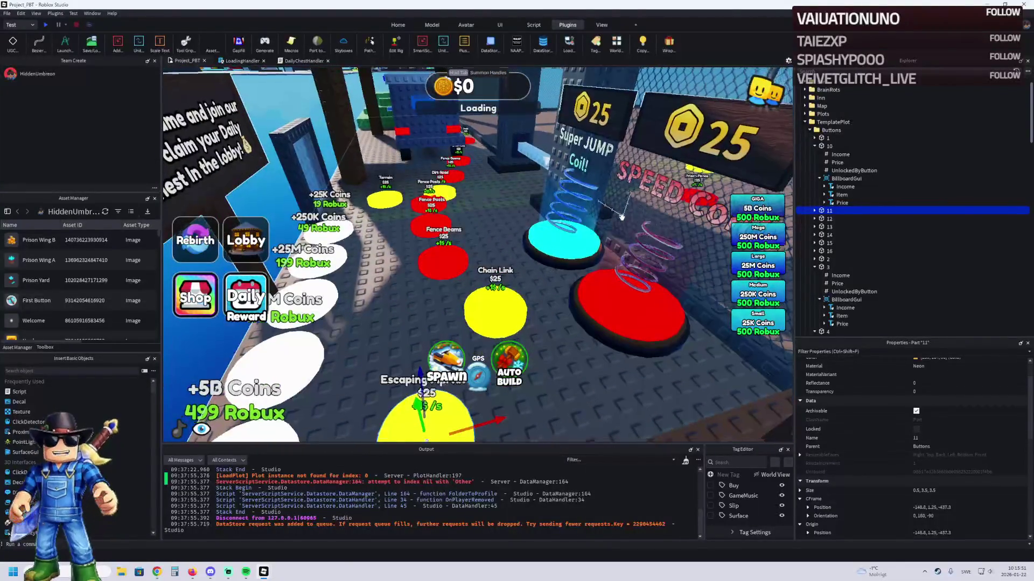
{"action": "mouse_move", "coordinate": [444, 295]}
{"action": "left_mouse_down"}
{"action": "mouse_move", "coordinate": [447, 268]}
{"action": "mouse_move", "coordinate": [470, 244]}
{"action": "left_mouse_up"}
{"action": "left_click_drag", "start_coordinate": [388, 237], "coordinate": [387, 304]}
{"action": "mouse_move", "coordinate": [412, 150]}
{"action": "left_mouse_down"}
{"action": "mouse_move", "coordinate": [380, 213]}
{"action": "mouse_move", "coordinate": [374, 207]}
{"action": "left_mouse_up"}
{"action": "left_click_drag", "start_coordinate": [394, 282], "coordinate": [388, 302]}
{"action": "left_click_drag", "start_coordinate": [483, 244], "coordinate": [483, 222]}
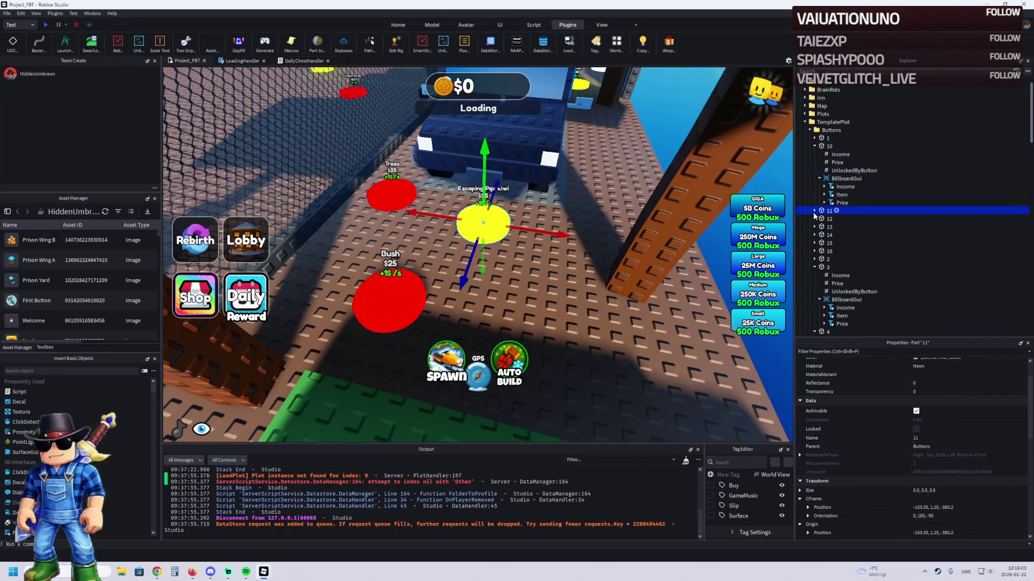
Change button 11's billboard label from Escaping Pipi Kiwi to Parking Lot.
{"action": "left_click", "coordinate": [819, 243]}
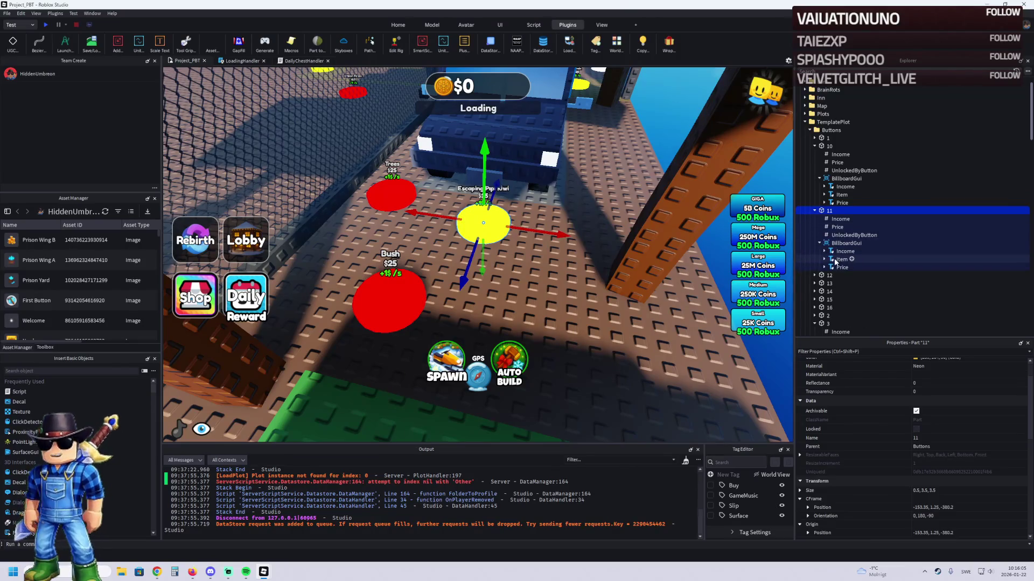
{"action": "left_click", "coordinate": [841, 259]}
{"action": "scroll", "coordinate": [1000, 500], "scroll_direction": "down", "scroll_amount": 10}
{"action": "type", "text": "Parking Lot"}
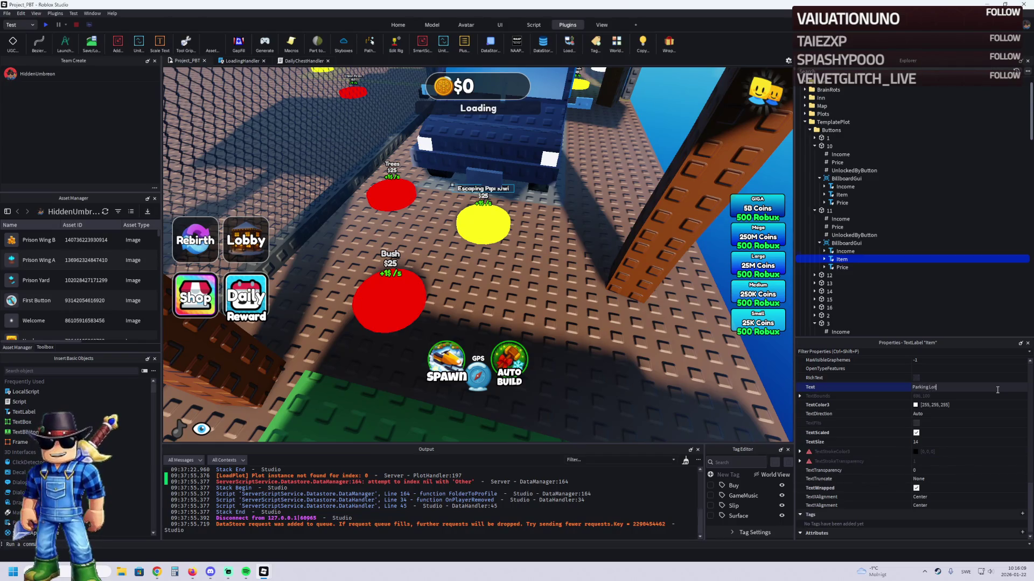
{"action": "key", "text": "Return"}
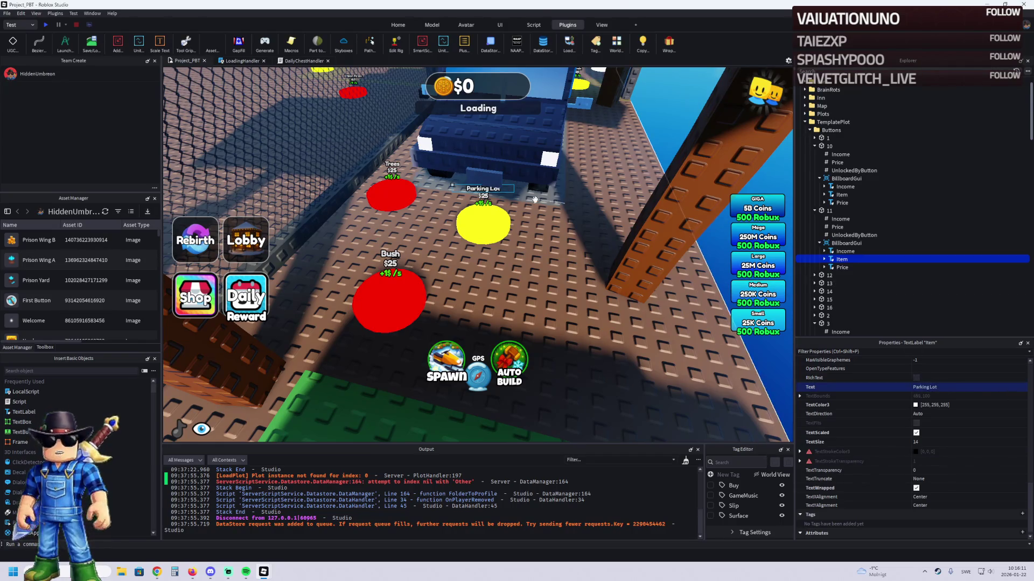
{"action": "left_click", "coordinate": [546, 199]}
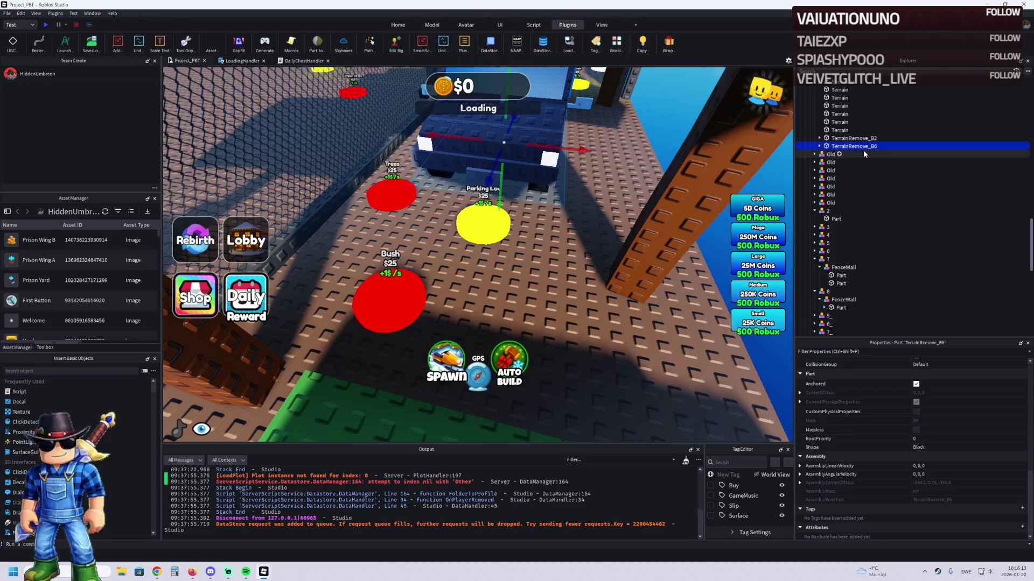
Rename the terrain block TerrainRemove_B11 and give it a RemoveOnButton value of 11.
{"action": "type", "text": "TerrainRemove_B11"}
{"action": "key", "text": "Return"}
{"action": "key", "text": "ctrl+v"}
{"action": "left_click", "coordinate": [958, 415]}
{"action": "type", "text": "11"}
{"action": "key", "text": "Return"}
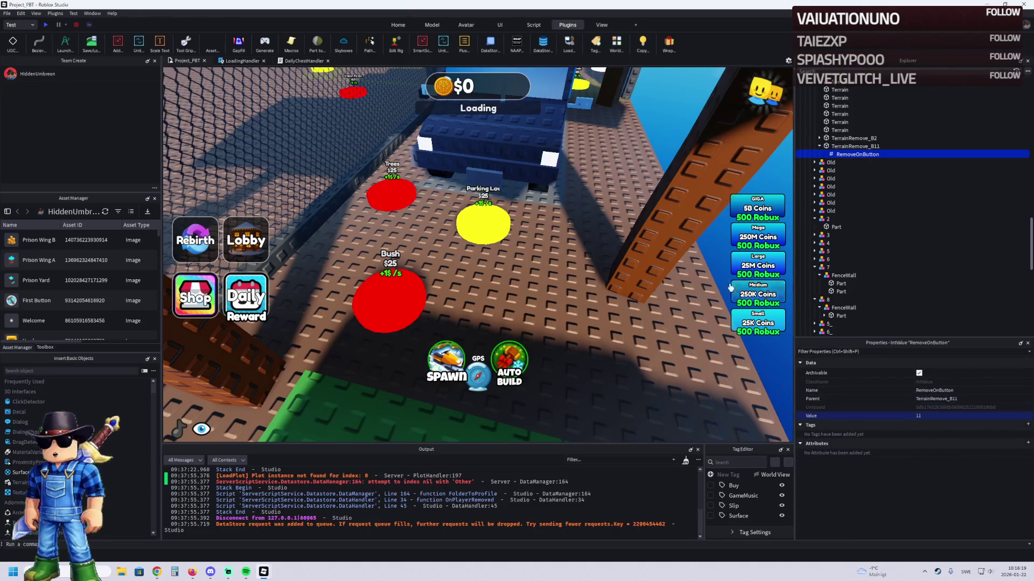
Browse the Upgrades folder, collapsing the expanded upgrade models to tidy the Explorer list.
{"action": "key", "text": "w"}
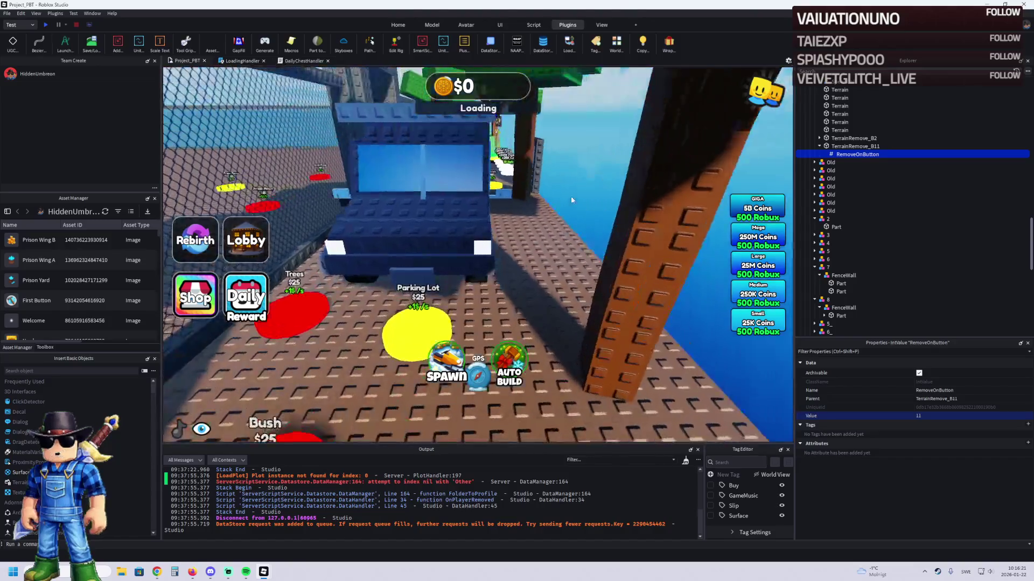
{"action": "key", "text": "w"}
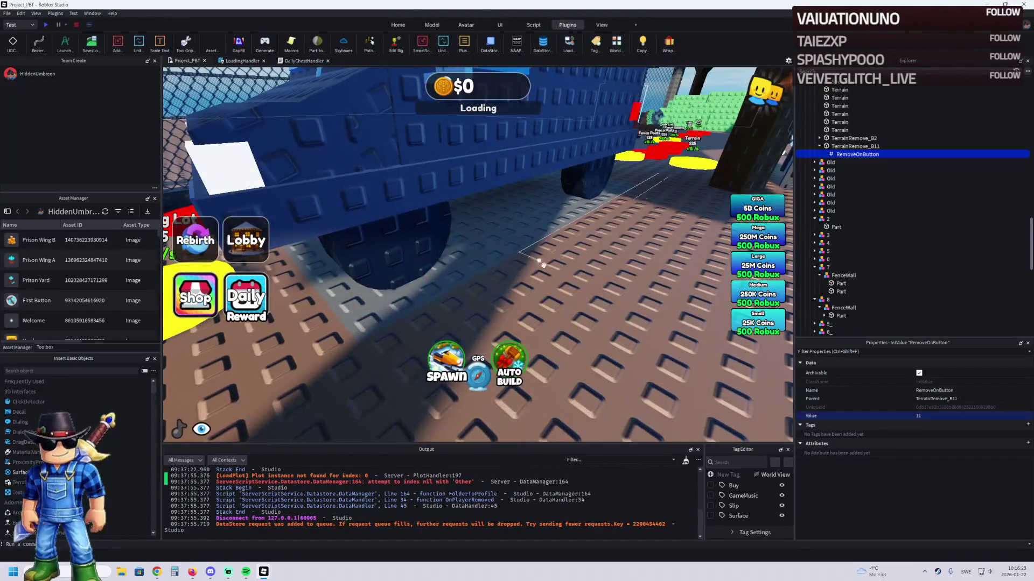
{"action": "left_click", "coordinate": [542, 263]}
{"action": "left_click", "coordinate": [828, 219]}
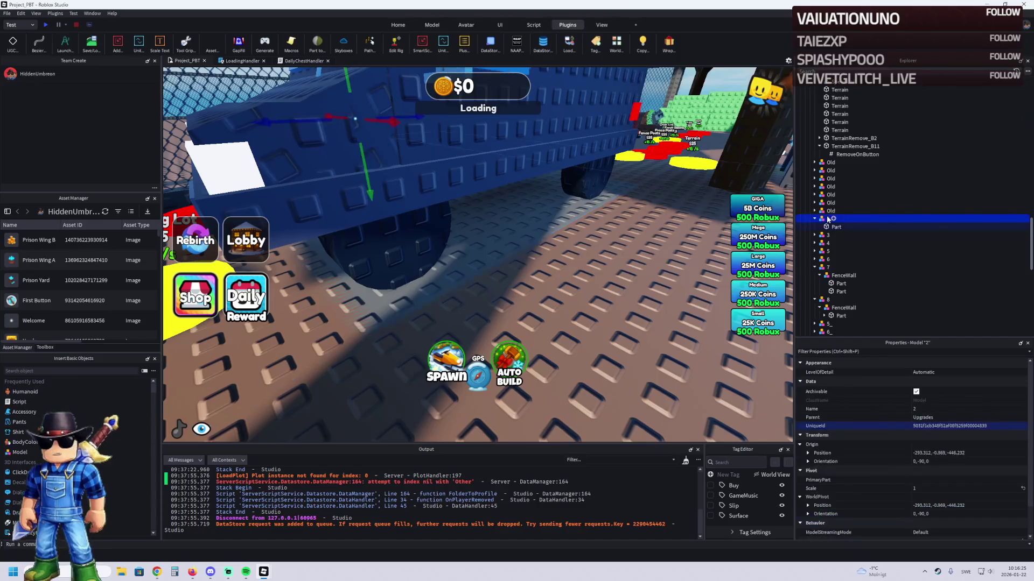
{"action": "key", "text": "Up"}
{"action": "key", "text": "Up"}
{"action": "key", "text": "Up"}
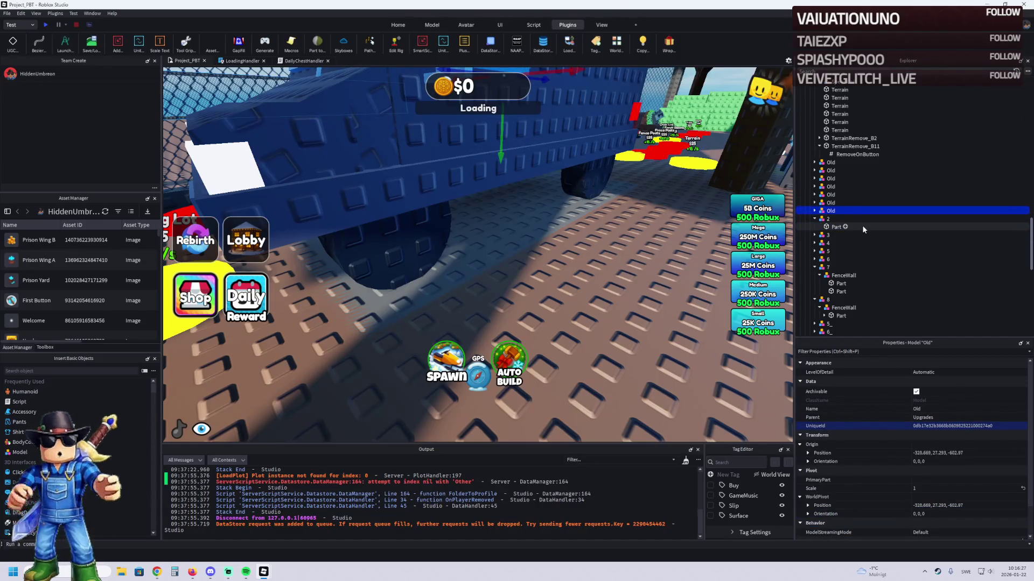
{"action": "key", "text": "Up"}
{"action": "key", "text": "Up"}
{"action": "key", "text": "Up"}
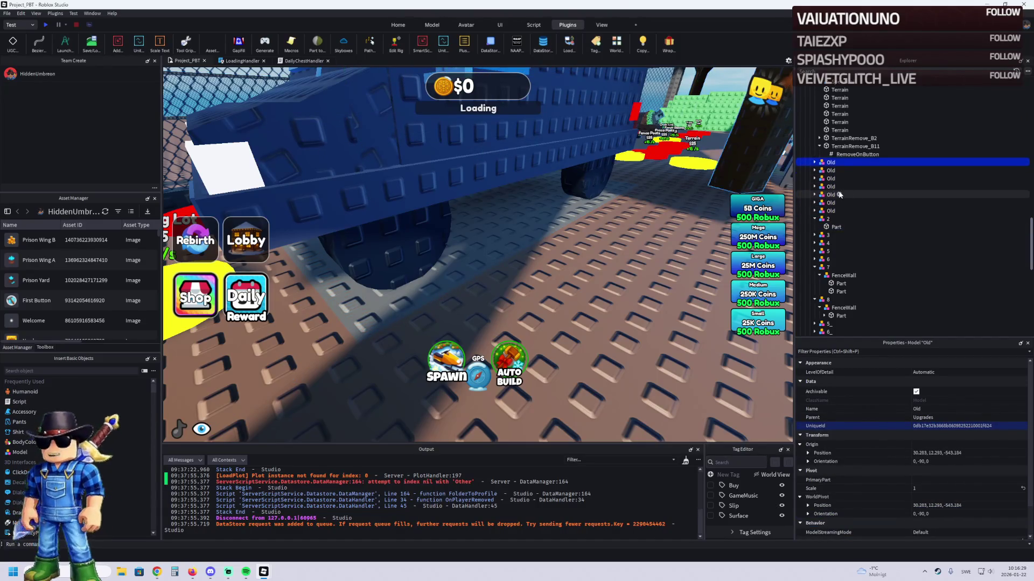
{"action": "key", "text": "Up"}
{"action": "key", "text": "Up"}
{"action": "key", "text": "Up"}
{"action": "key", "text": "Left"}
{"action": "left_click", "coordinate": [827, 211]}
{"action": "key", "text": "Left"}
{"action": "left_click", "coordinate": [828, 251]}
{"action": "key", "text": "Left"}
{"action": "left_click", "coordinate": [829, 162]}
{"action": "key", "text": "Down"}
{"action": "key", "text": "Down"}
{"action": "key", "text": "Down"}
{"action": "key", "text": "Down"}
{"action": "key", "text": "Down"}
{"action": "key", "text": "Down"}
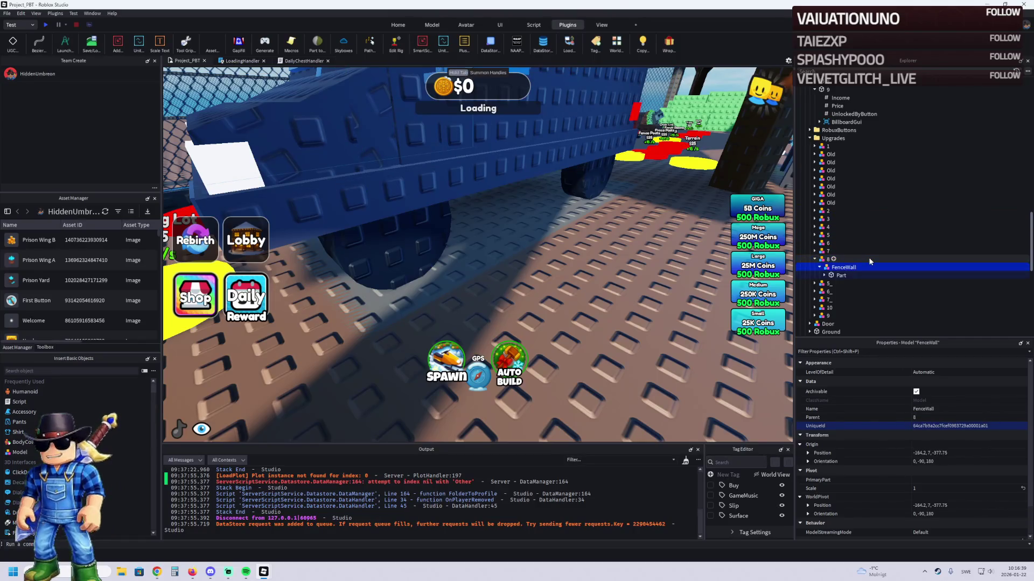
Rename the 6_ upgrade model to 11.
{"action": "key", "text": "Down"}
{"action": "key", "text": "Down"}
{"action": "key", "text": "F2"}
{"action": "type", "text": "11"}
{"action": "key", "text": "Return"}
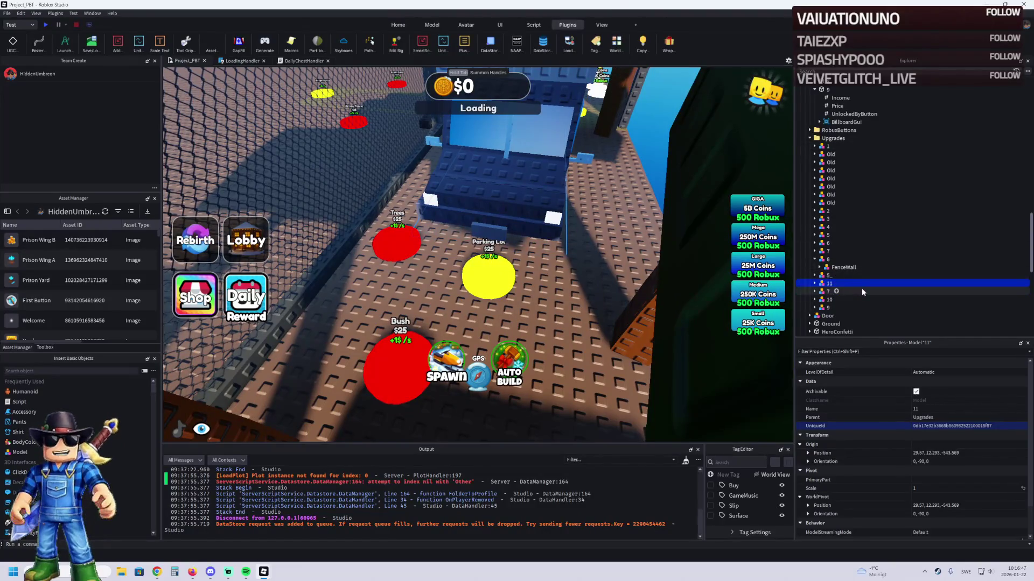
{"action": "left_click", "coordinate": [926, 291]}
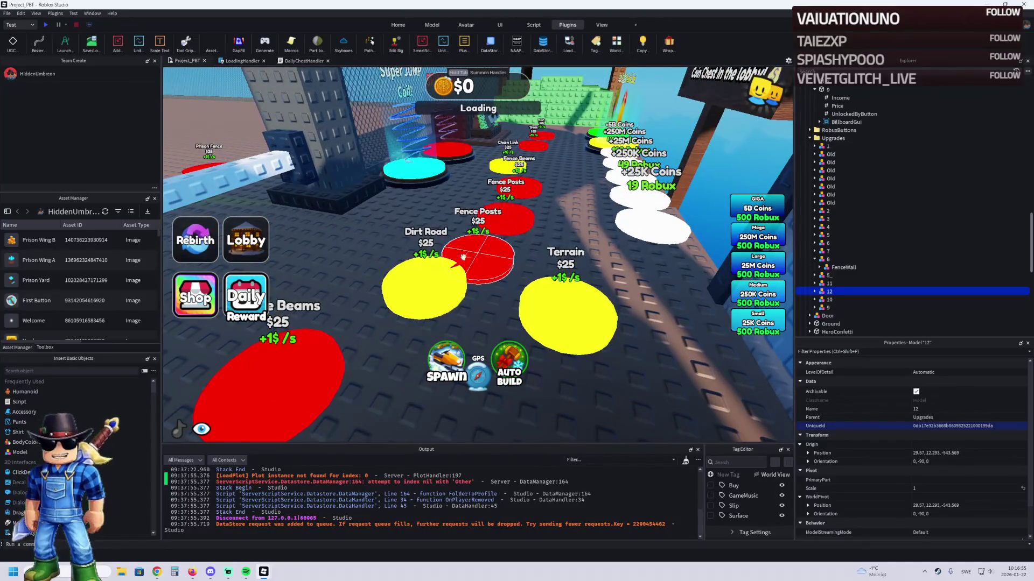
Nudge the red Trees pad slightly down-left.
{"action": "left_click", "coordinate": [539, 143]}
{"action": "key", "text": "f"}
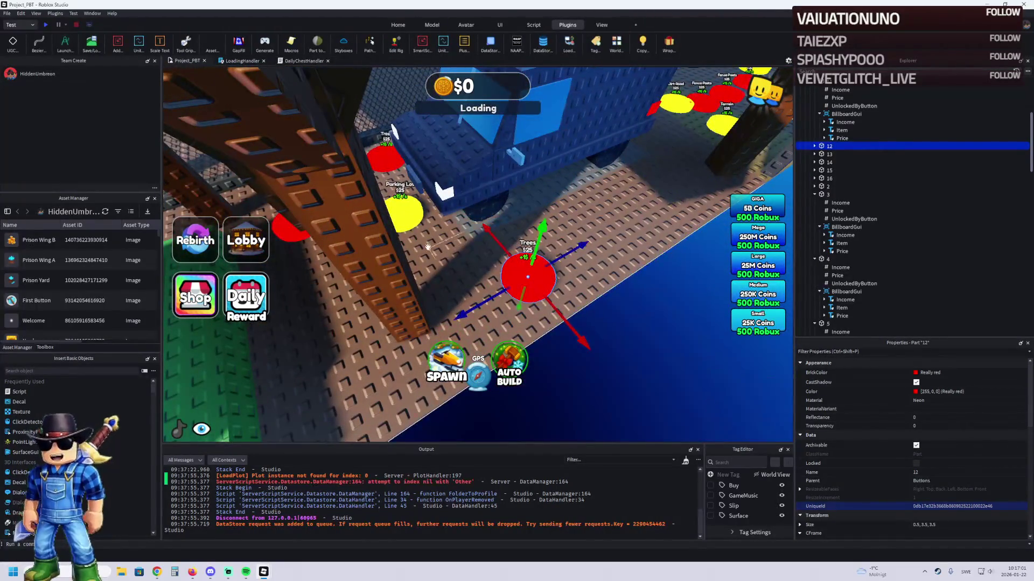
{"action": "left_click", "coordinate": [404, 214]}
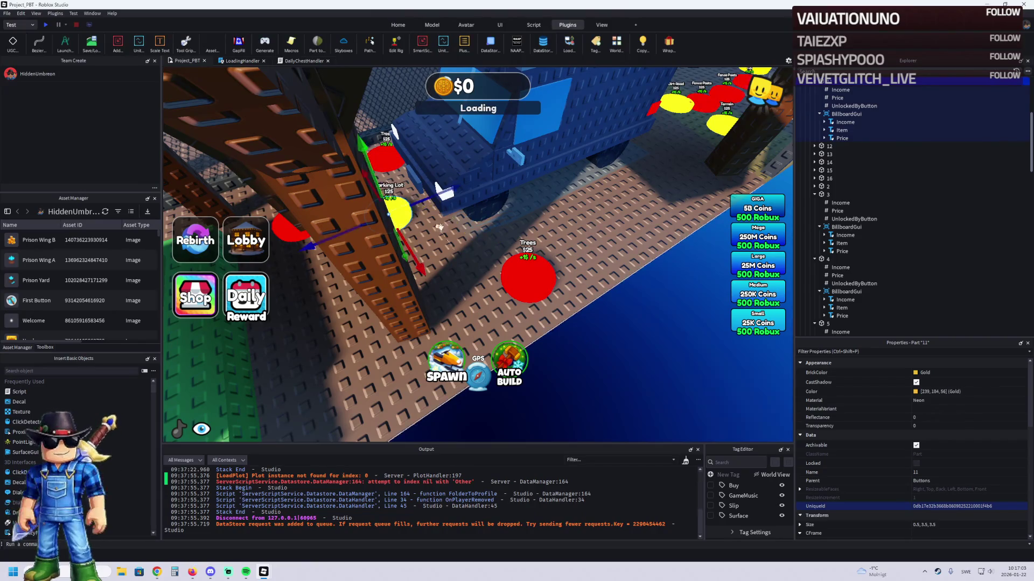
{"action": "mouse_move", "coordinate": [528, 273]}
{"action": "left_mouse_down"}
{"action": "mouse_move", "coordinate": [517, 283]}
{"action": "mouse_move", "coordinate": [546, 257]}
{"action": "left_mouse_up"}
Rename the first Old upgrade model to 12 and the truck model to OLD.
{"action": "left_click", "coordinate": [472, 178]}
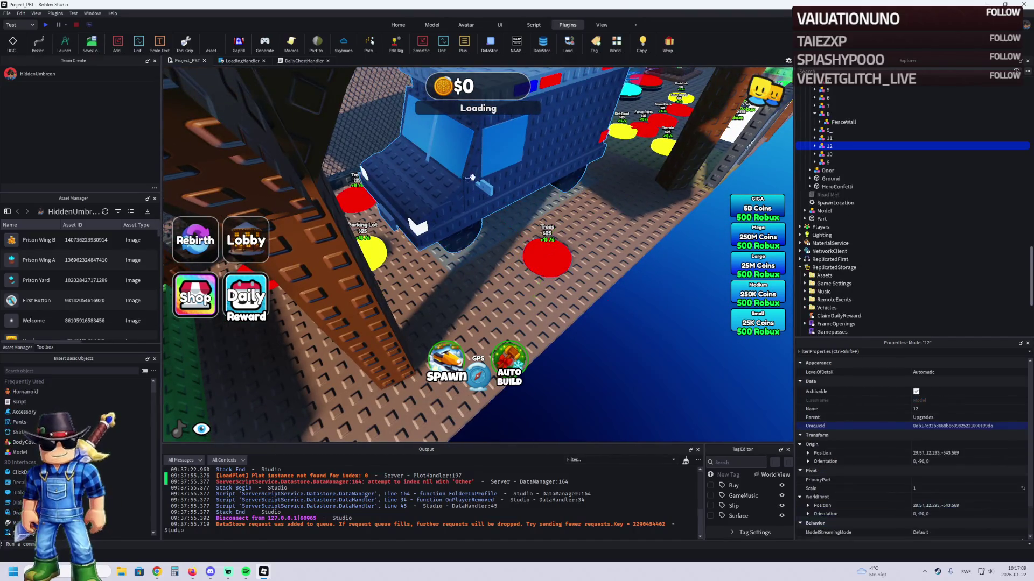
{"action": "scroll", "coordinate": [873, 161], "scroll_direction": "up", "scroll_amount": 5}
{"action": "left_click", "coordinate": [864, 144]}
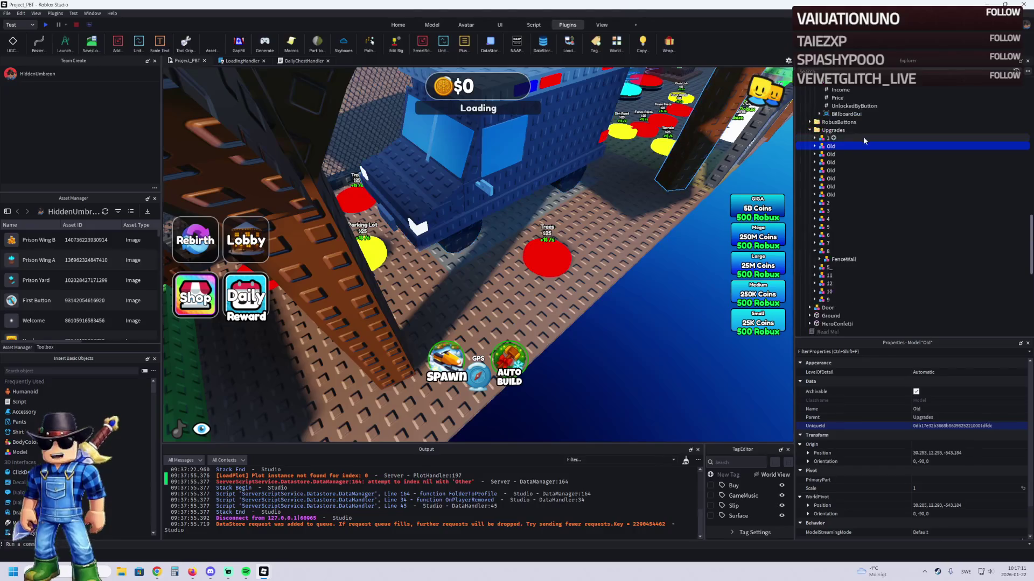
{"action": "type", "text": "12"}
{"action": "key", "text": "Return"}
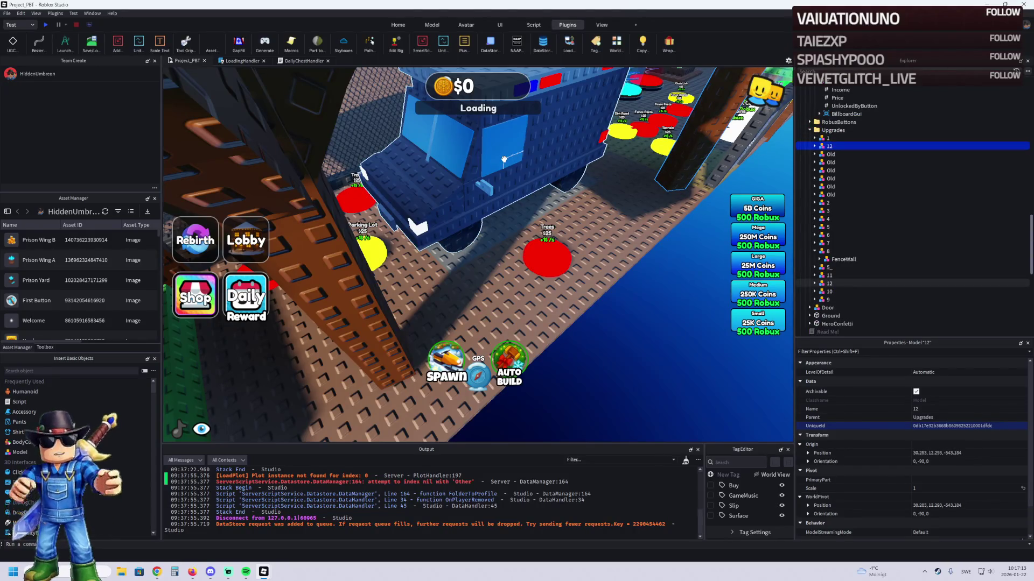
{"action": "key", "text": "F2"}
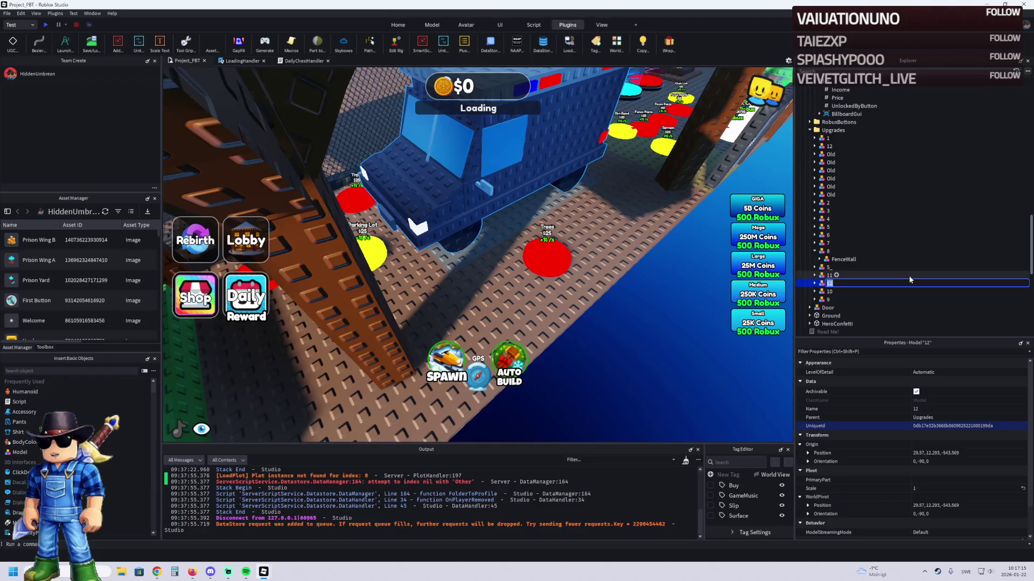
{"action": "type", "text": "OLD"}
{"action": "key", "text": "Return"}
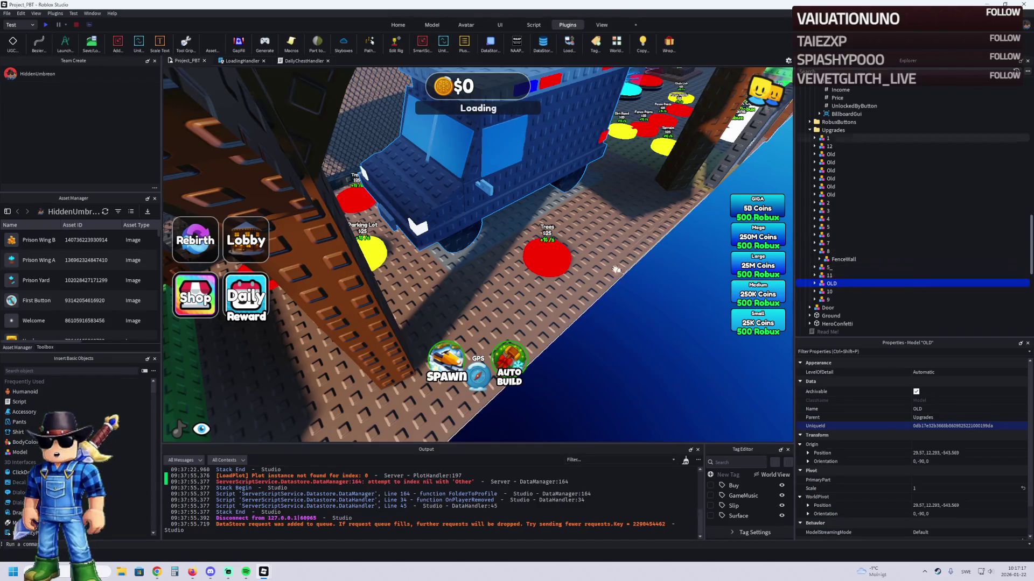
Move the Bush pad into position beside the other upgrade pads.
{"action": "left_click", "coordinate": [552, 253]}
{"action": "left_click_drag", "start_coordinate": [615, 222], "coordinate": [630, 226]}
{"action": "left_click", "coordinate": [560, 183]}
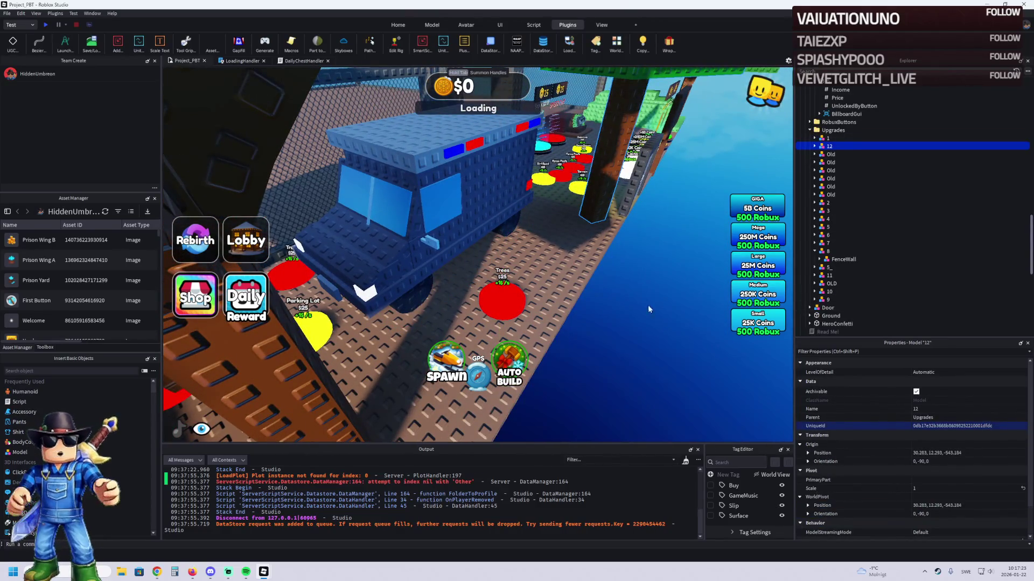
{"action": "left_click", "coordinate": [501, 300]}
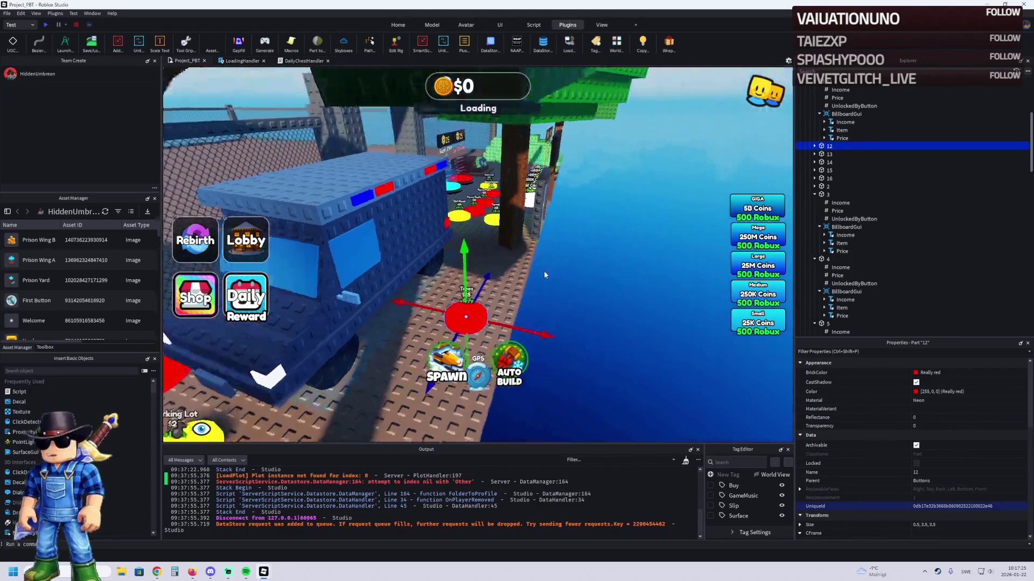
{"action": "key", "text": "w"}
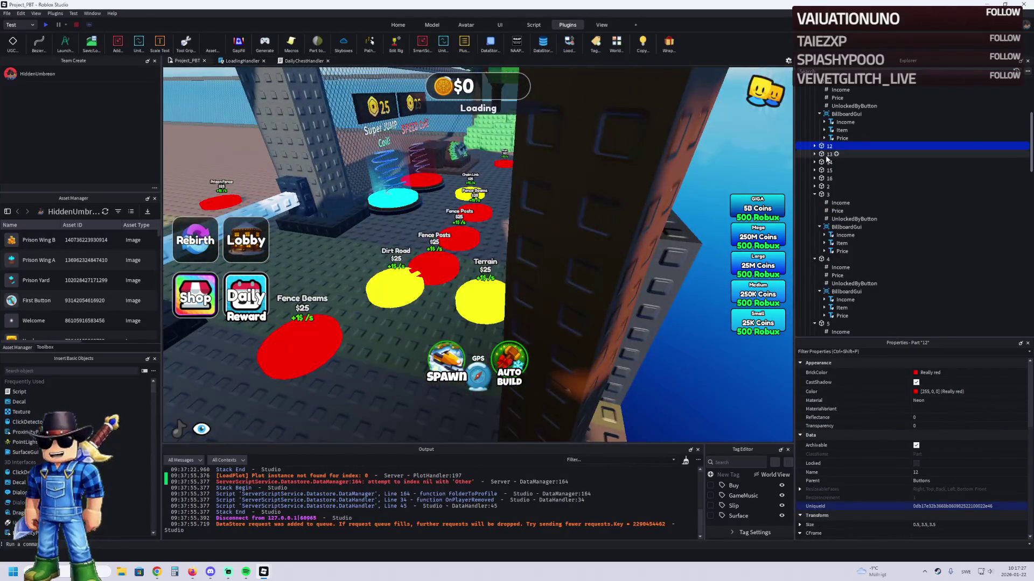
{"action": "mouse_move", "coordinate": [587, 197]}
{"action": "left_mouse_down"}
{"action": "mouse_move", "coordinate": [529, 230]}
{"action": "mouse_move", "coordinate": [531, 258]}
{"action": "mouse_move", "coordinate": [533, 232]}
{"action": "mouse_move", "coordinate": [474, 274]}
{"action": "left_mouse_up"}
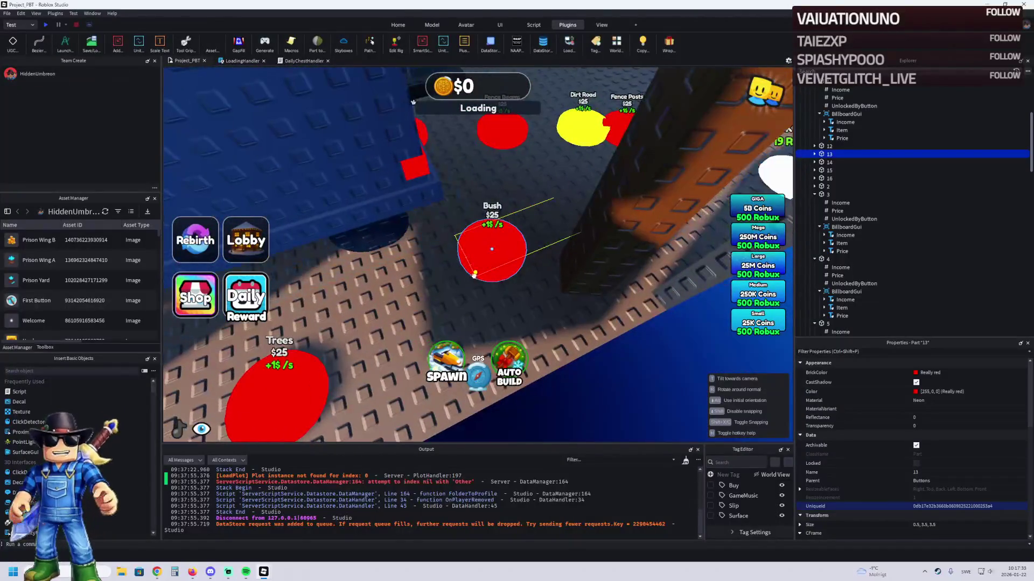
{"action": "left_click_drag", "start_coordinate": [401, 299], "coordinate": [344, 312]}
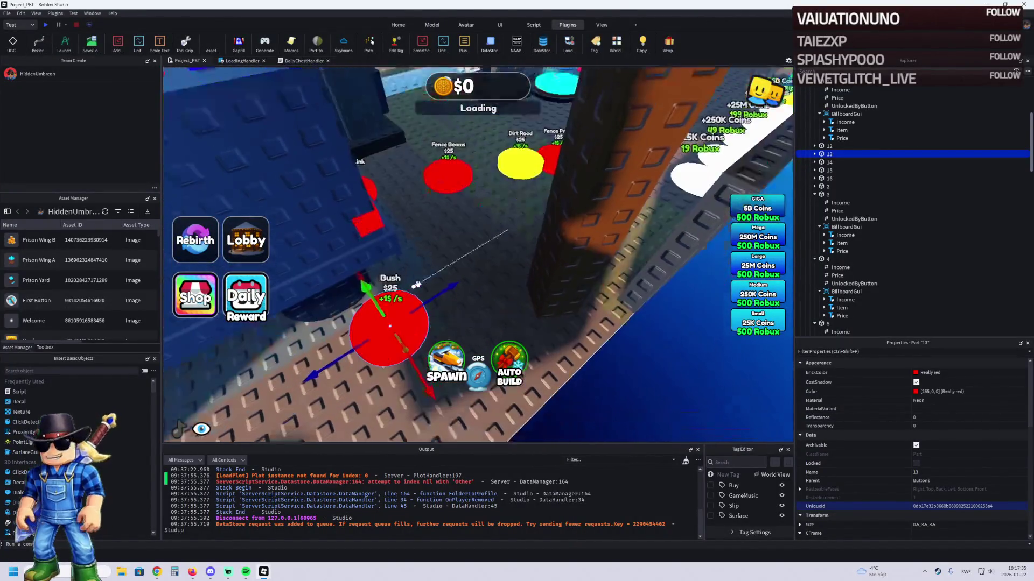
{"action": "key", "text": "s"}
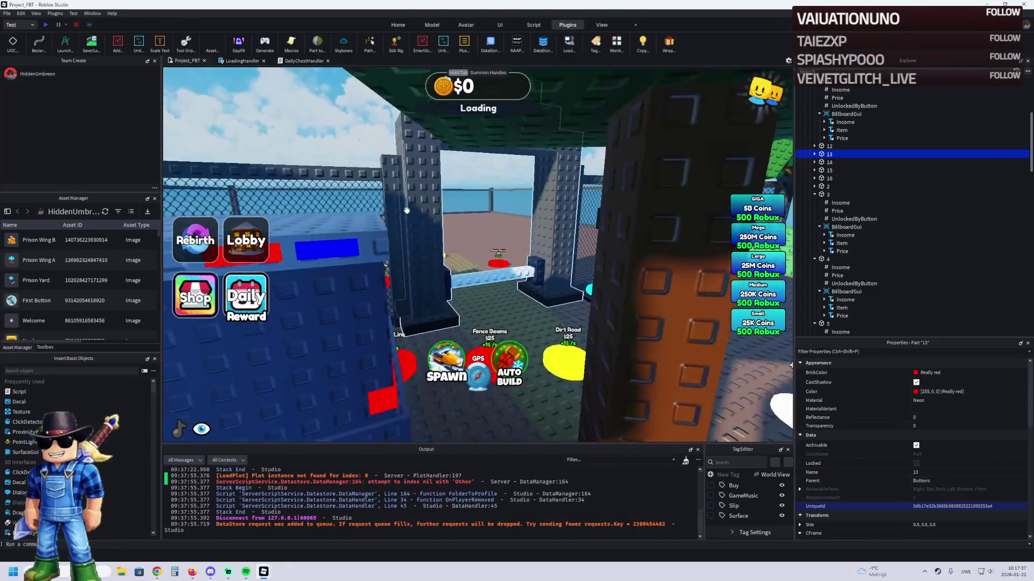
{"action": "key", "text": "w"}
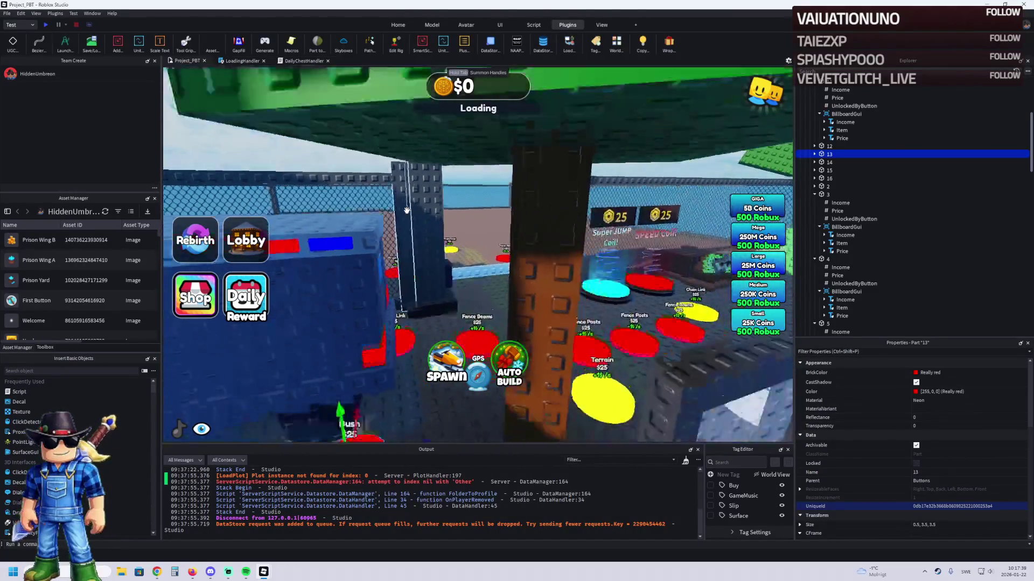
{"action": "key", "text": "e"}
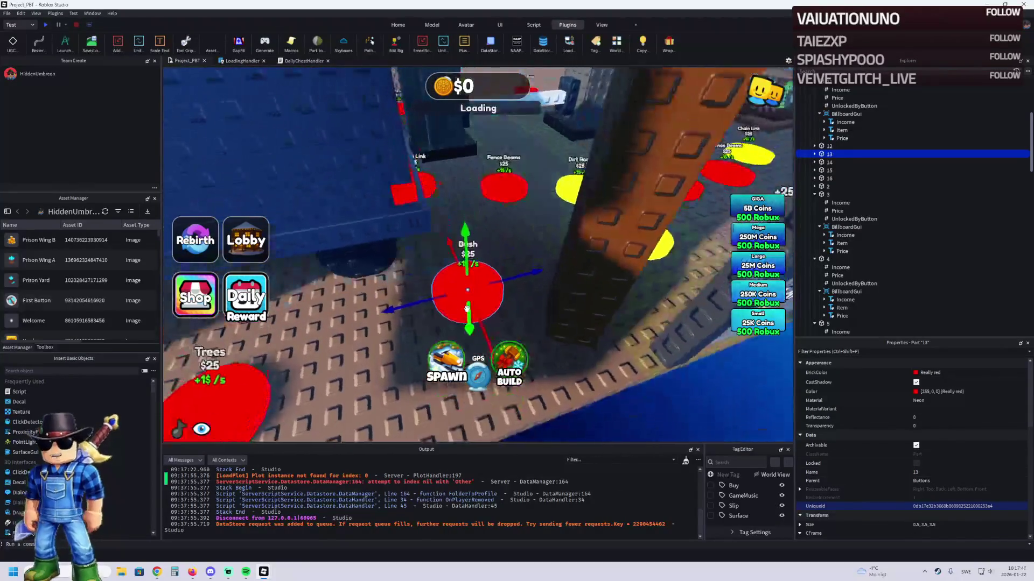
{"action": "left_click_drag", "start_coordinate": [466, 304], "coordinate": [459, 283]}
{"action": "left_click", "coordinate": [815, 155]}
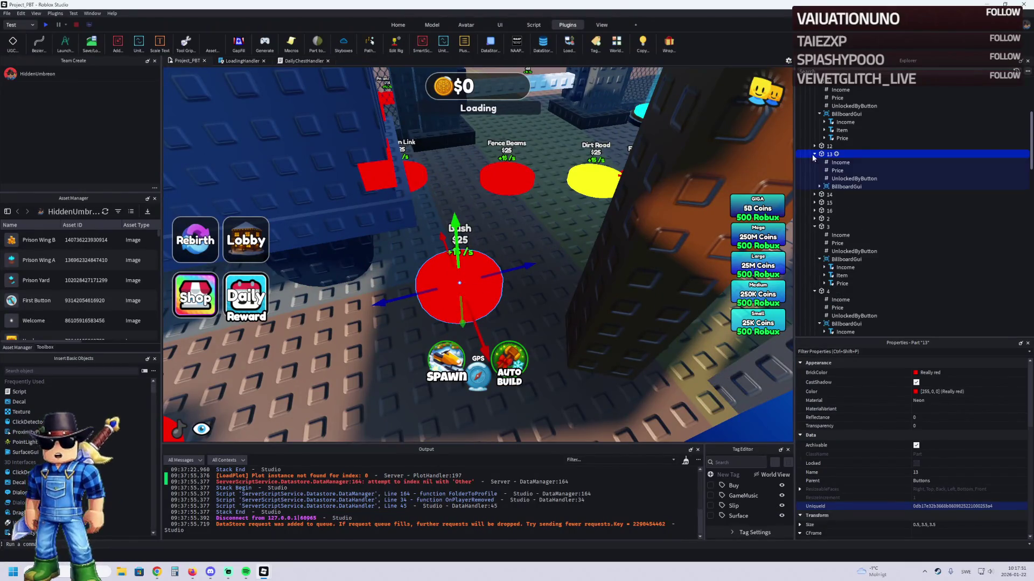
{"action": "left_click", "coordinate": [819, 187]}
Change upgrade 13's billboard Item text from Bush to Gate Beams.
{"action": "left_click", "coordinate": [842, 203]}
{"action": "scroll", "coordinate": [960, 510], "scroll_direction": "down", "scroll_amount": 1}
{"action": "scroll", "coordinate": [961, 509], "scroll_direction": "down", "scroll_amount": 5}
{"action": "left_click", "coordinate": [939, 395]}
{"action": "type", "text": "Gate Beams"}
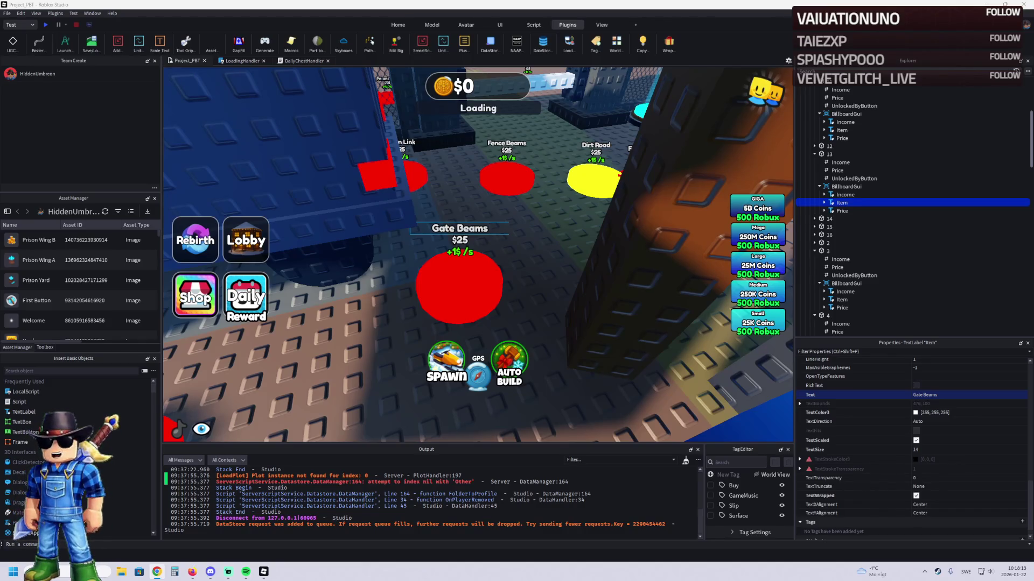
{"action": "key", "text": "w"}
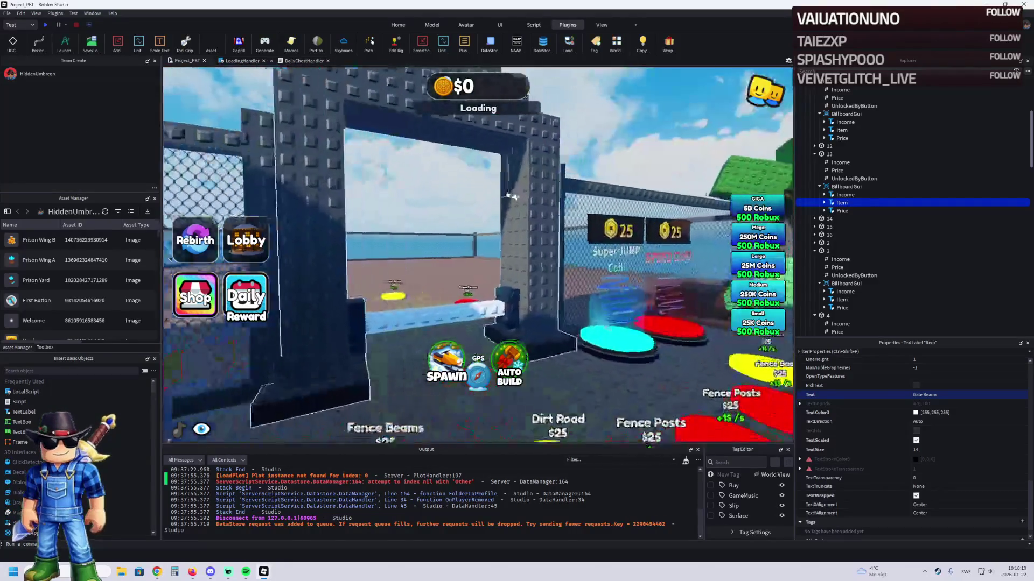
{"action": "key", "text": "d"}
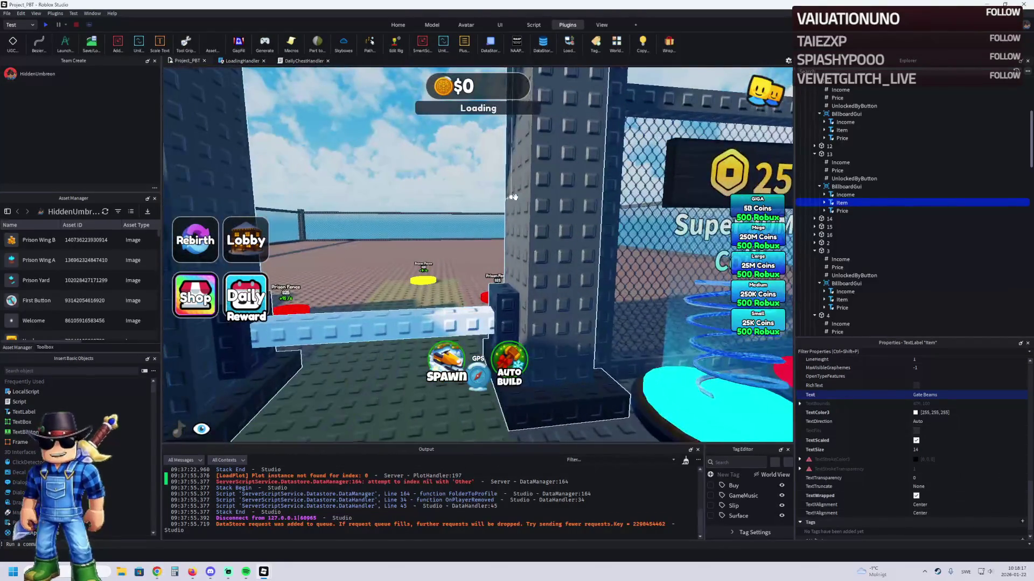
{"action": "key", "text": "a"}
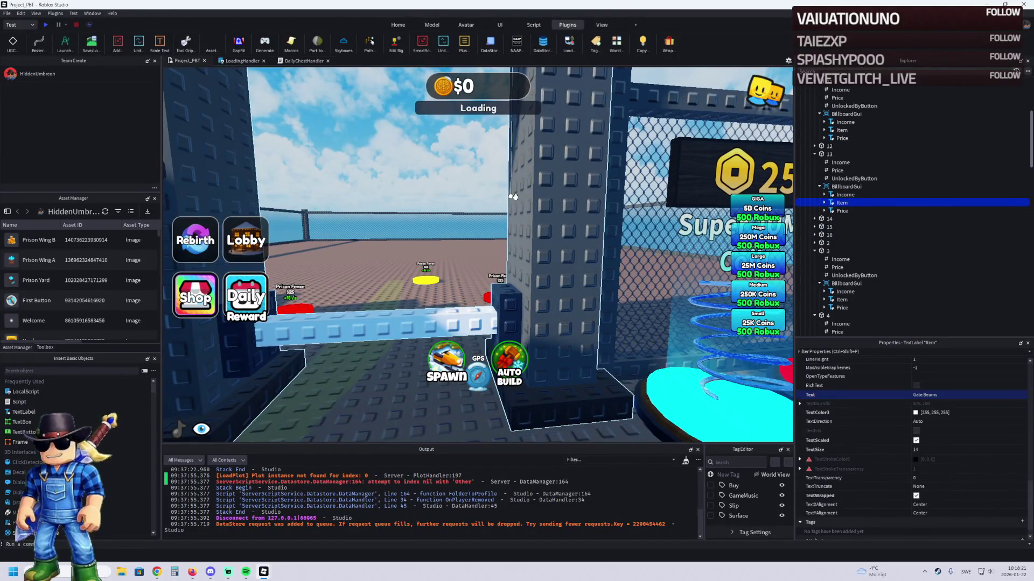
{"action": "left_click", "coordinate": [7, 13]}
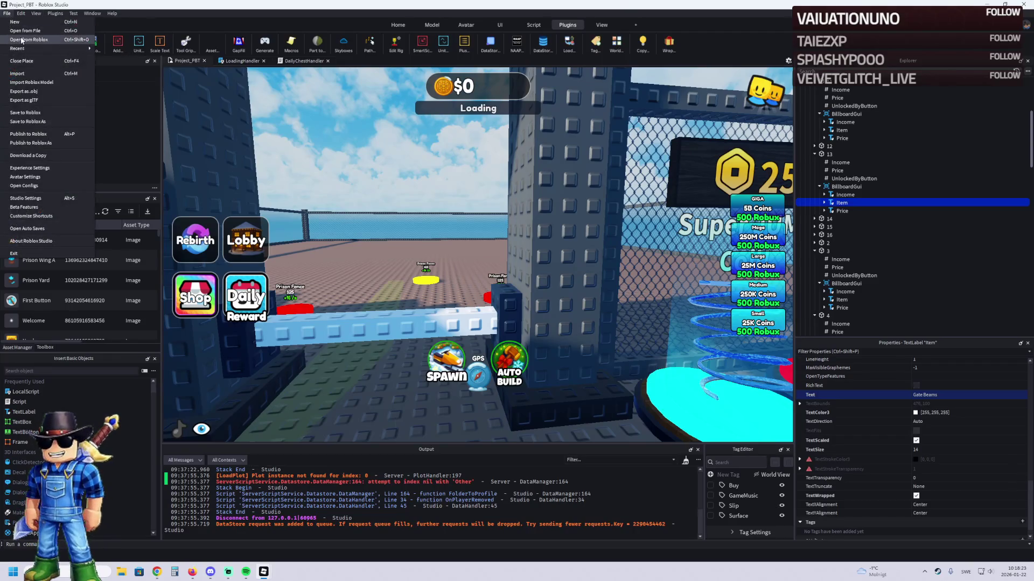
{"action": "mouse_move", "coordinate": [31, 51]}
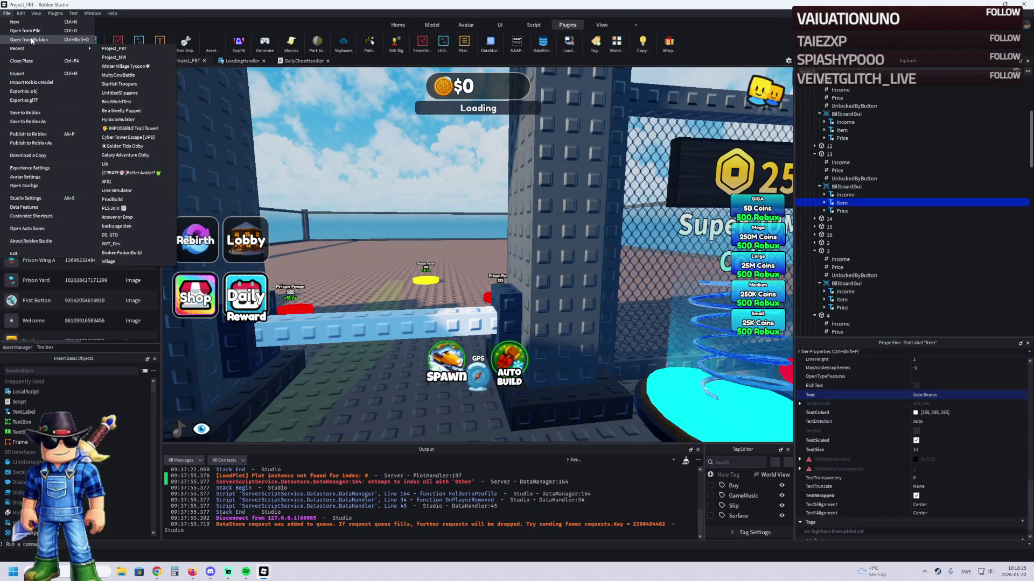
{"action": "left_click", "coordinate": [31, 39]}
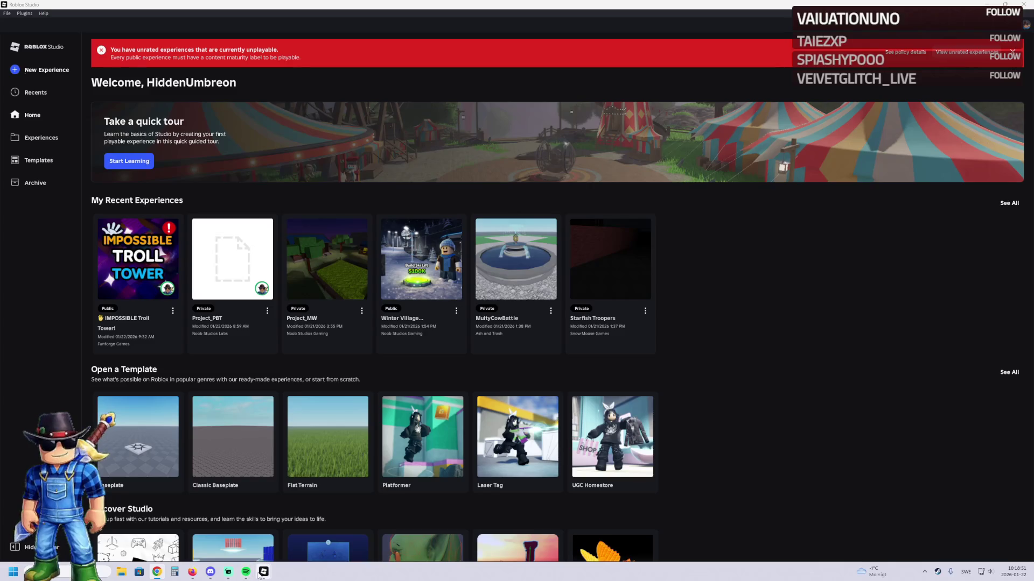
{"action": "mouse_move", "coordinate": [260, 574]}
{"action": "left_click", "coordinate": [264, 530]}
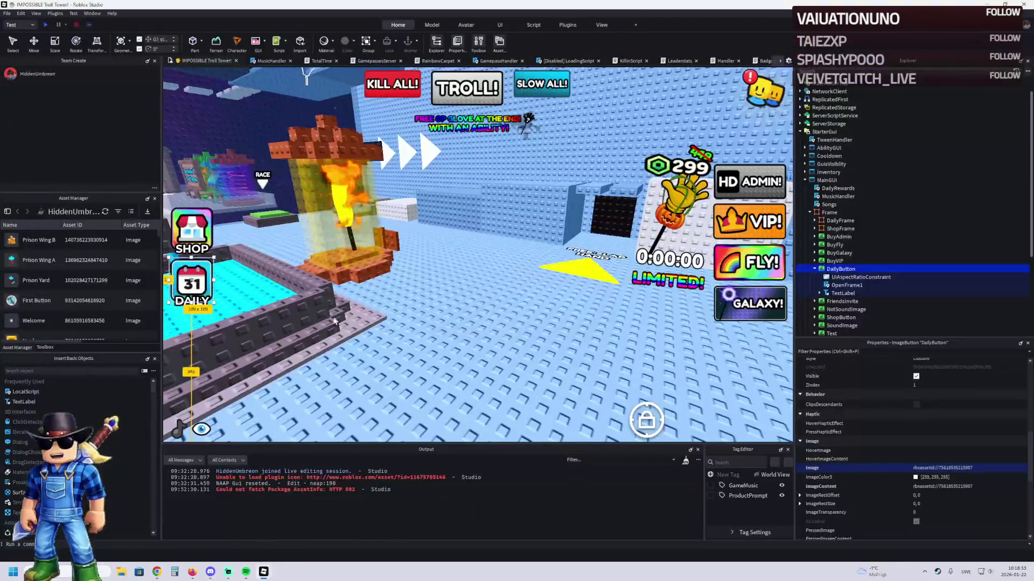
{"action": "key", "text": "w"}
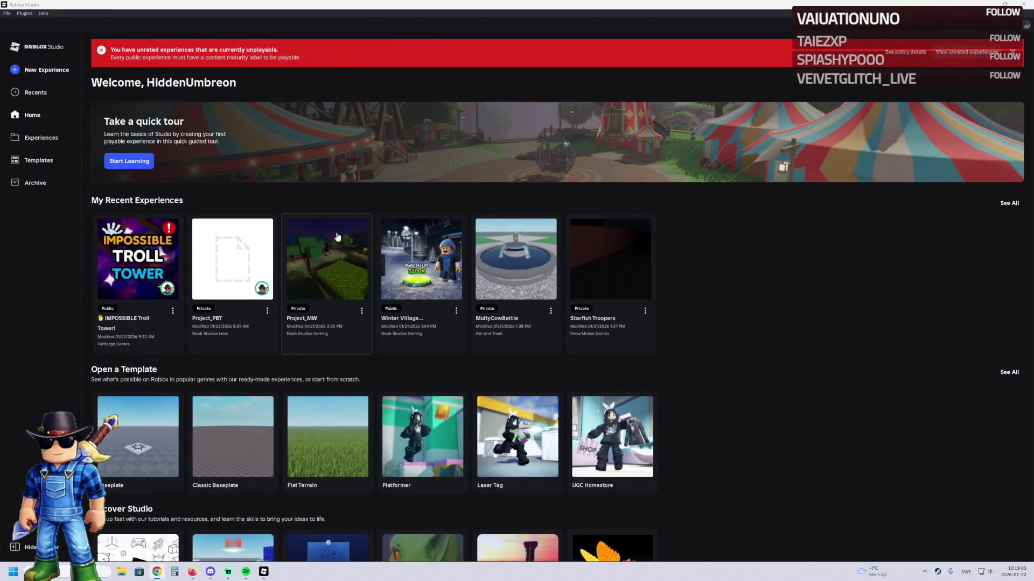
{"action": "left_click", "coordinate": [1028, 5]}
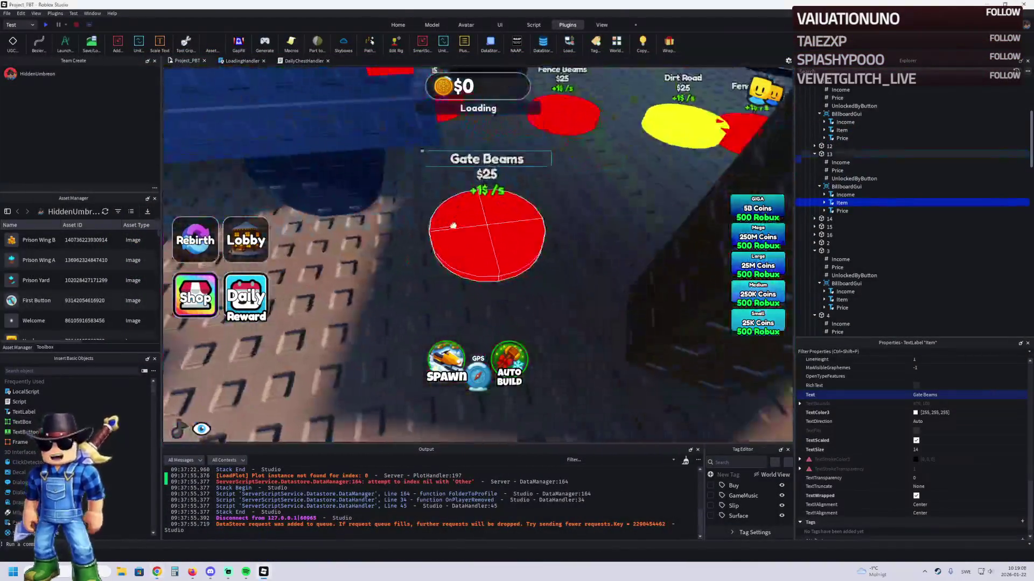
{"action": "left_click", "coordinate": [485, 239]}
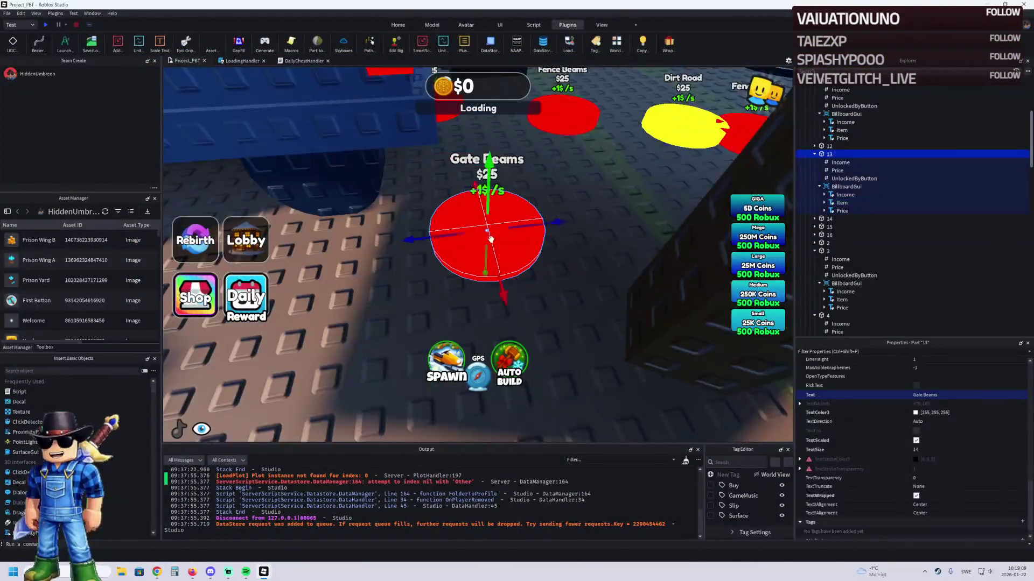
{"action": "key", "text": "w"}
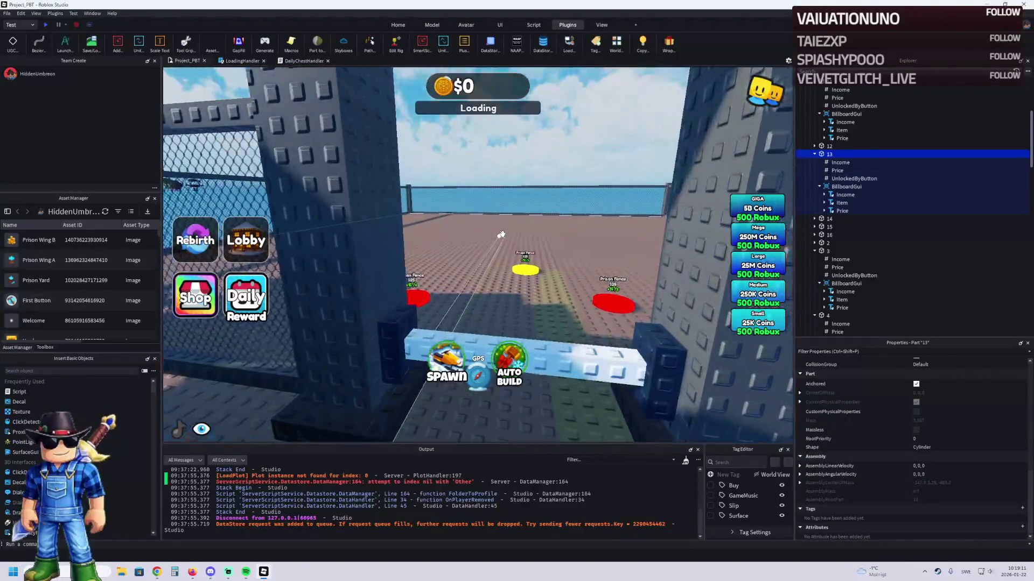
{"action": "key", "text": "a"}
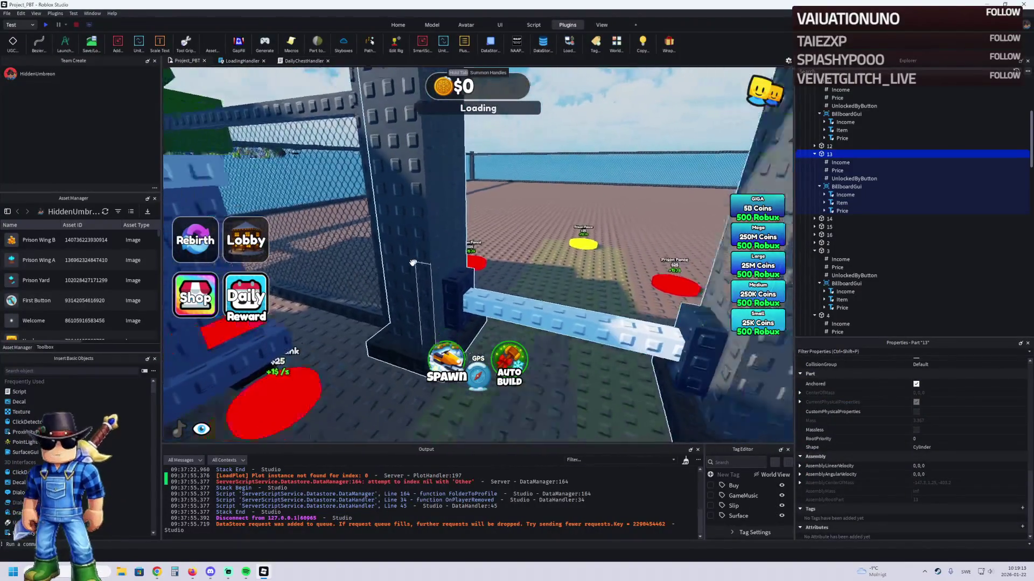
{"action": "key", "text": "d"}
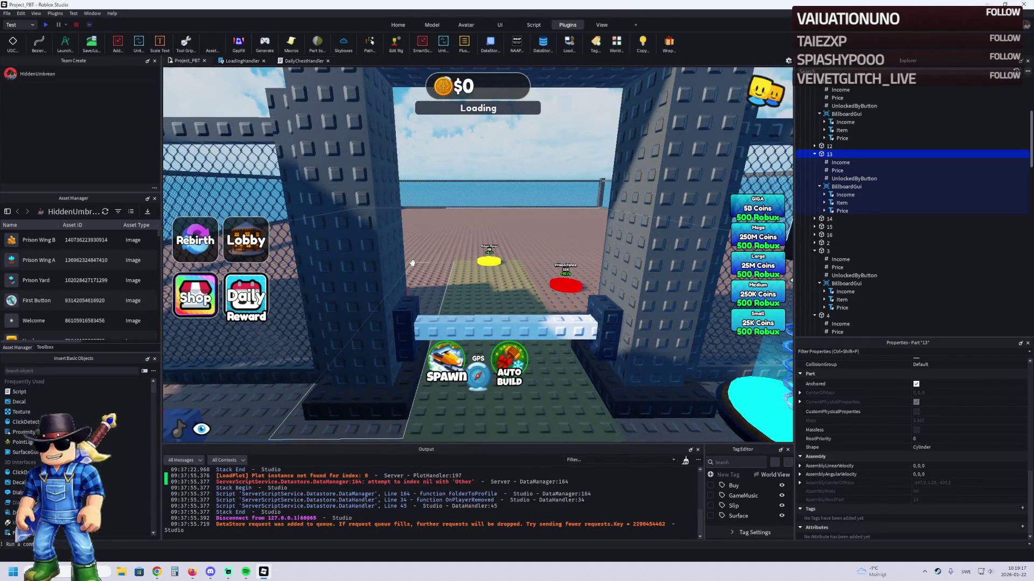
{"action": "key", "text": "w"}
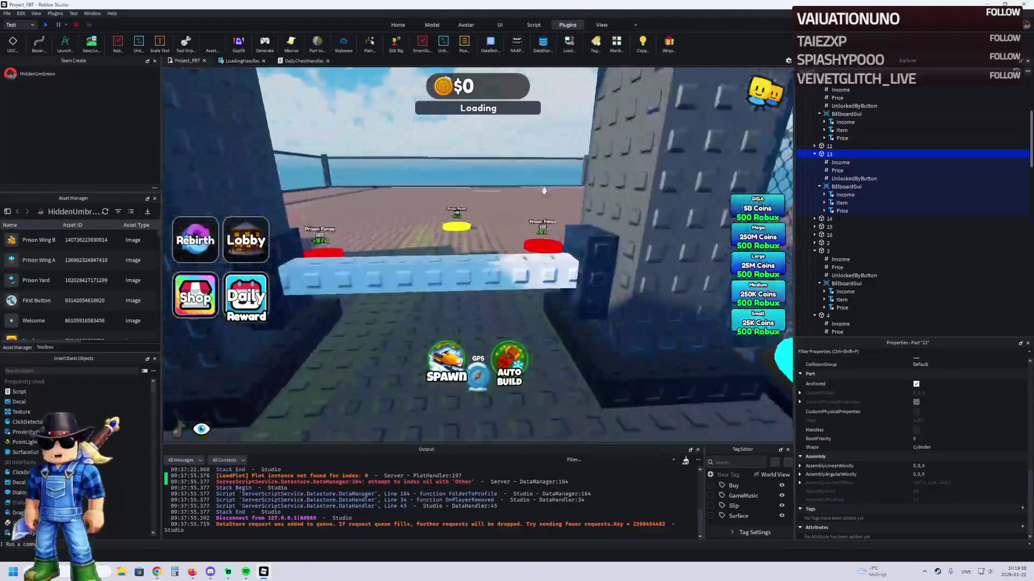
{"action": "left_click", "coordinate": [443, 266]}
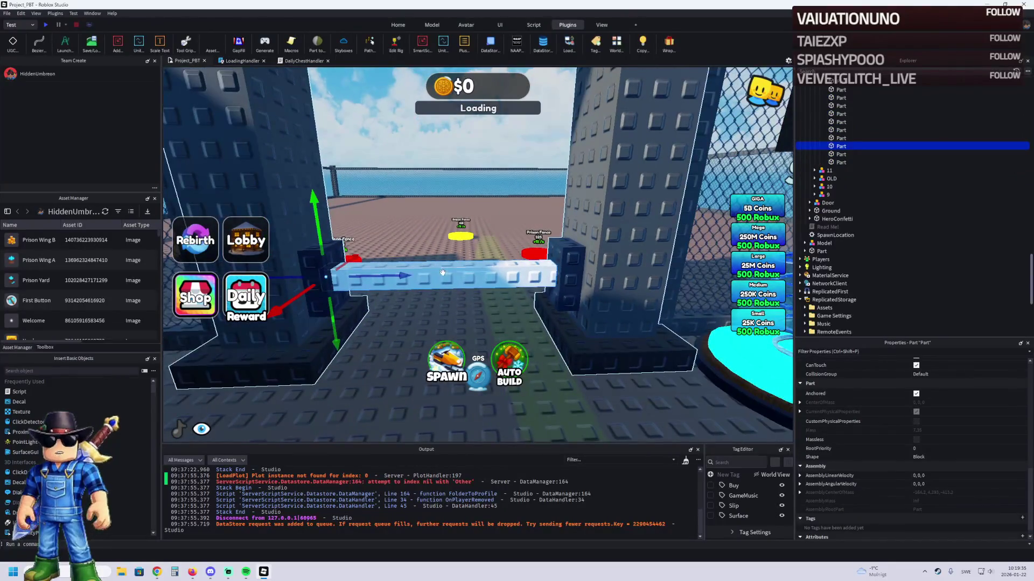
{"action": "scroll", "coordinate": [465, 280], "scroll_direction": "down", "scroll_amount": 3}
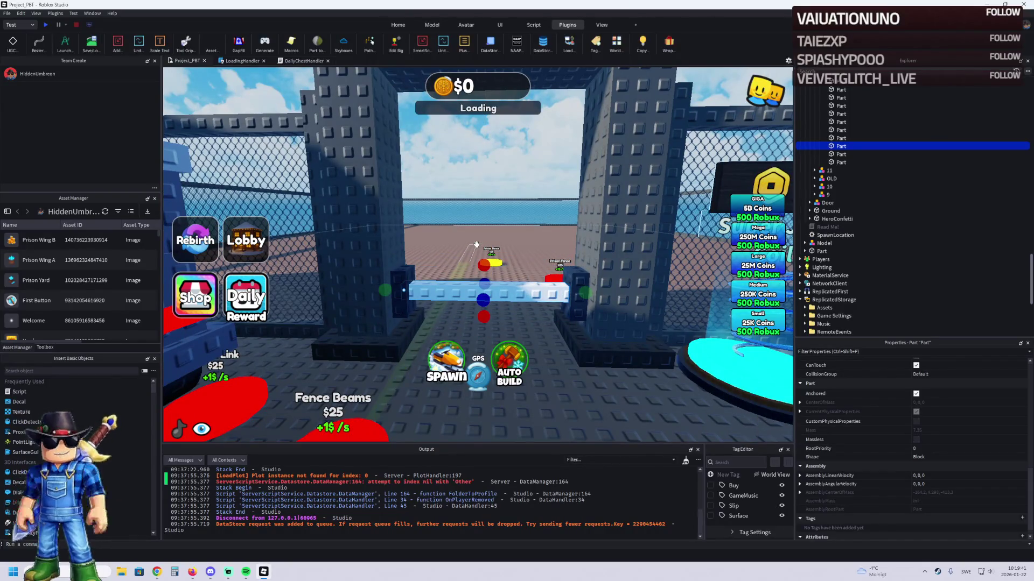
{"action": "key", "text": "e"}
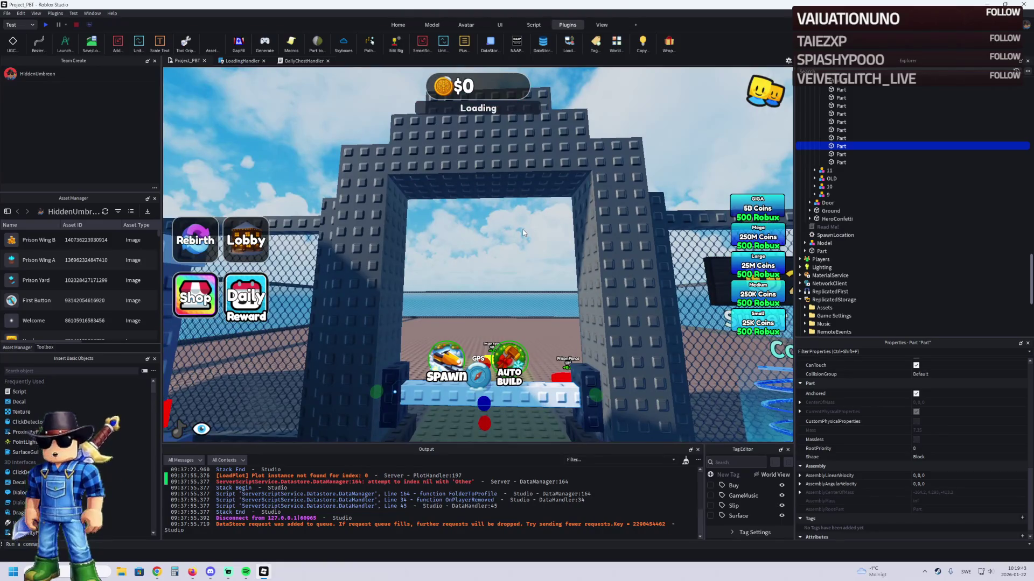
{"action": "key", "text": "e"}
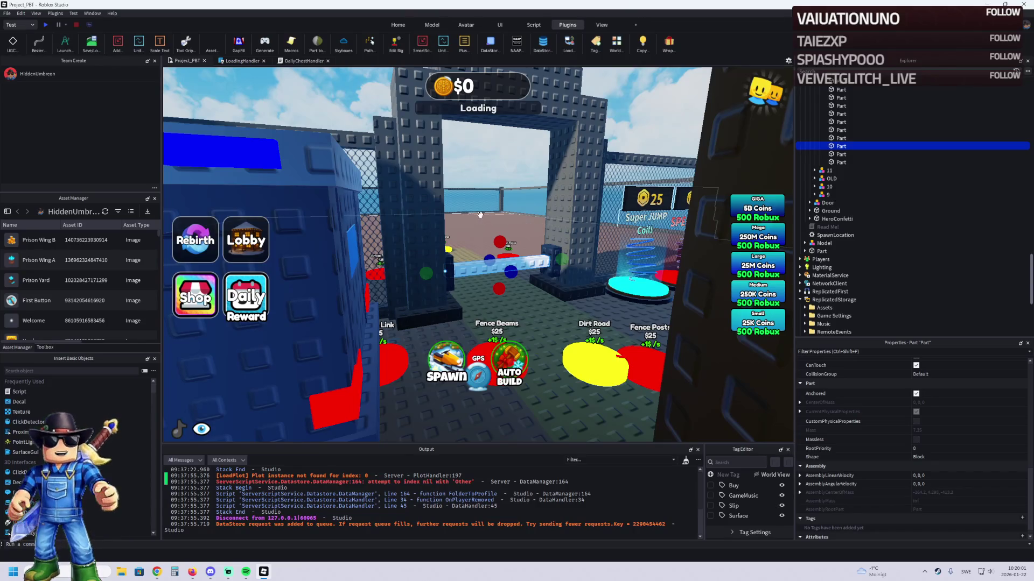
{"action": "scroll", "coordinate": [498, 219], "scroll_direction": "up", "scroll_amount": 3}
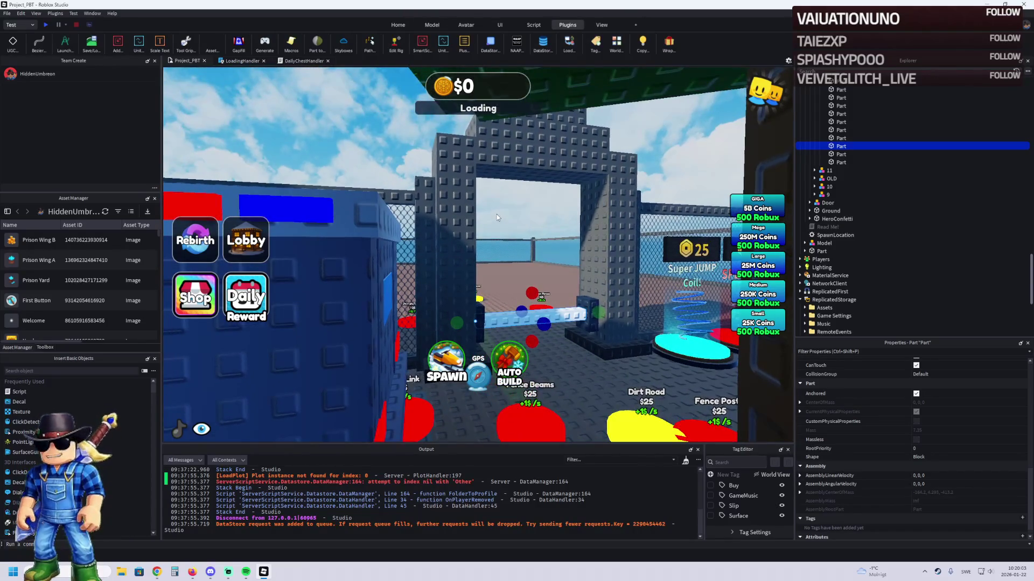
{"action": "scroll", "coordinate": [496, 217], "scroll_direction": "up", "scroll_amount": 3}
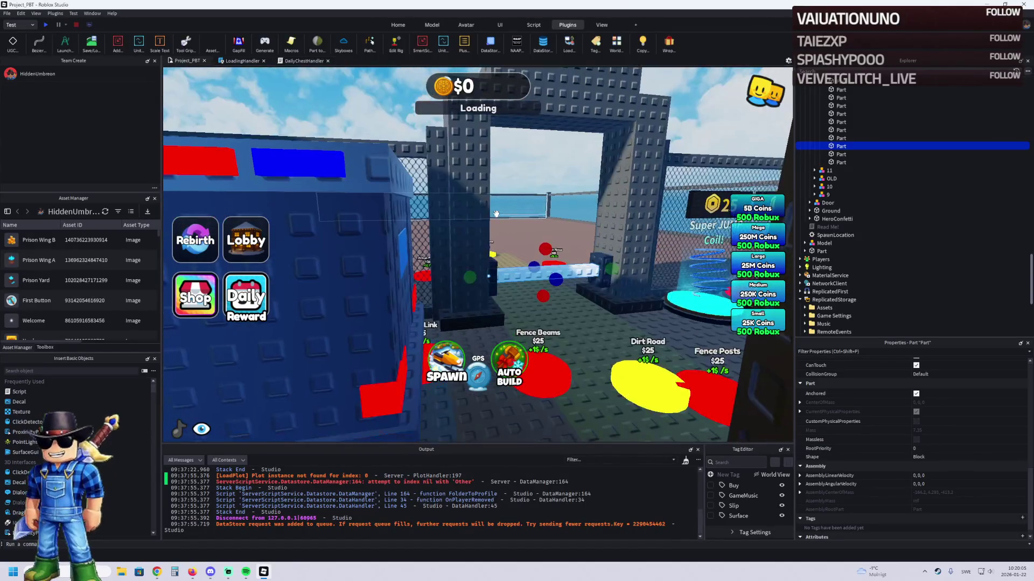
{"action": "scroll", "coordinate": [552, 297], "scroll_direction": "up", "scroll_amount": 2}
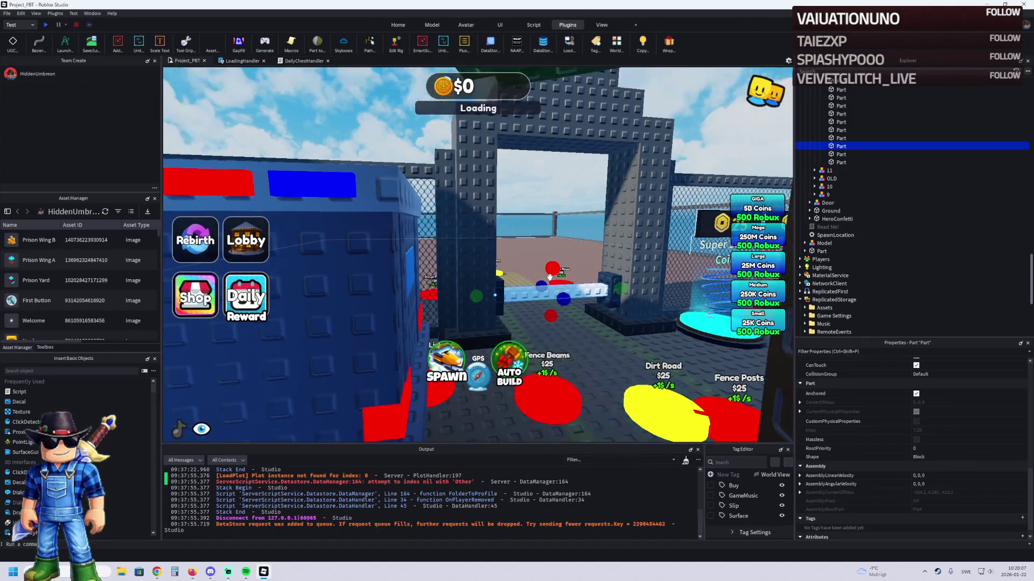
{"action": "scroll", "coordinate": [583, 286], "scroll_direction": "up", "scroll_amount": 3}
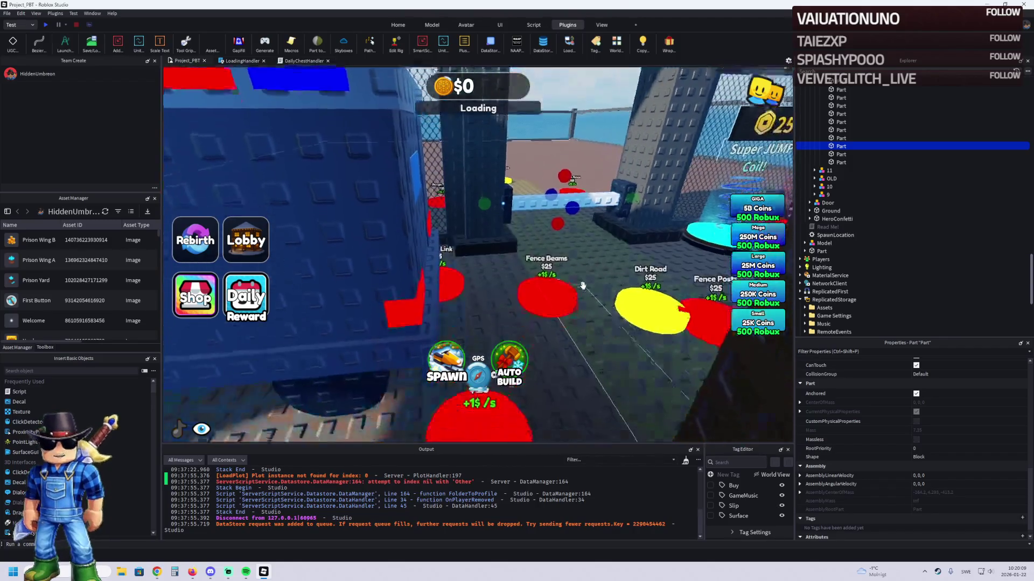
{"action": "left_click", "coordinate": [509, 300]}
{"action": "key", "text": "e"}
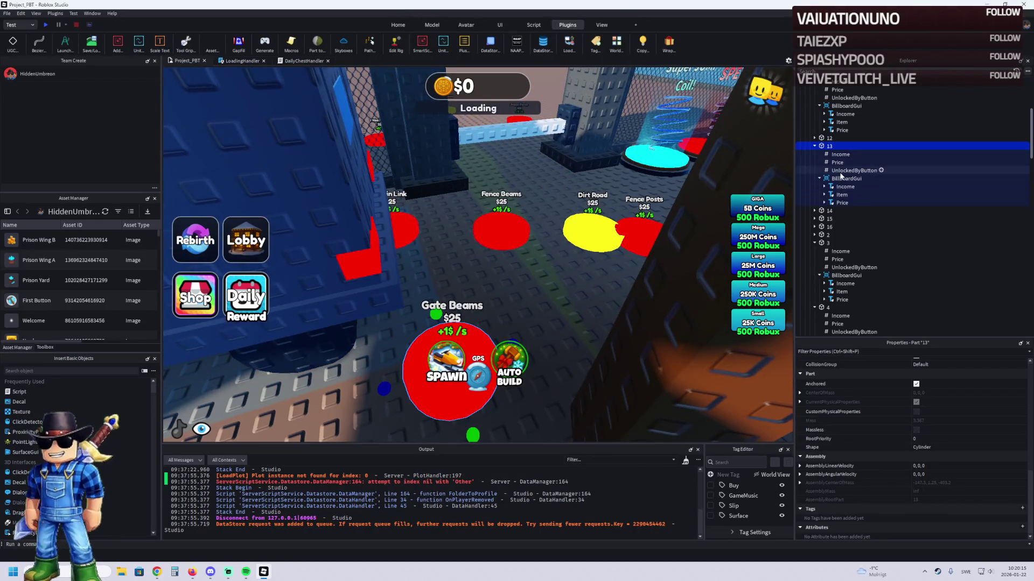
Change upgrade 13's billboard title from Gate Beams to Side Beam.
{"action": "left_click", "coordinate": [838, 195]}
{"action": "key", "text": "f"}
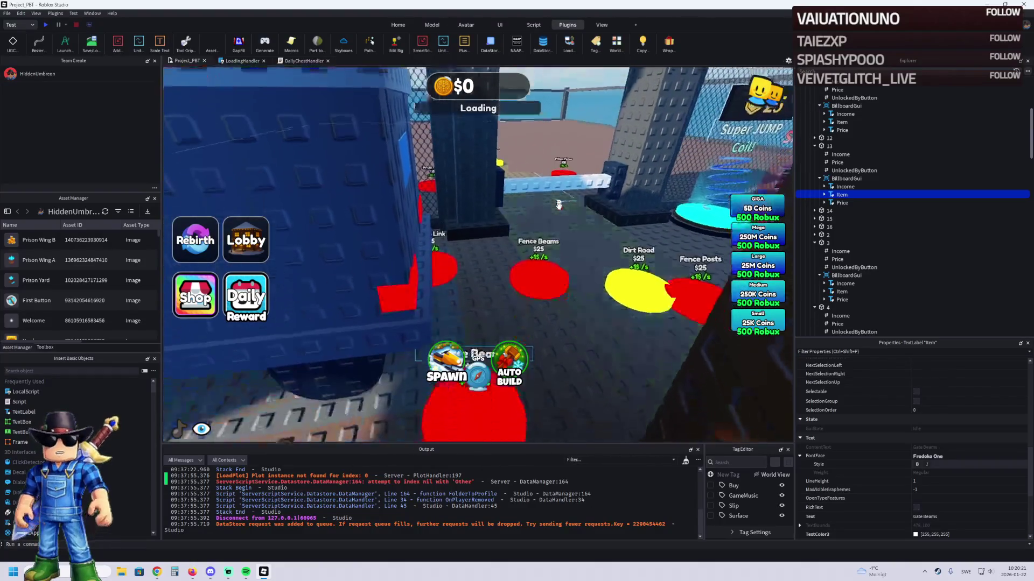
{"action": "left_click", "coordinate": [829, 146]}
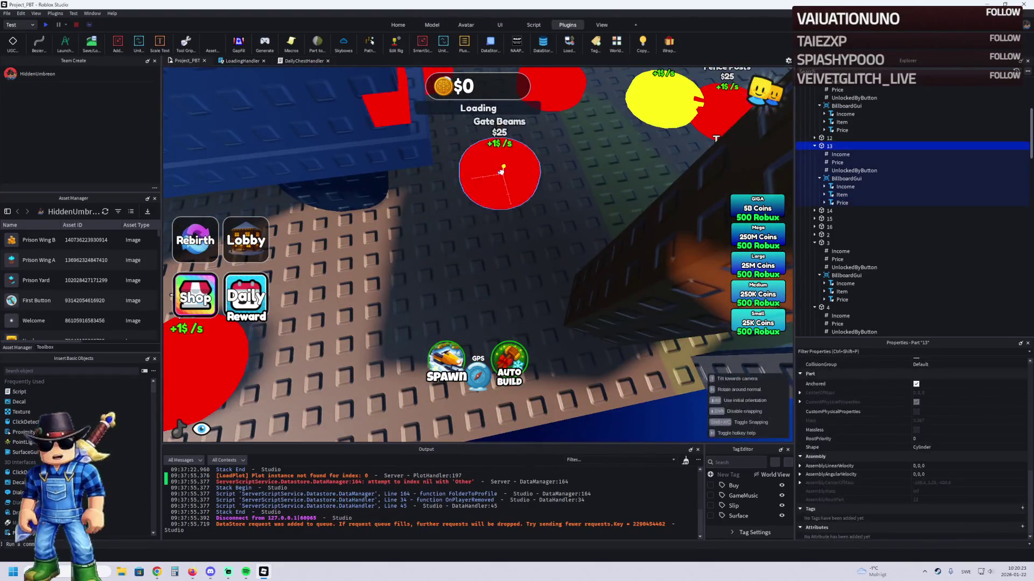
{"action": "left_click", "coordinate": [840, 195]}
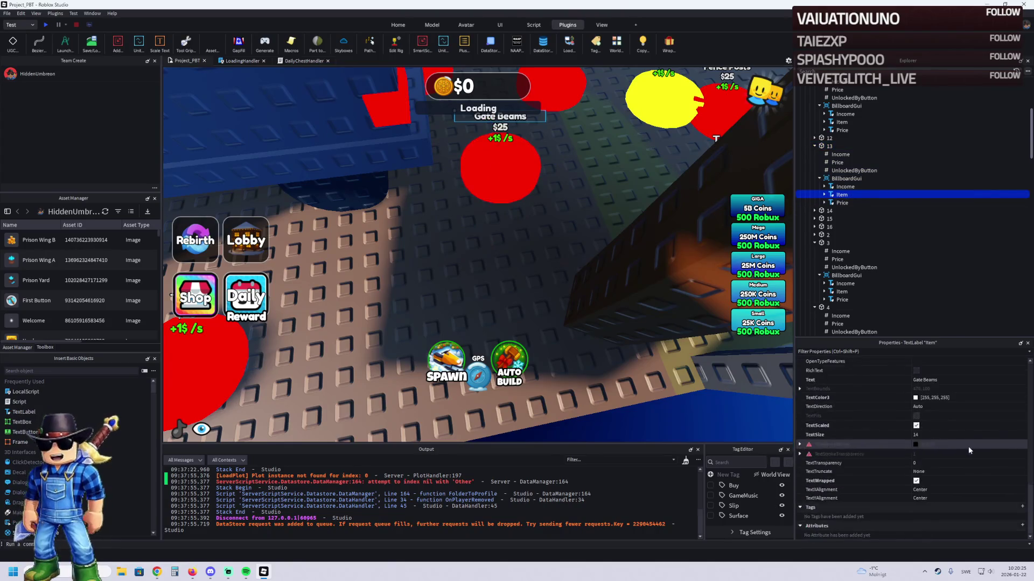
{"action": "left_click", "coordinate": [956, 380]}
{"action": "type", "text": "Sid"}
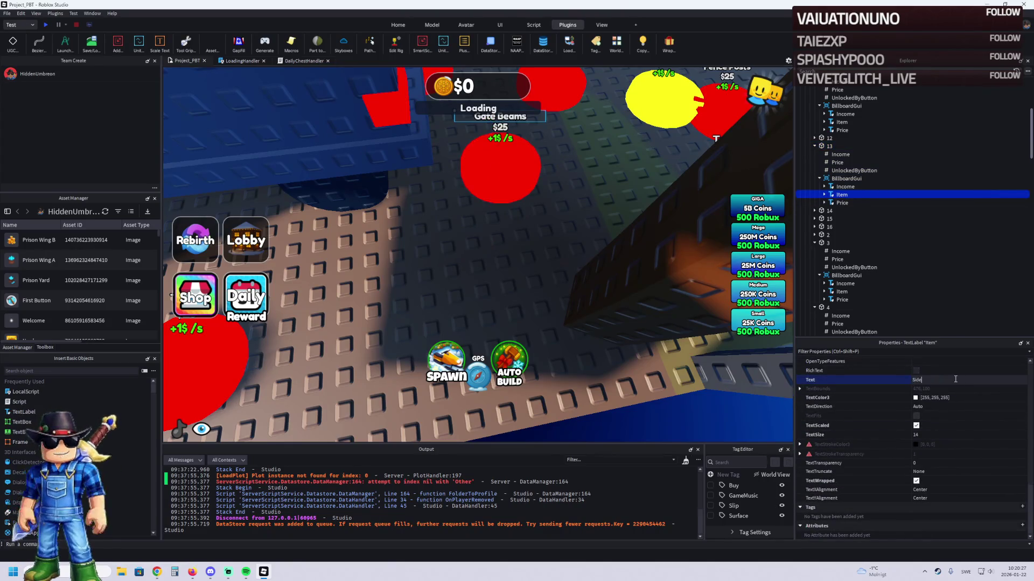
{"action": "key", "text": "Return"}
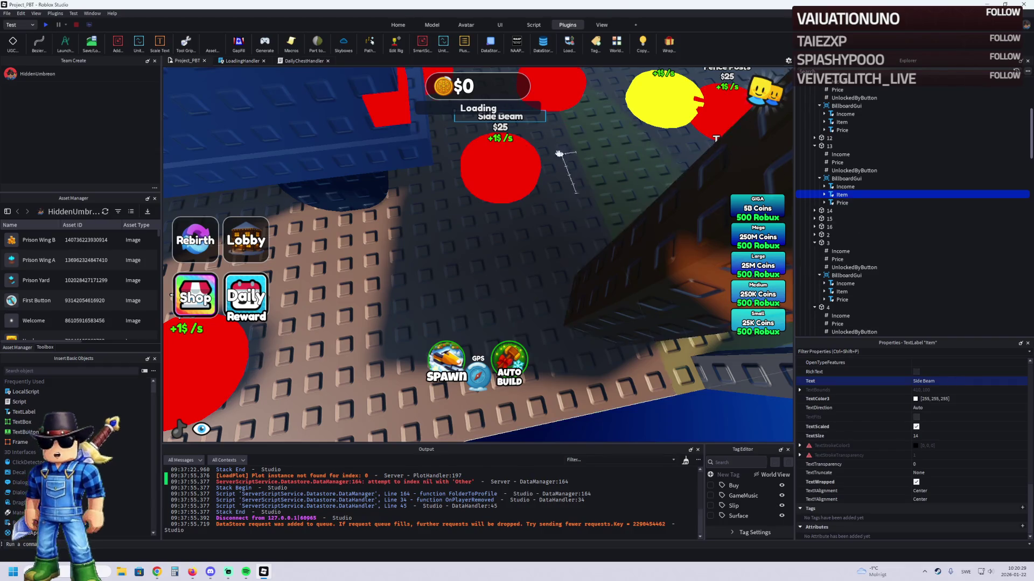
Reposition the Side Beam pad on the plot and verify its unlock value of 12.
{"action": "left_click", "coordinate": [829, 147]}
{"action": "mouse_move", "coordinate": [482, 290]}
{"action": "left_mouse_down"}
{"action": "mouse_move", "coordinate": [481, 260]}
{"action": "mouse_move", "coordinate": [473, 269]}
{"action": "left_mouse_up"}
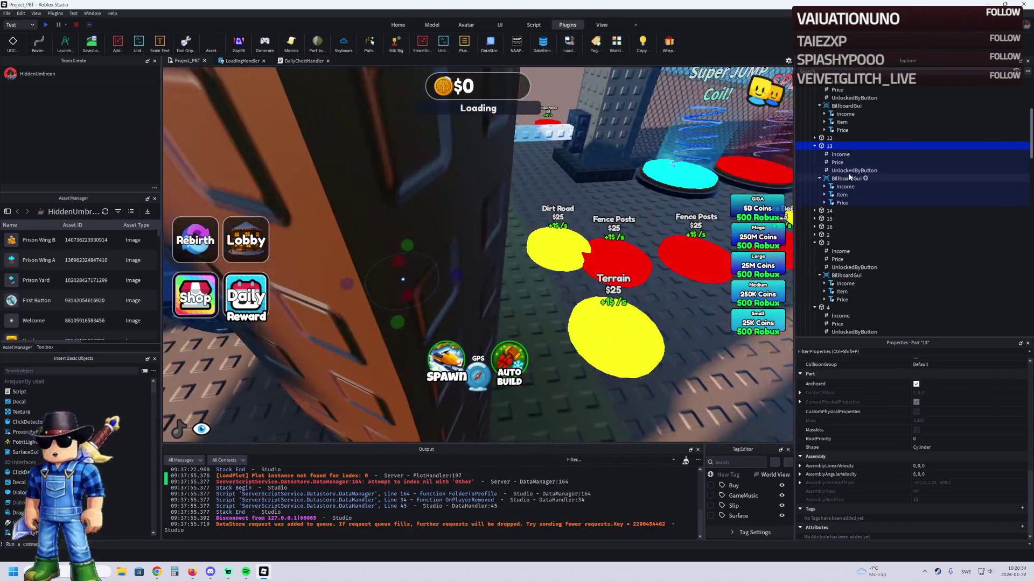
{"action": "left_click", "coordinate": [849, 171]}
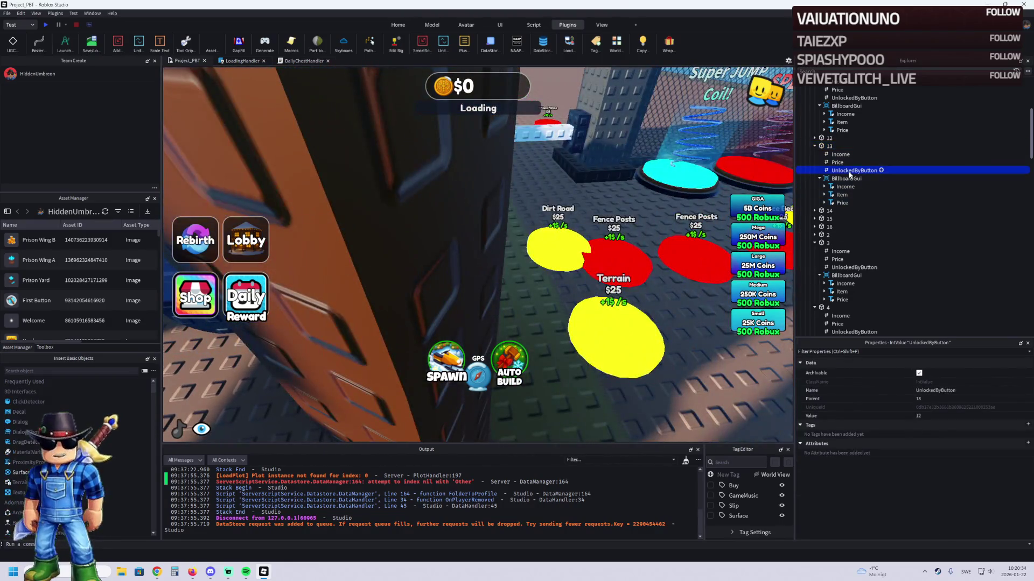
{"action": "left_click", "coordinate": [830, 147]}
{"action": "key", "text": "f"}
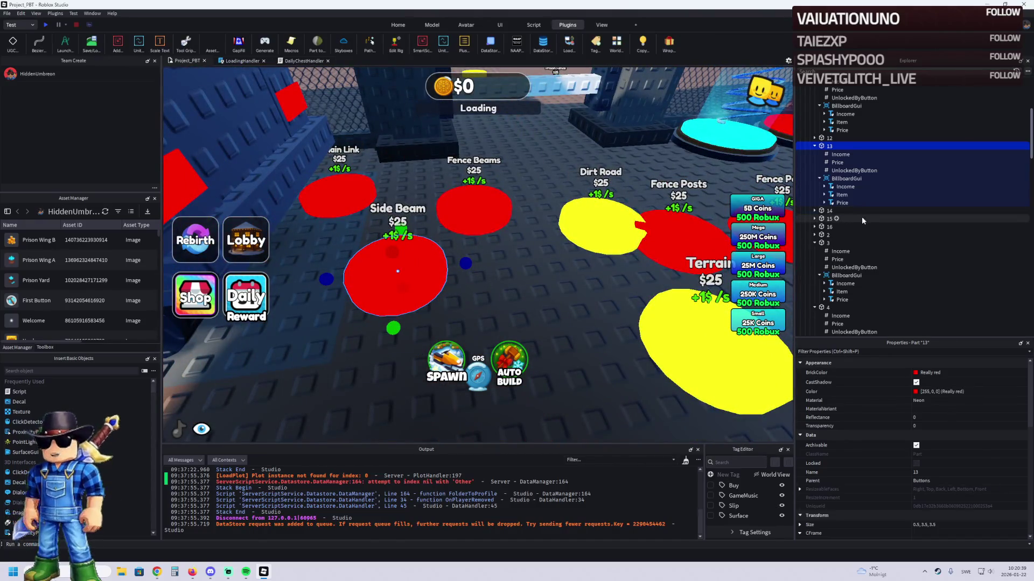
Change part 14's billboard title from Prison Fence to Side Beam.
{"action": "left_click", "coordinate": [831, 210]}
{"action": "key", "text": "f"}
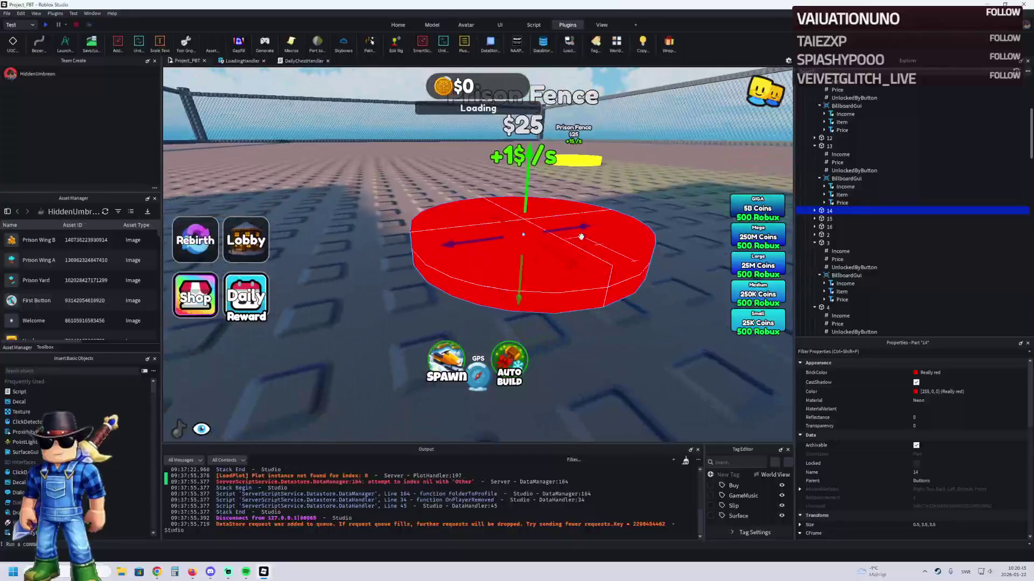
{"action": "mouse_move", "coordinate": [580, 237]}
{"action": "left_mouse_down"}
{"action": "mouse_move", "coordinate": [599, 241]}
{"action": "mouse_move", "coordinate": [506, 253]}
{"action": "mouse_move", "coordinate": [481, 314]}
{"action": "mouse_move", "coordinate": [559, 317]}
{"action": "mouse_move", "coordinate": [564, 249]}
{"action": "left_mouse_up"}
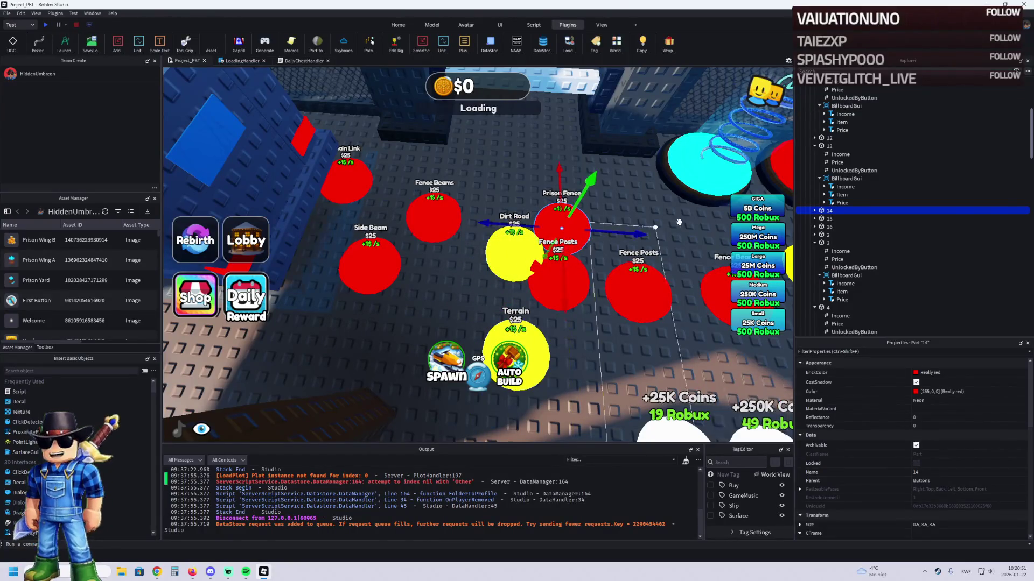
{"action": "left_click", "coordinate": [815, 211]}
{"action": "left_click", "coordinate": [820, 243]}
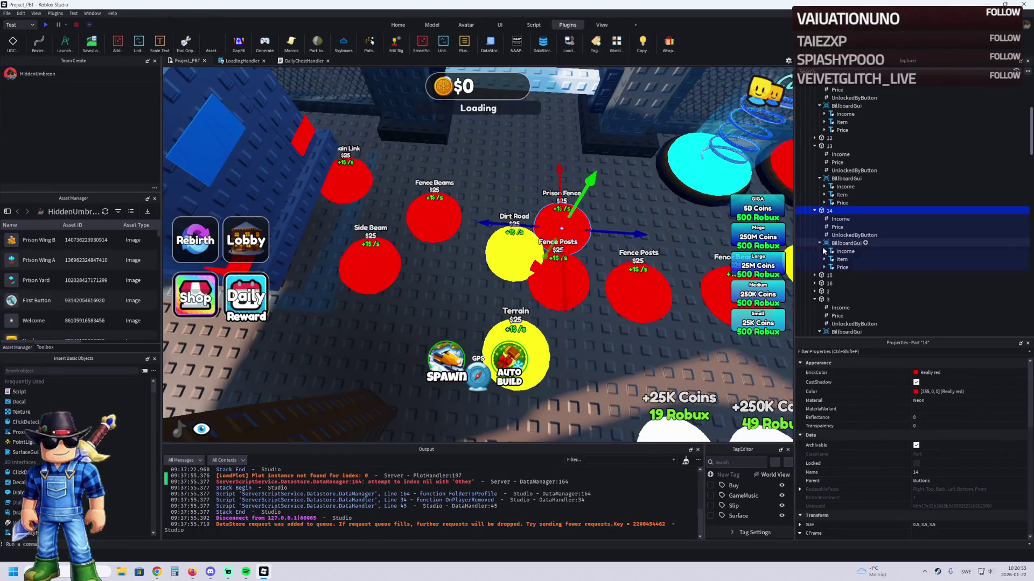
{"action": "left_click", "coordinate": [839, 259]}
{"action": "scroll", "coordinate": [933, 441], "scroll_direction": "down", "scroll_amount": 10}
{"action": "scroll", "coordinate": [957, 458], "scroll_direction": "down", "scroll_amount": 3}
{"action": "left_click", "coordinate": [967, 474]}
{"action": "type", "text": "Side Beam"}
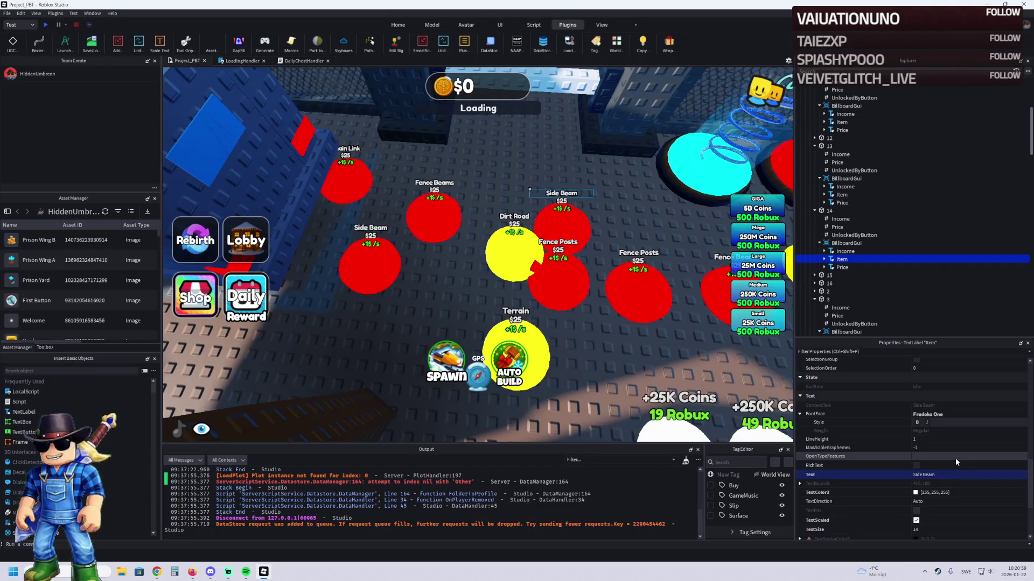
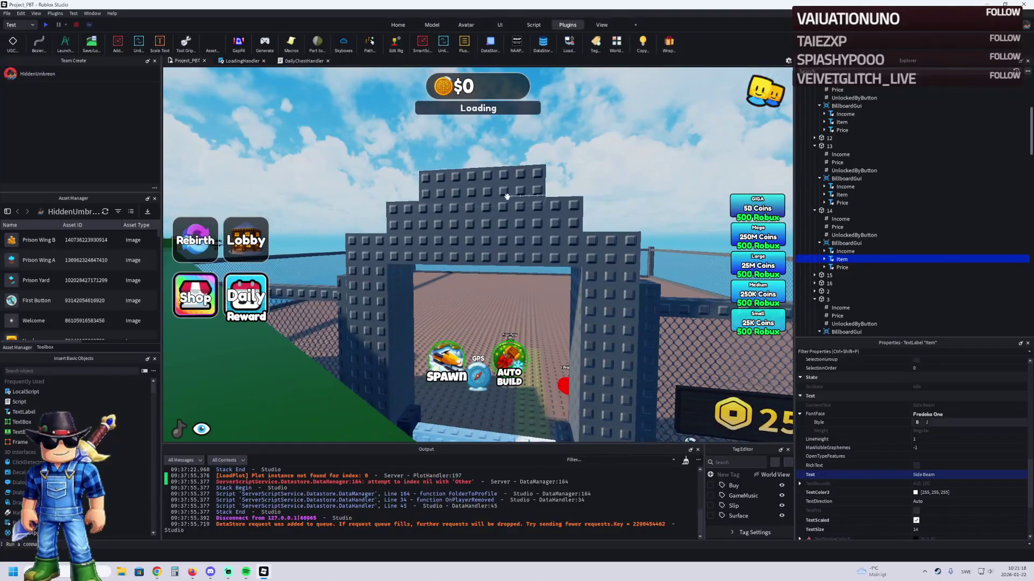
Select pieces of the gate arch wall and the Fence Beams upgrade pad.
{"action": "left_click", "coordinate": [506, 196]}
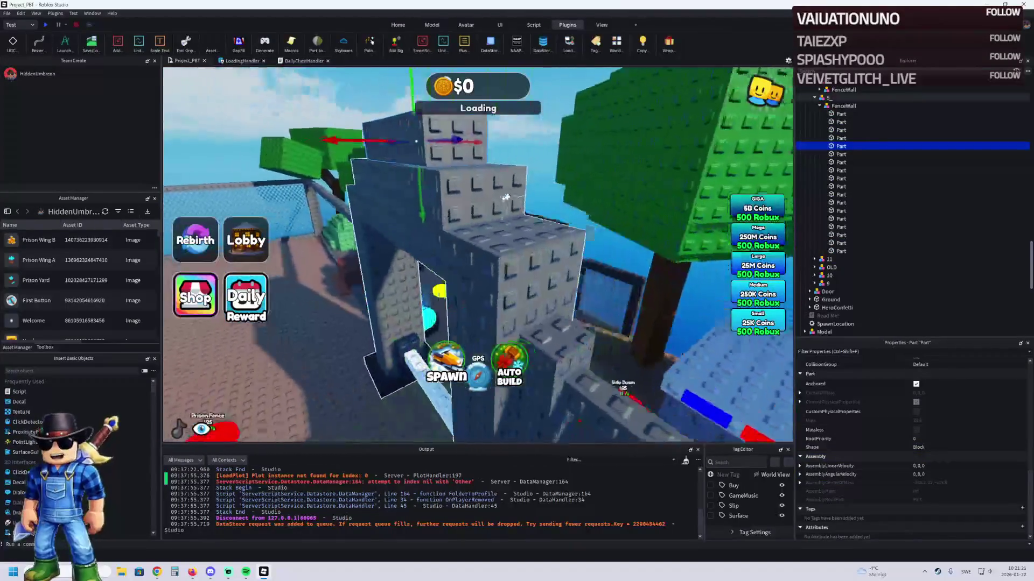
{"action": "left_click", "coordinate": [530, 231]}
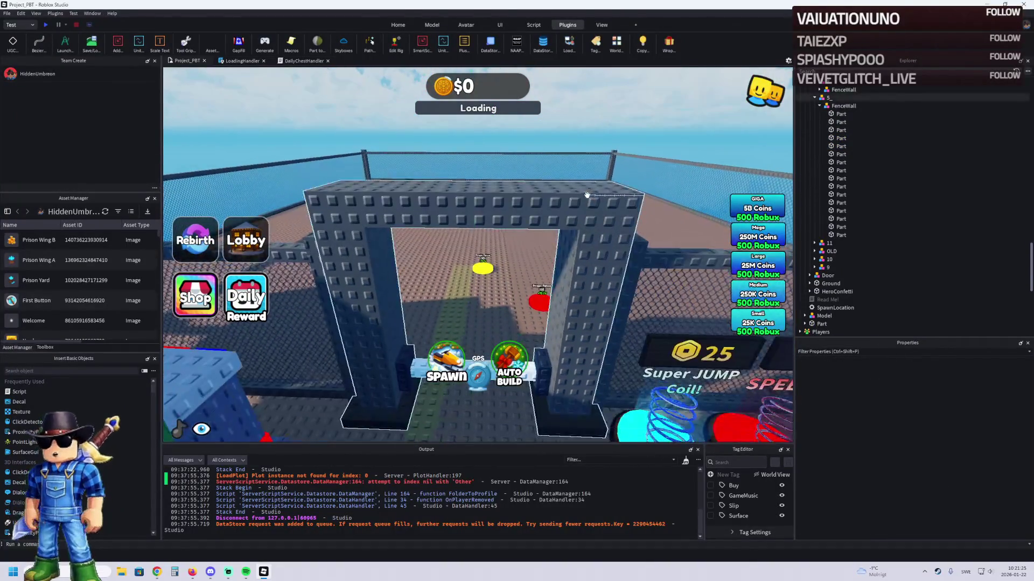
{"action": "left_click", "coordinate": [583, 195]}
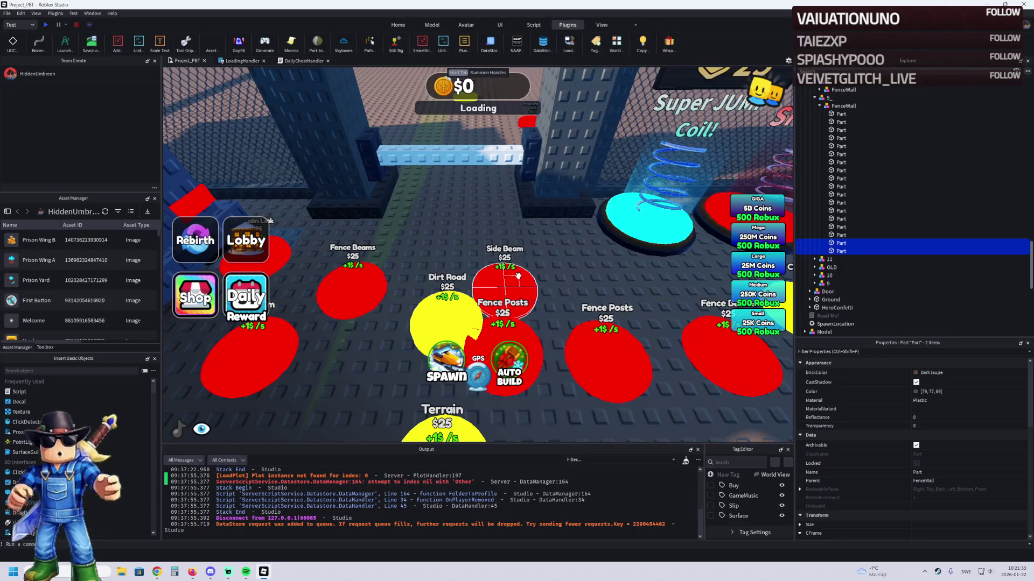
{"action": "left_click", "coordinate": [351, 291]}
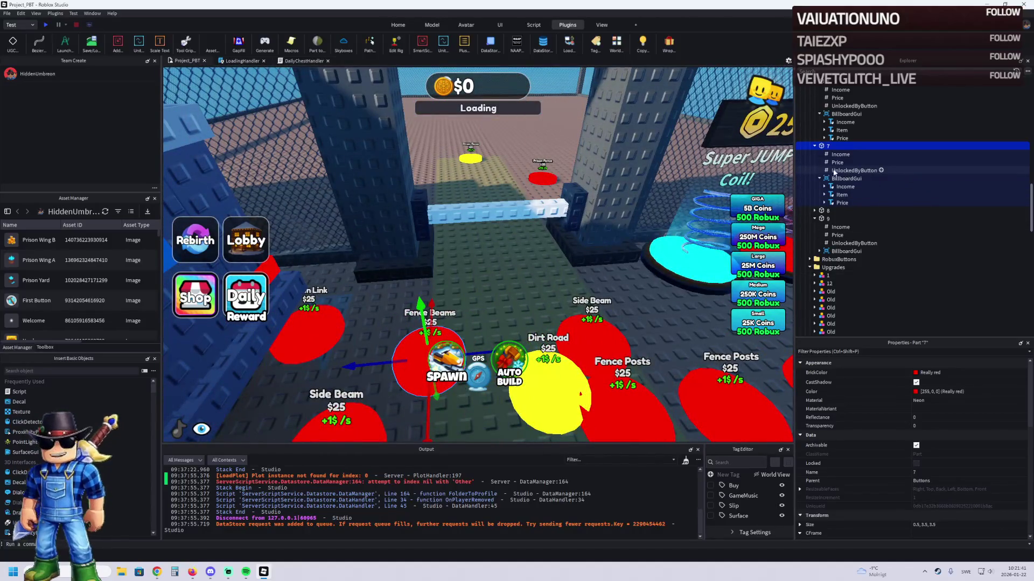
Relabel the item labels of Side Beam pads 13 and 14 as 'Side Pillar'.
{"action": "left_click", "coordinate": [838, 196]}
{"action": "scroll", "coordinate": [969, 485], "scroll_direction": "down", "scroll_amount": 10}
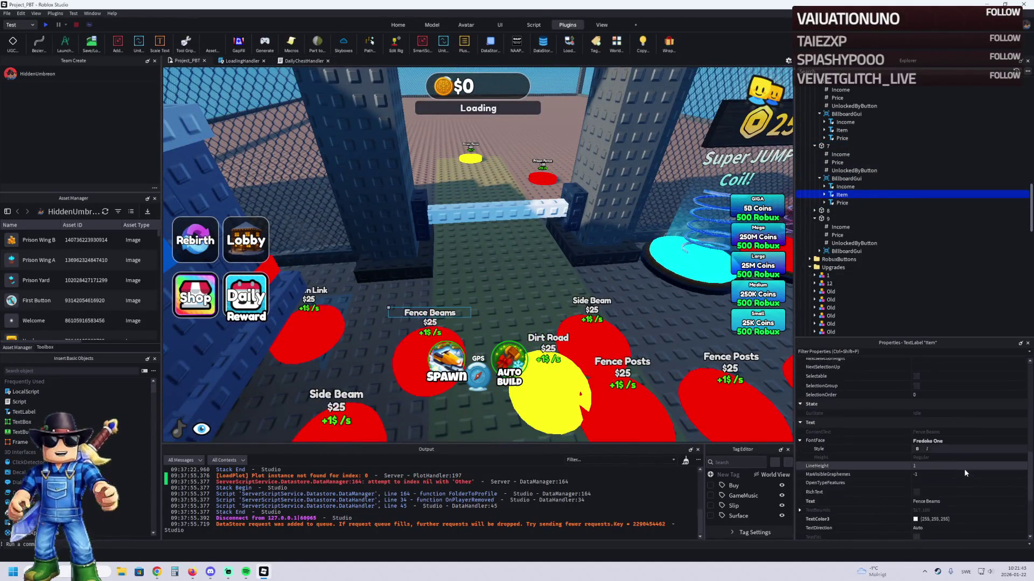
{"action": "left_click", "coordinate": [947, 501]}
{"action": "type", "text": "Pillar"}
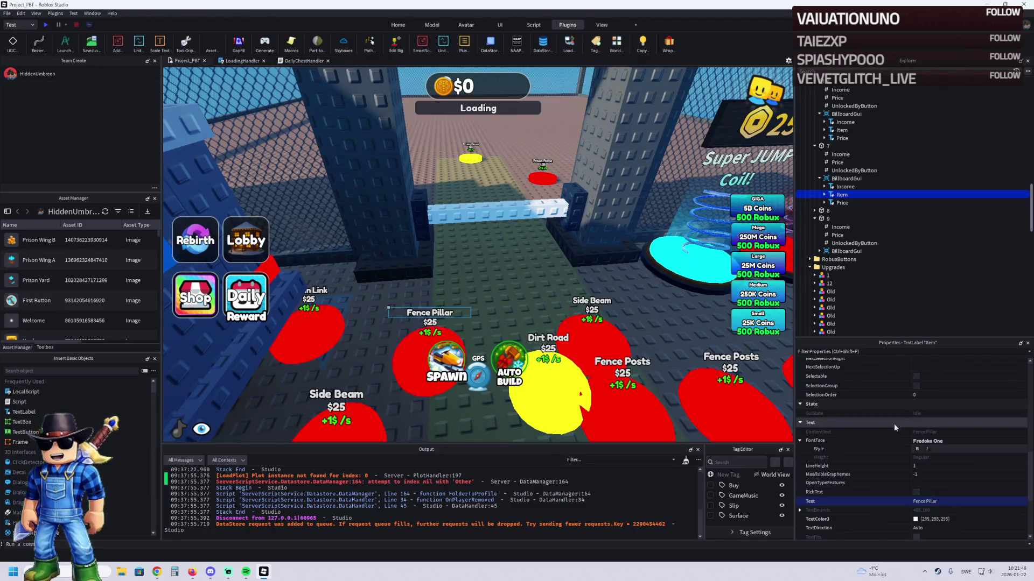
{"action": "left_click", "coordinate": [646, 366]}
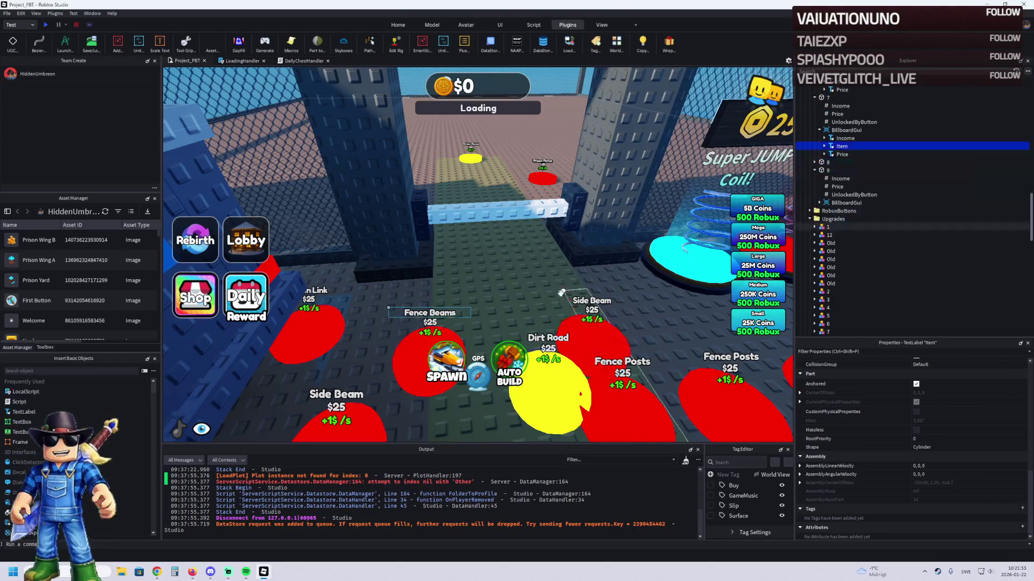
{"action": "left_click", "coordinate": [369, 418]}
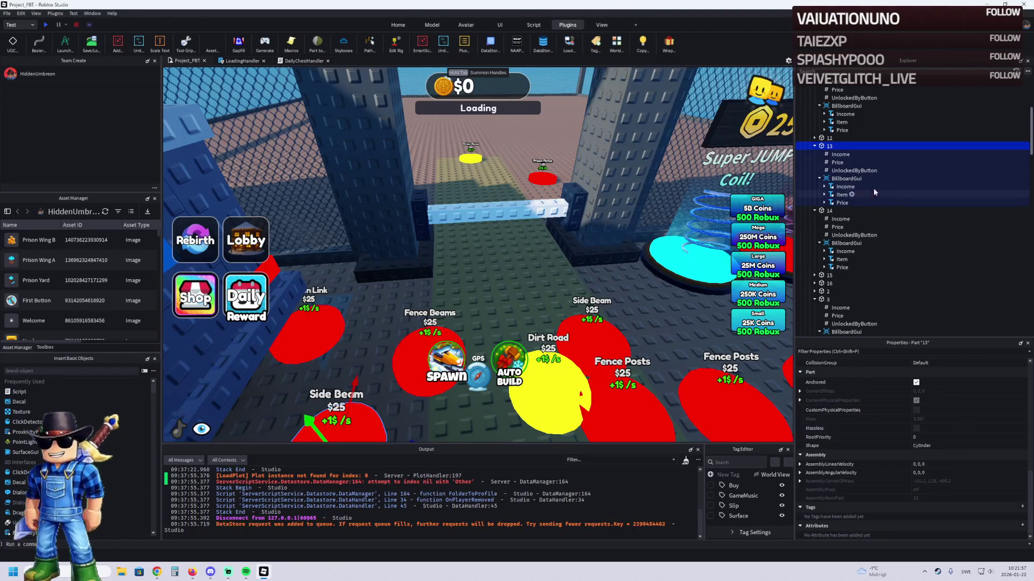
{"action": "left_click", "coordinate": [842, 194]}
{"action": "left_click", "coordinate": [844, 250], "text": "ctrl"}
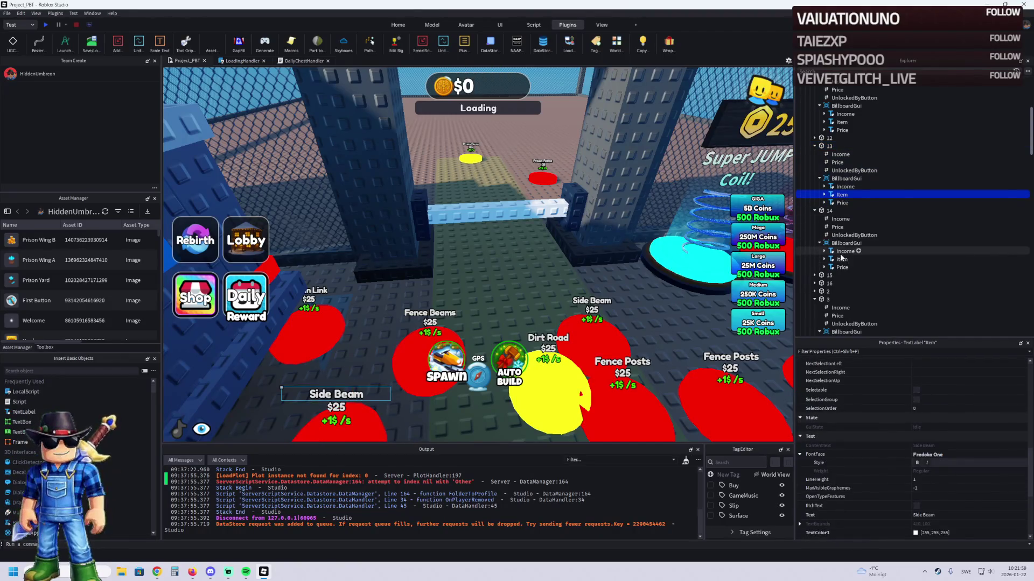
{"action": "left_click", "coordinate": [842, 252], "text": "ctrl"}
{"action": "scroll", "coordinate": [916, 442], "scroll_direction": "down", "scroll_amount": 3}
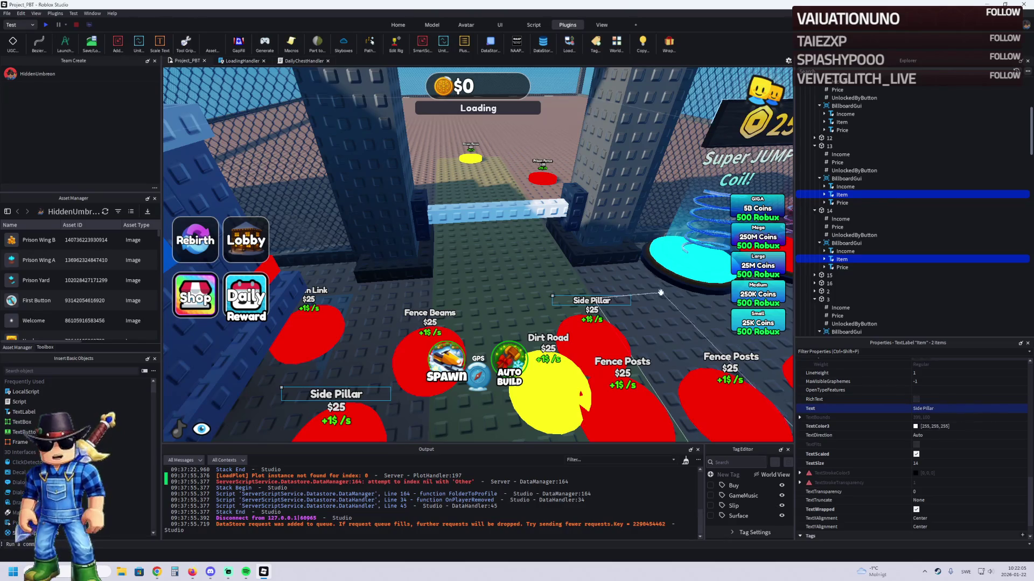
{"action": "scroll", "coordinate": [640, 314], "scroll_direction": "down", "scroll_amount": 2}
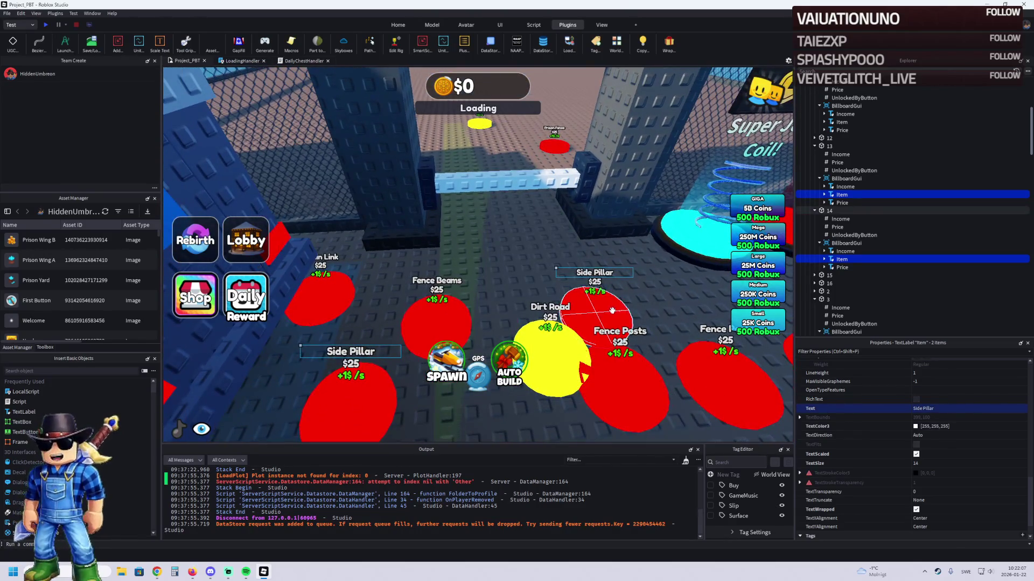
Duplicate the Side Pillar pad and slide the copy toward the gate.
{"action": "left_click", "coordinate": [620, 307]}
{"action": "key", "text": "d"}
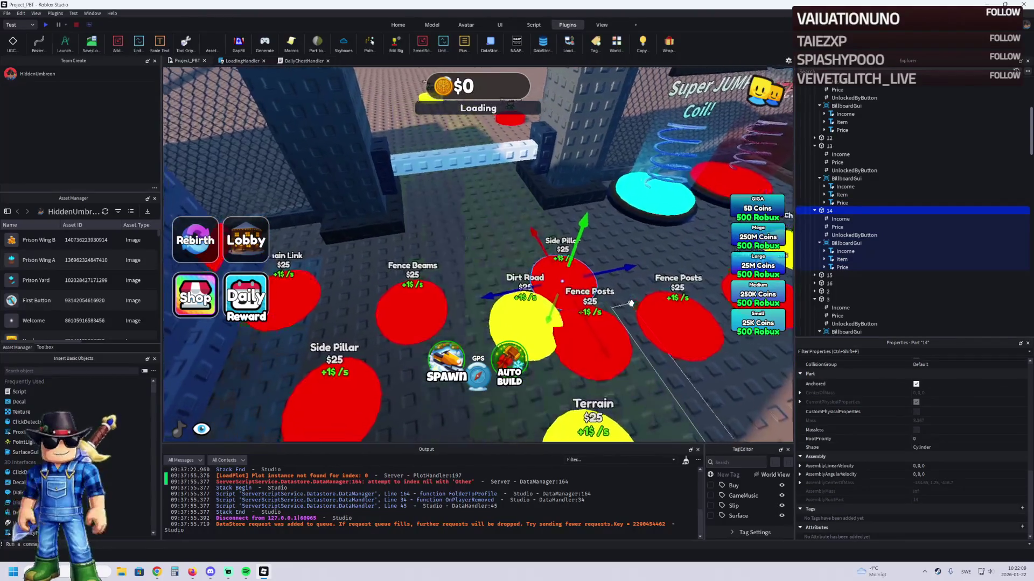
{"action": "mouse_move", "coordinate": [612, 278]}
{"action": "left_mouse_down"}
{"action": "mouse_move", "coordinate": [533, 291]}
{"action": "mouse_move", "coordinate": [489, 245]}
{"action": "left_mouse_up"}
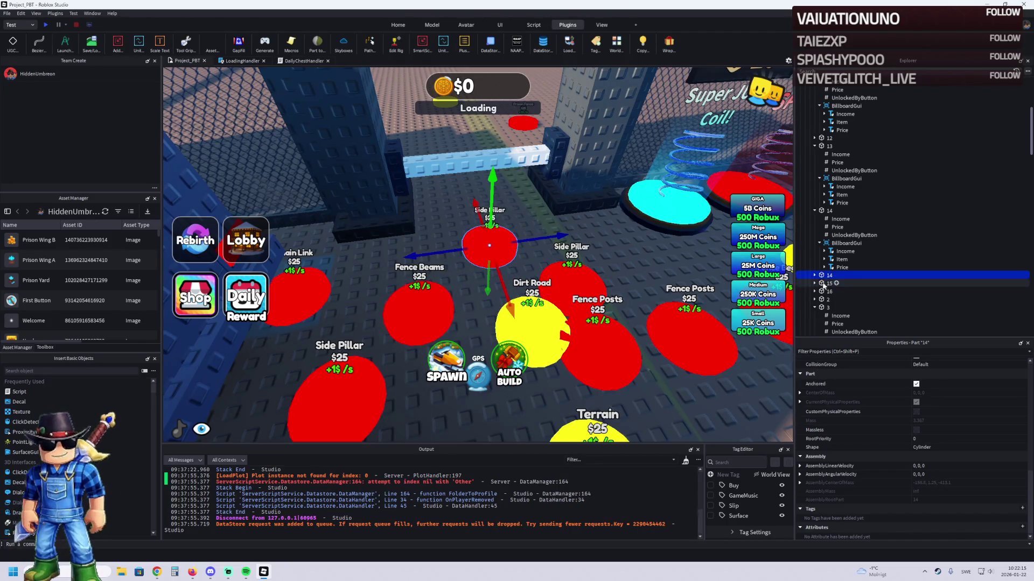
{"action": "left_click", "coordinate": [853, 275]}
Rename the copied pad to 15 and set its item label to 'Gate Beam'.
{"action": "type", "text": "15"}
{"action": "key", "text": "Return"}
{"action": "scroll", "coordinate": [949, 371], "scroll_direction": "down", "scroll_amount": 1}
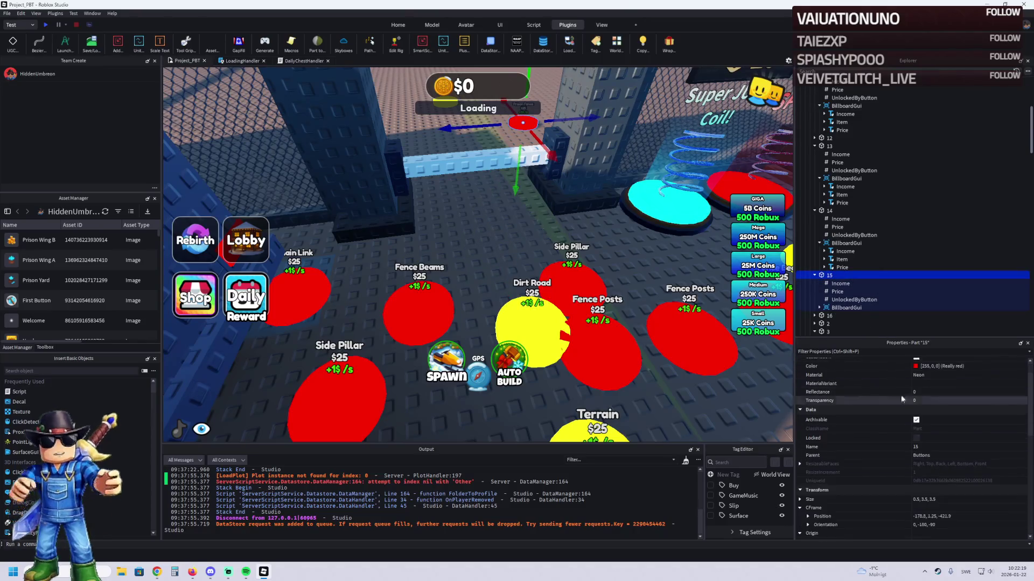
{"action": "left_click", "coordinate": [819, 308]}
{"action": "left_click", "coordinate": [841, 324]}
{"action": "scroll", "coordinate": [1009, 471], "scroll_direction": "down", "scroll_amount": 5}
{"action": "scroll", "coordinate": [979, 452], "scroll_direction": "down", "scroll_amount": 3}
{"action": "left_click", "coordinate": [974, 450]}
{"action": "type", "text": "Gate Beam"}
{"action": "key", "text": "Return"}
Move pad 15 in front of the gate arch and change its label to 'Main Gate'.
{"action": "left_click", "coordinate": [830, 275]}
{"action": "key", "text": "f"}
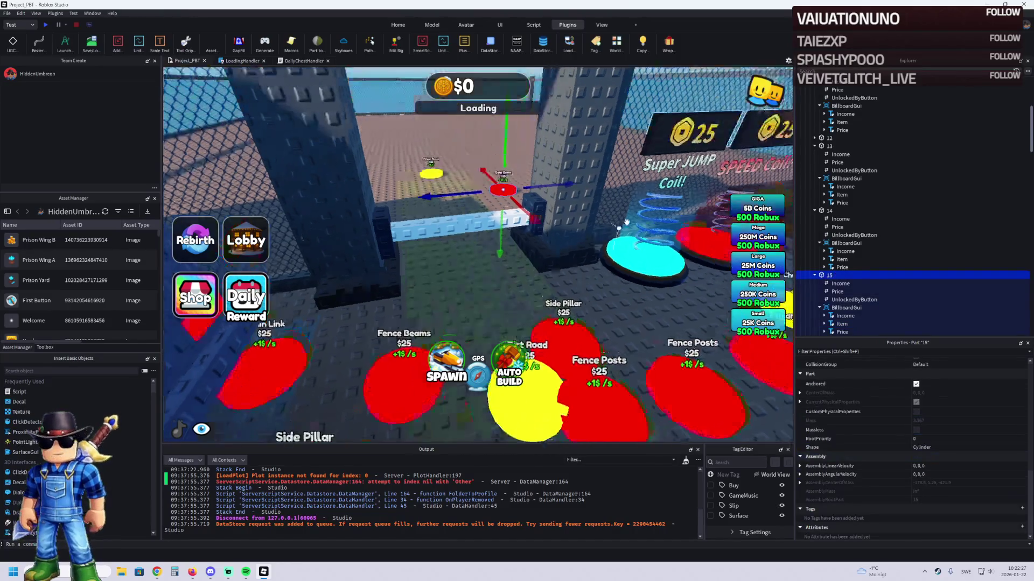
{"action": "mouse_move", "coordinate": [491, 203]}
{"action": "left_mouse_down"}
{"action": "mouse_move", "coordinate": [473, 226]}
{"action": "mouse_move", "coordinate": [479, 322]}
{"action": "left_mouse_up"}
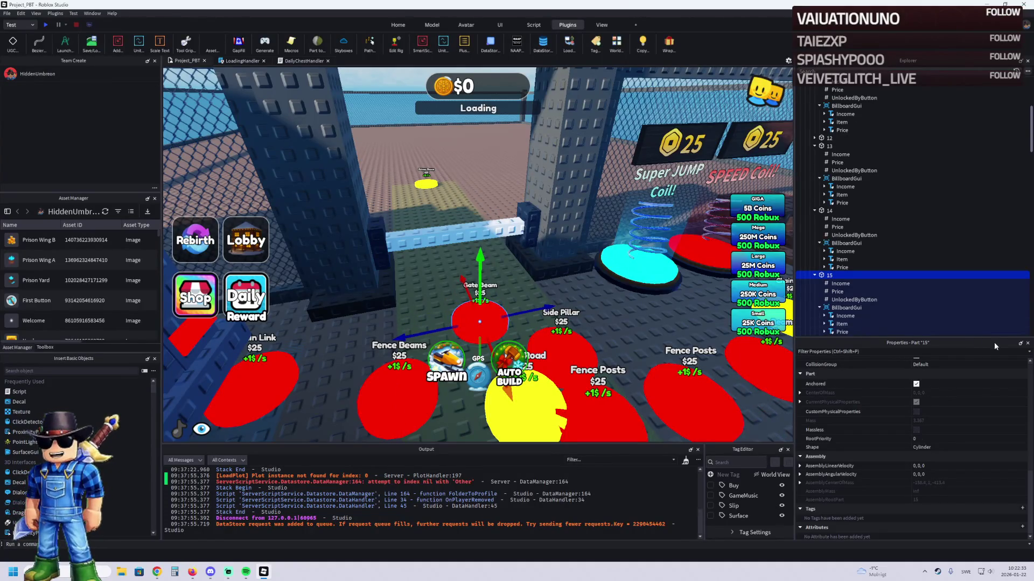
{"action": "scroll", "coordinate": [862, 318], "scroll_direction": "down", "scroll_amount": 1}
{"action": "left_click", "coordinate": [841, 302]}
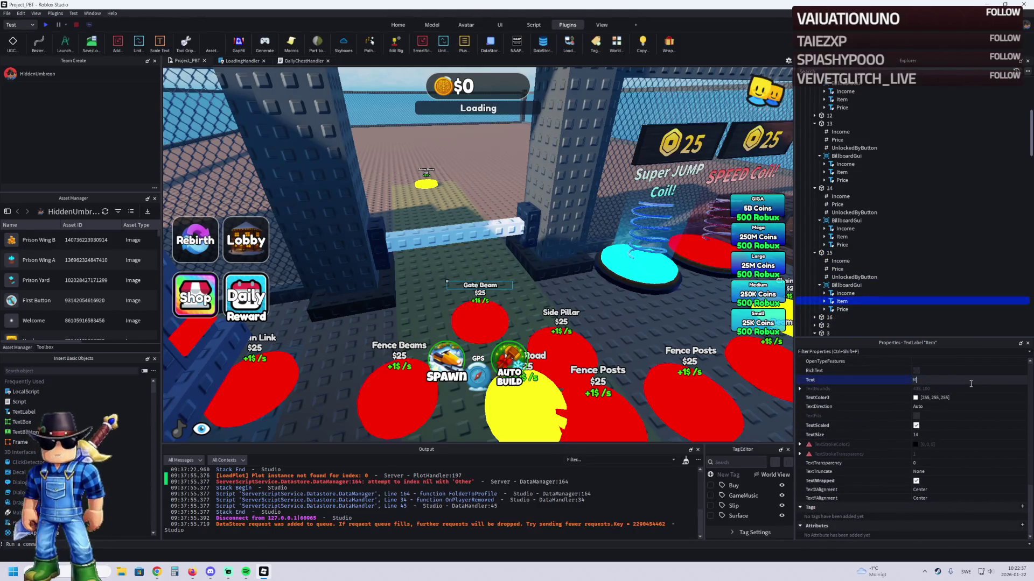
{"action": "type", "text": "e"}
{"action": "key", "text": "Return"}
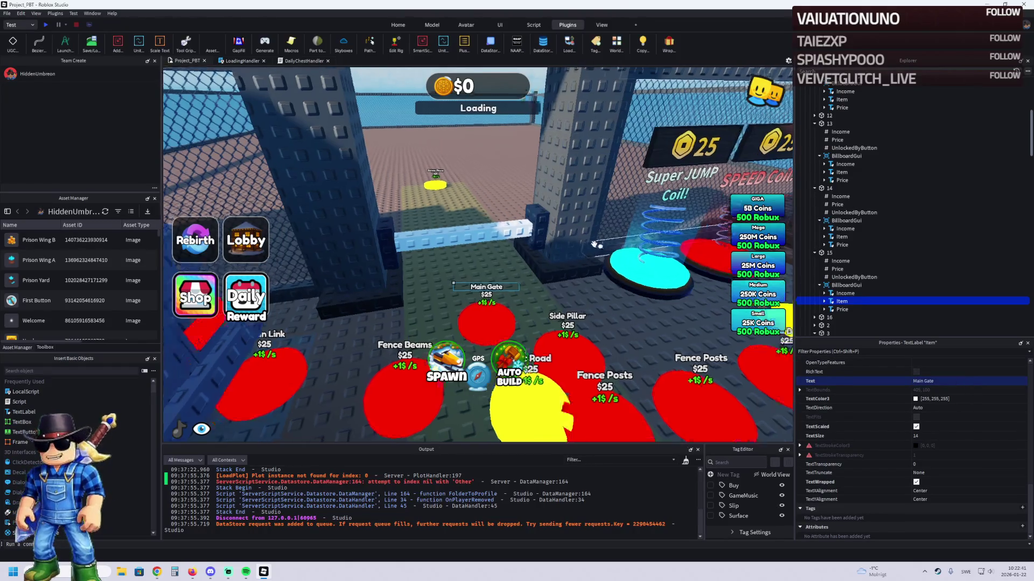
{"action": "left_click", "coordinate": [334, 162]}
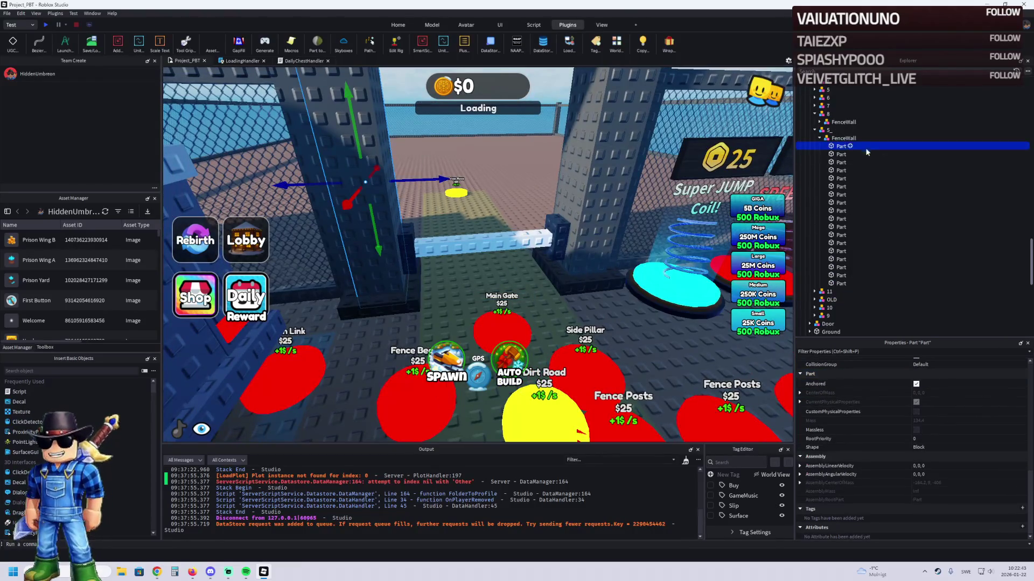
Rename the other 5_ upgrade model in Explorer to 5_1.
{"action": "left_click", "coordinate": [819, 132]}
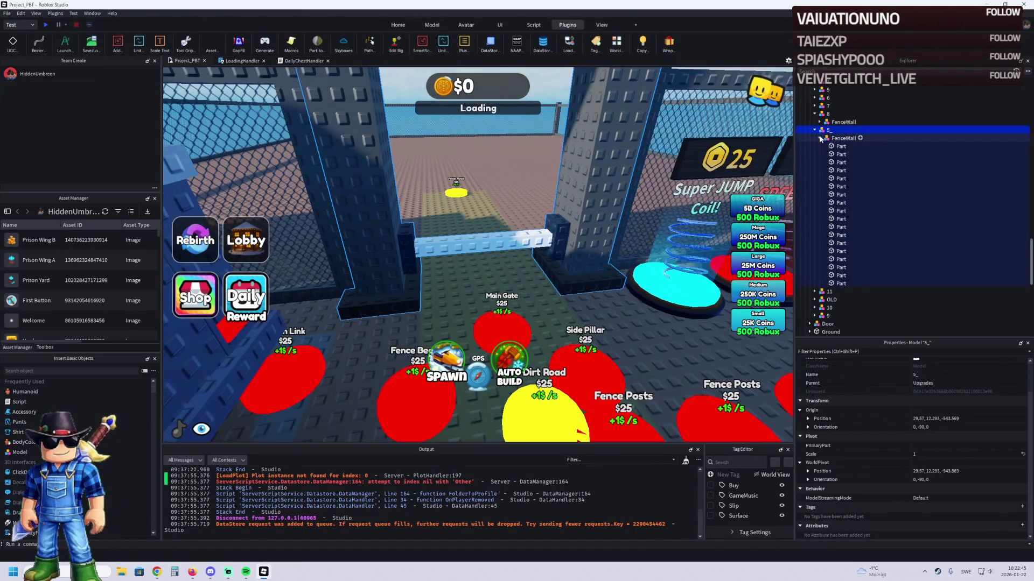
{"action": "left_click", "coordinate": [820, 139]}
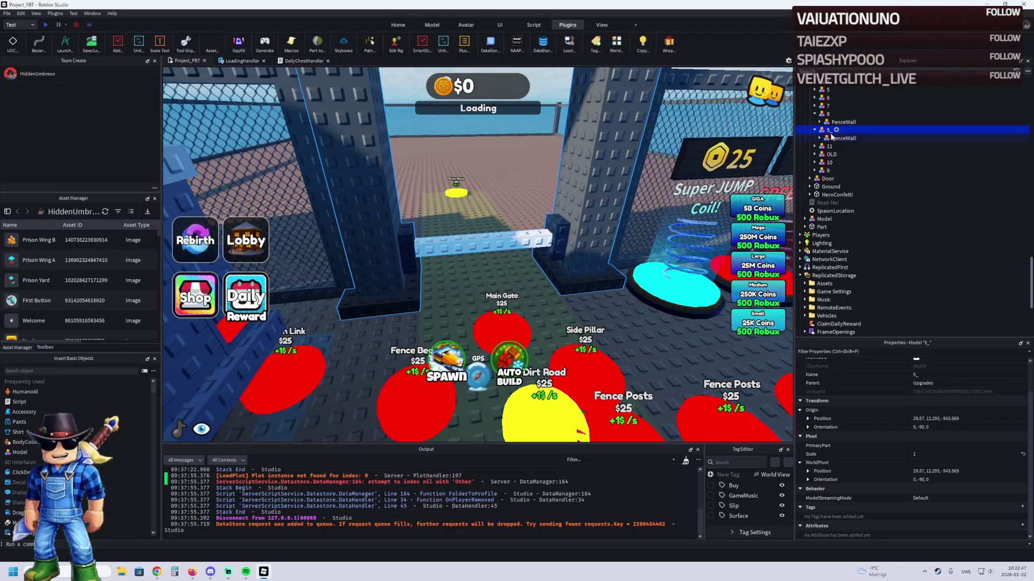
{"action": "scroll", "coordinate": [906, 138], "scroll_direction": "up", "scroll_amount": 5}
{"action": "left_click", "coordinate": [913, 143]}
{"action": "left_click", "coordinate": [914, 145]}
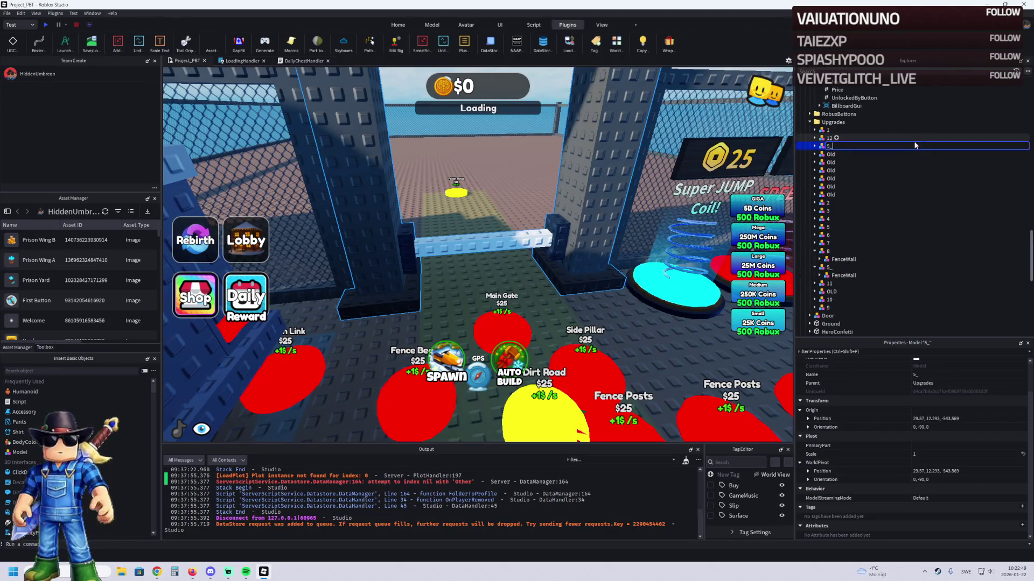
{"action": "key", "text": "Return"}
Expand the FenceWall model and step through its individual parts.
{"action": "left_click", "coordinate": [840, 275]}
{"action": "key", "text": "Right"}
{"action": "left_click", "coordinate": [838, 284]}
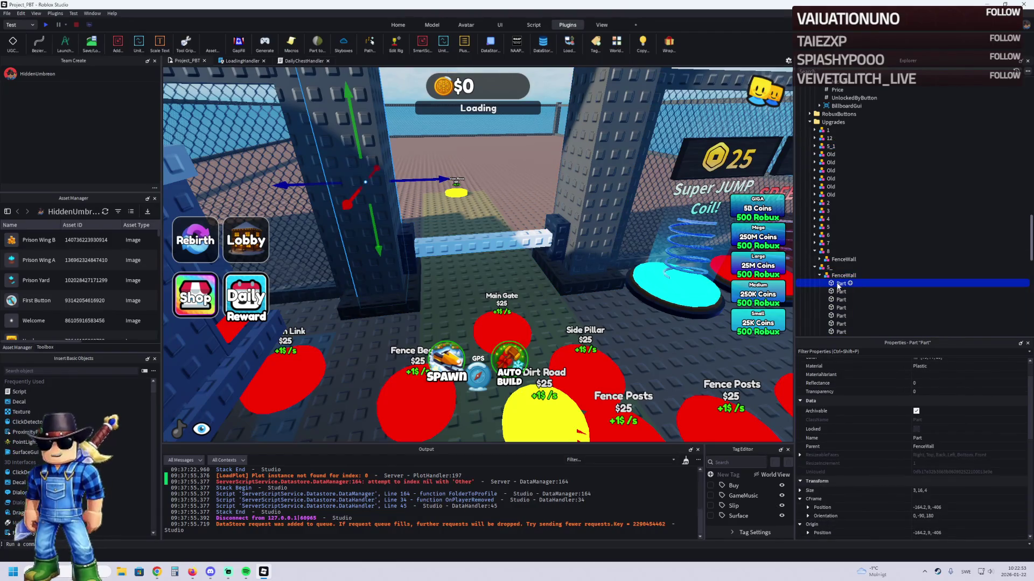
{"action": "left_click", "coordinate": [839, 284]}
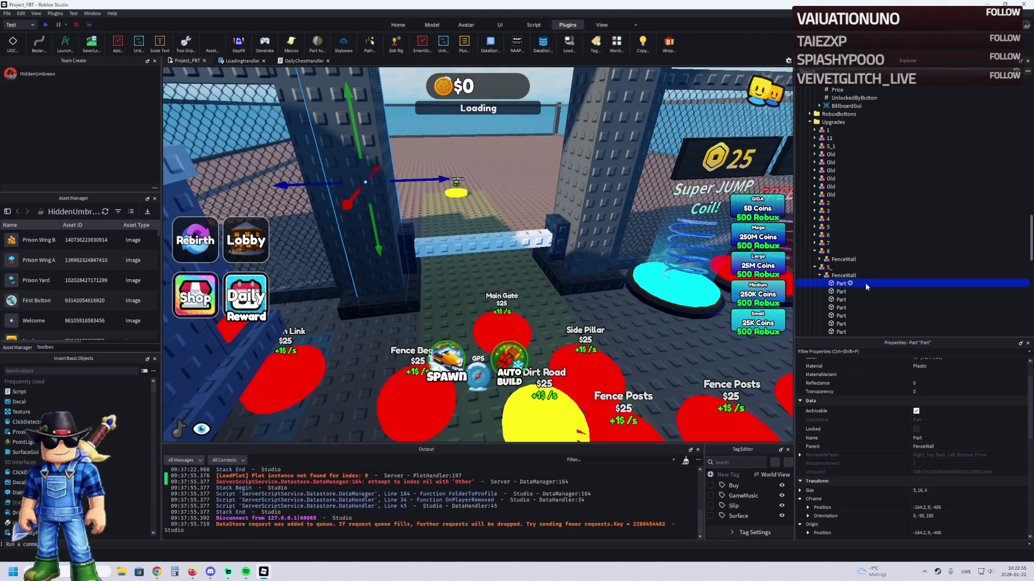
{"action": "left_click", "coordinate": [864, 282], "text": "ctrl"}
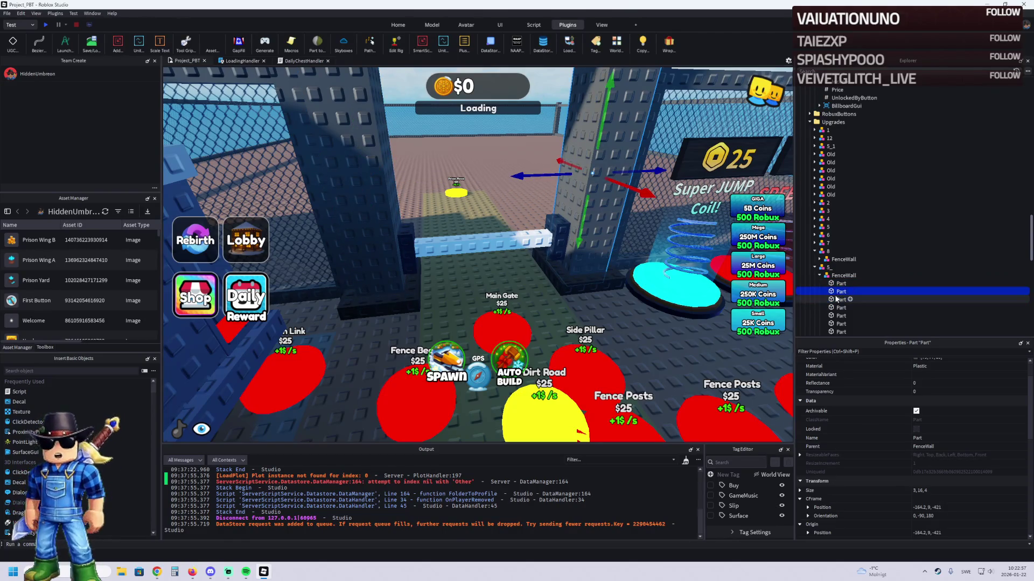
{"action": "left_click", "coordinate": [839, 300]}
{"action": "left_click", "coordinate": [838, 300], "text": "ctrl"}
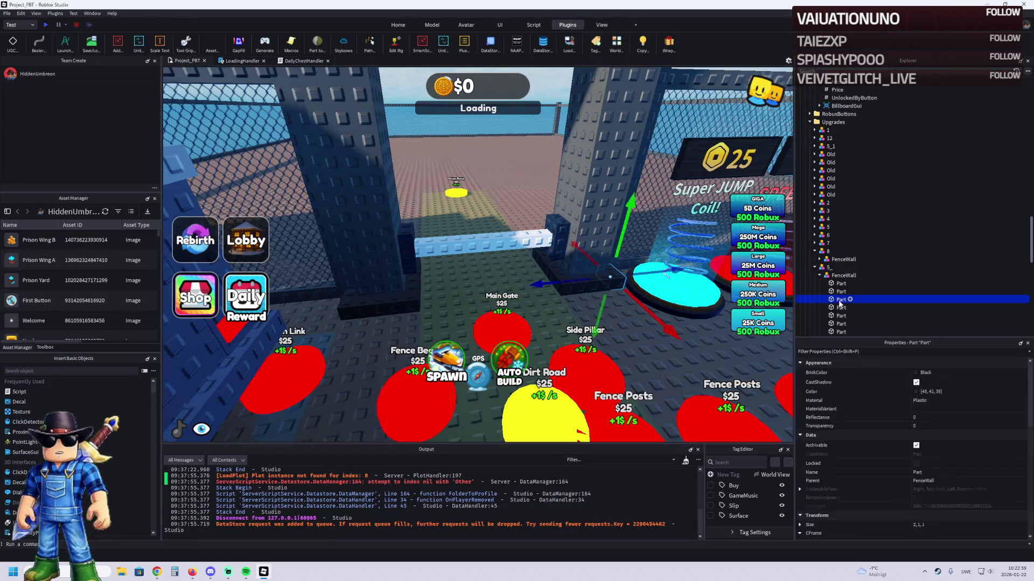
{"action": "left_click", "coordinate": [839, 300]}
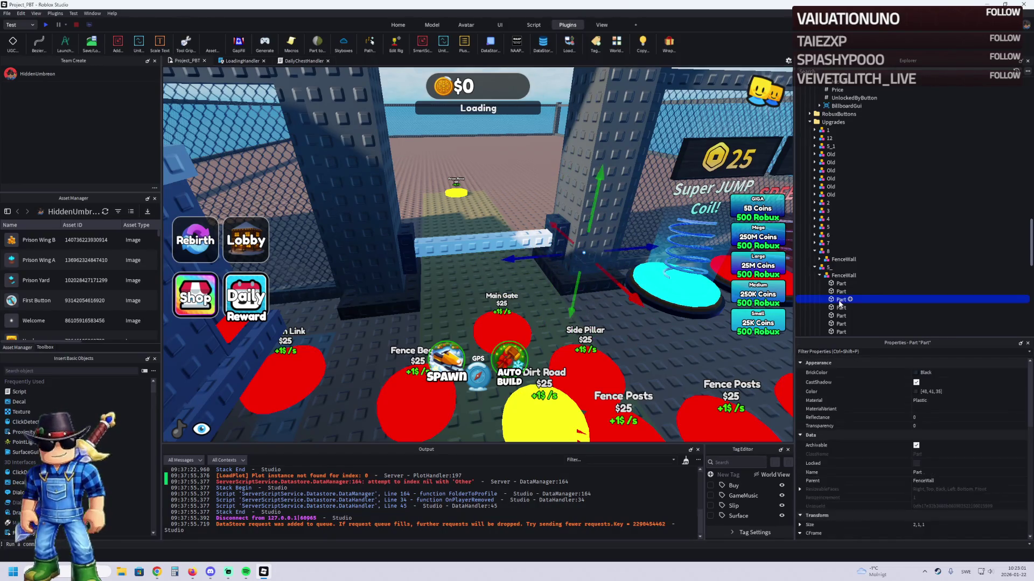
{"action": "key", "text": "Down"}
{"action": "key", "text": "Down"}
{"action": "key", "text": "Down"}
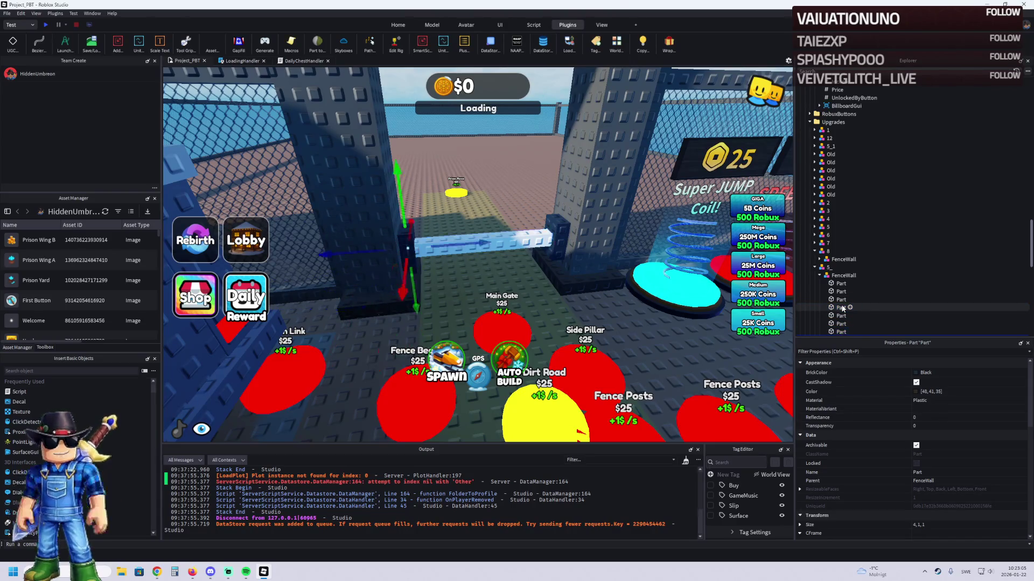
{"action": "key", "text": "Down"}
{"action": "key", "text": "Home"}
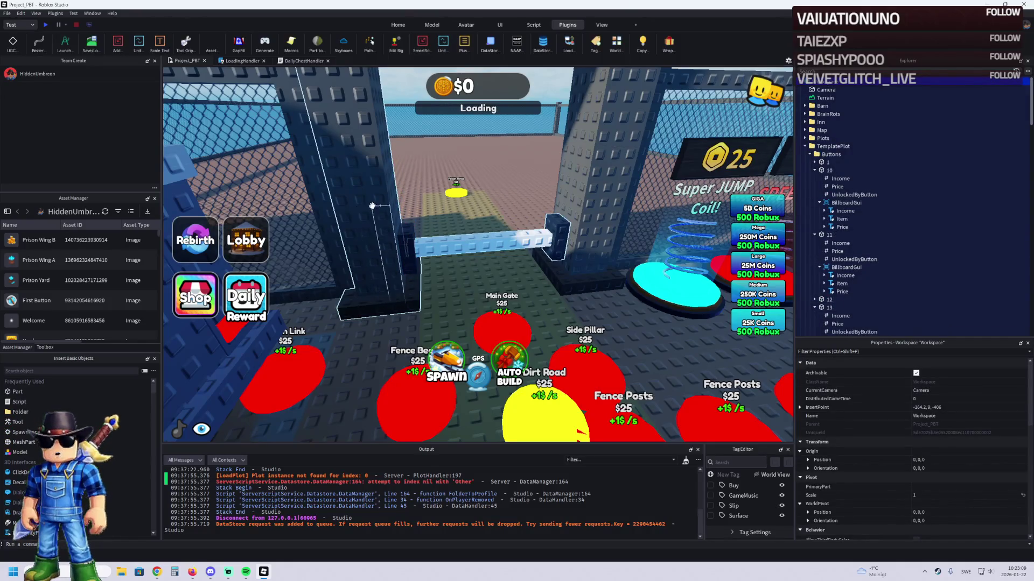
Delete the surplus beam parts from the FenceWall under upgrade 5_.
{"action": "left_click", "coordinate": [372, 206]}
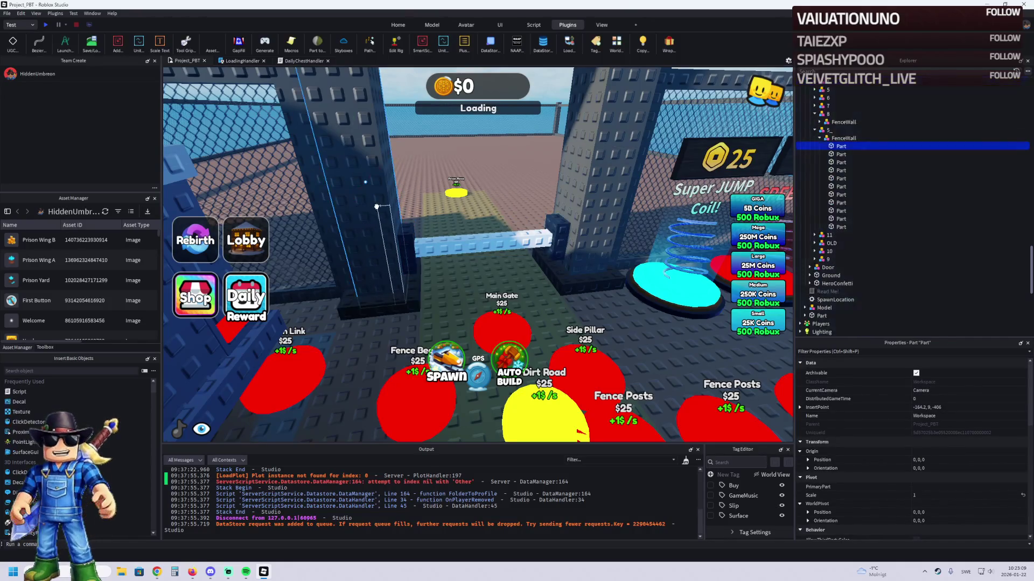
{"action": "left_click", "coordinate": [841, 226]}
{"action": "key", "text": "f"}
{"action": "key", "text": "Delete"}
{"action": "left_click", "coordinate": [833, 219]}
{"action": "key", "text": "Delete"}
{"action": "left_click", "coordinate": [837, 211]}
{"action": "key", "text": "Delete"}
{"action": "left_click", "coordinate": [842, 204]}
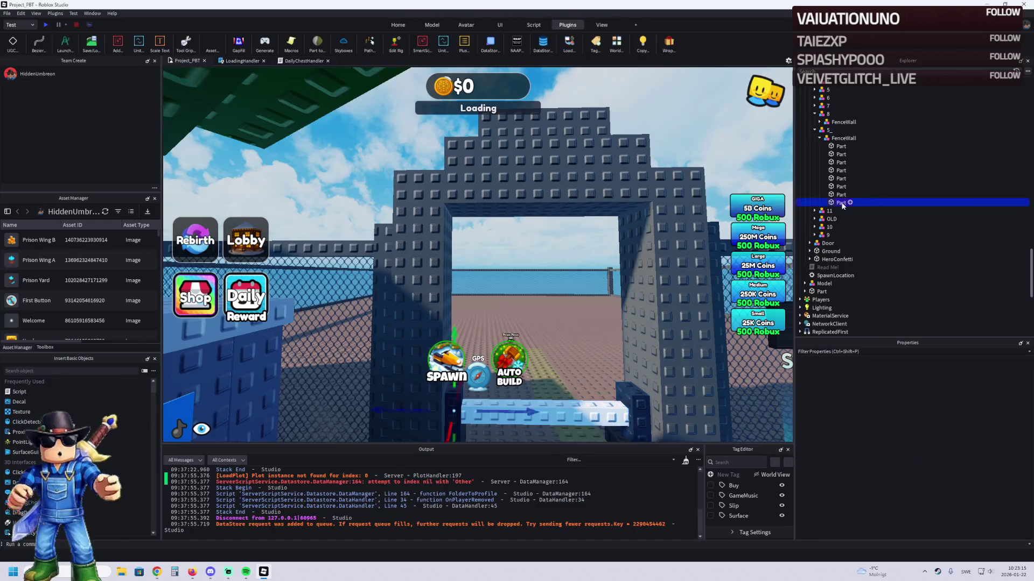
{"action": "key", "text": "Delete"}
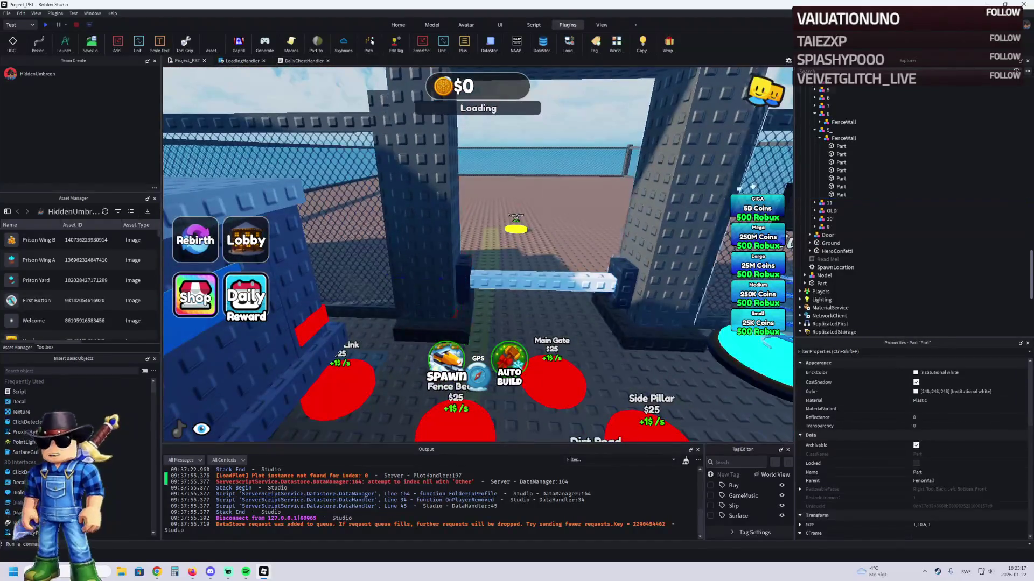
Delete the second fence wall part, then frame and collapse the FenceWall model.
{"action": "left_click", "coordinate": [841, 195]}
{"action": "key", "text": "Up"}
{"action": "key", "text": "Up"}
{"action": "key", "text": "Up"}
{"action": "key", "text": "f"}
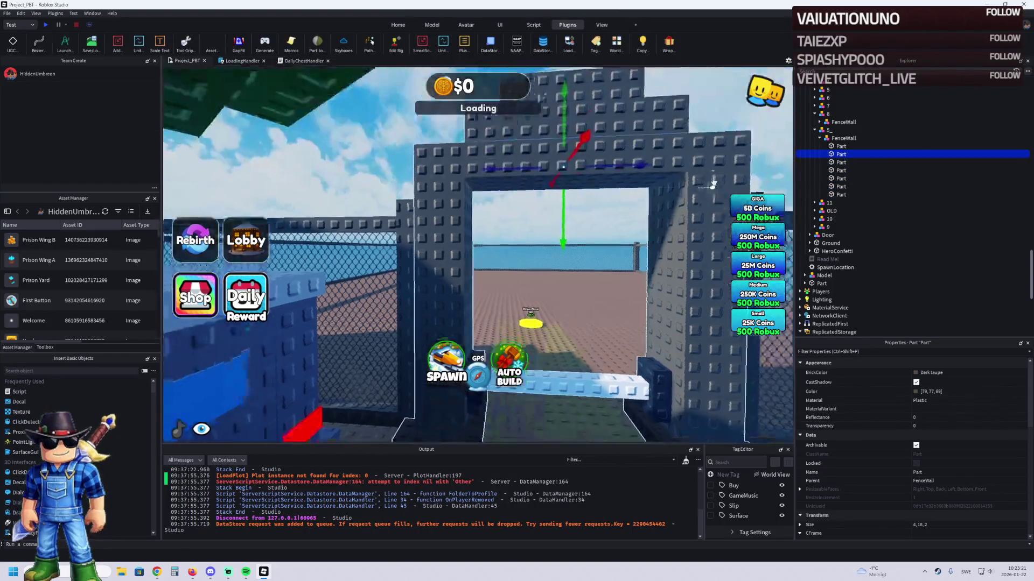
{"action": "key", "text": "Delete"}
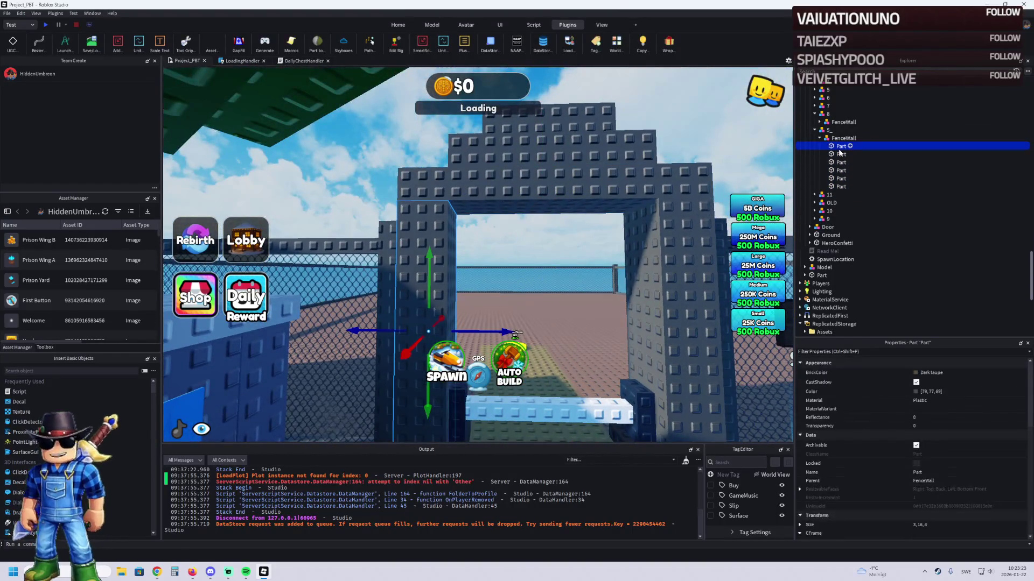
{"action": "left_click", "coordinate": [843, 137]}
{"action": "key", "text": "f"}
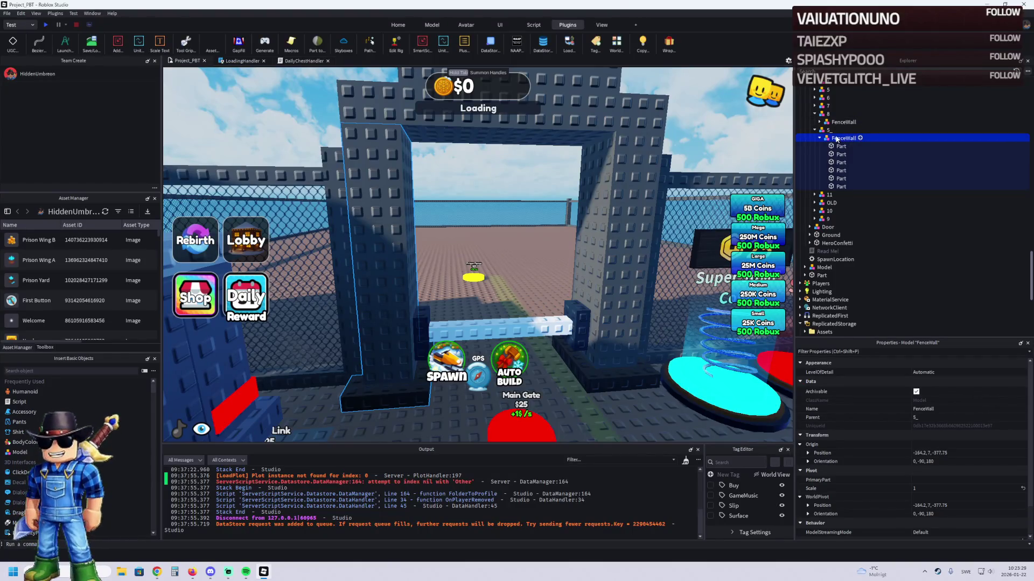
{"action": "key", "text": "Left"}
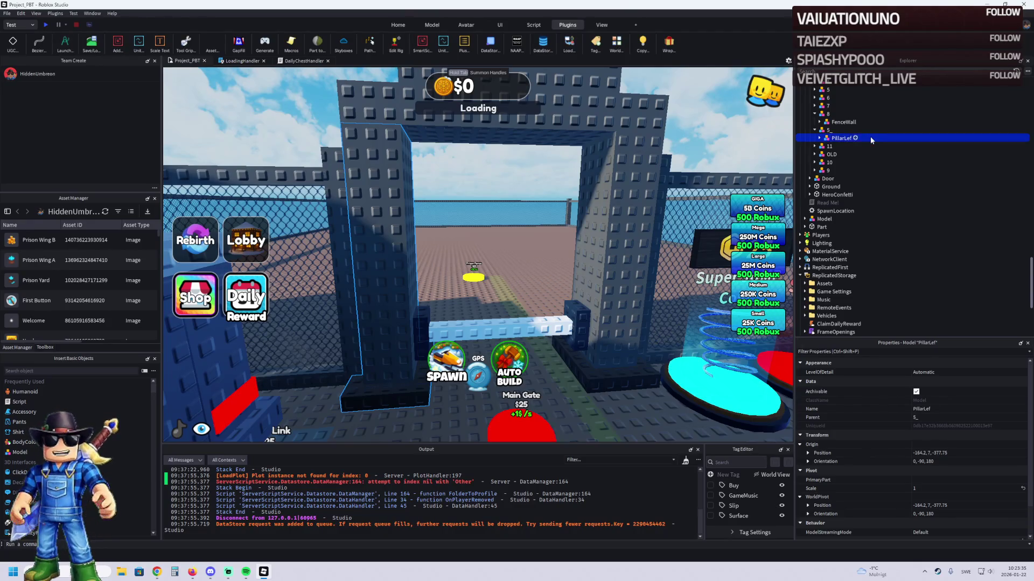
Expand upgrade 5_1 and navigate to its FenceWall parts.
{"action": "scroll", "coordinate": [866, 138], "scroll_direction": "up", "scroll_amount": 7}
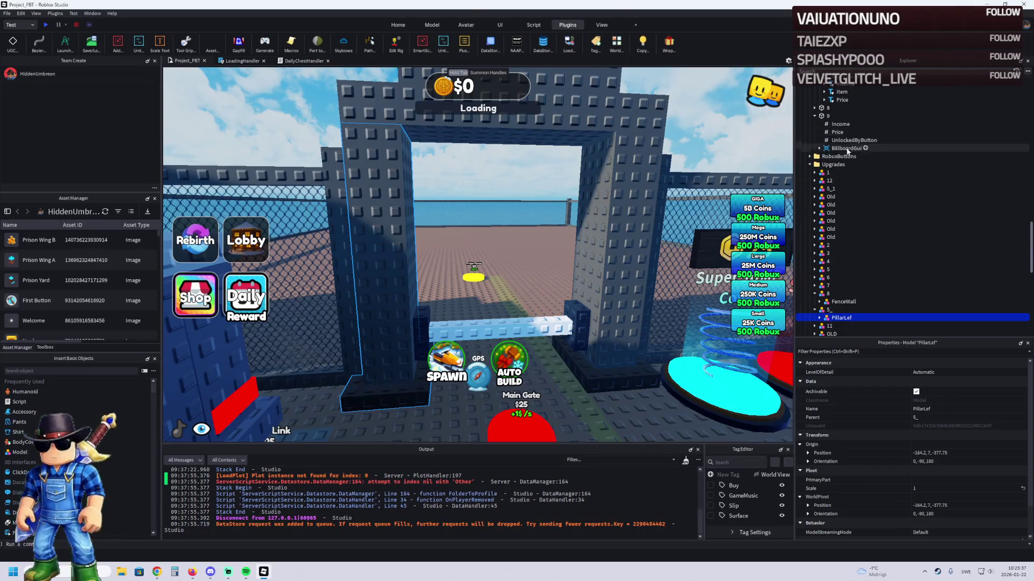
{"action": "left_click", "coordinate": [815, 189]}
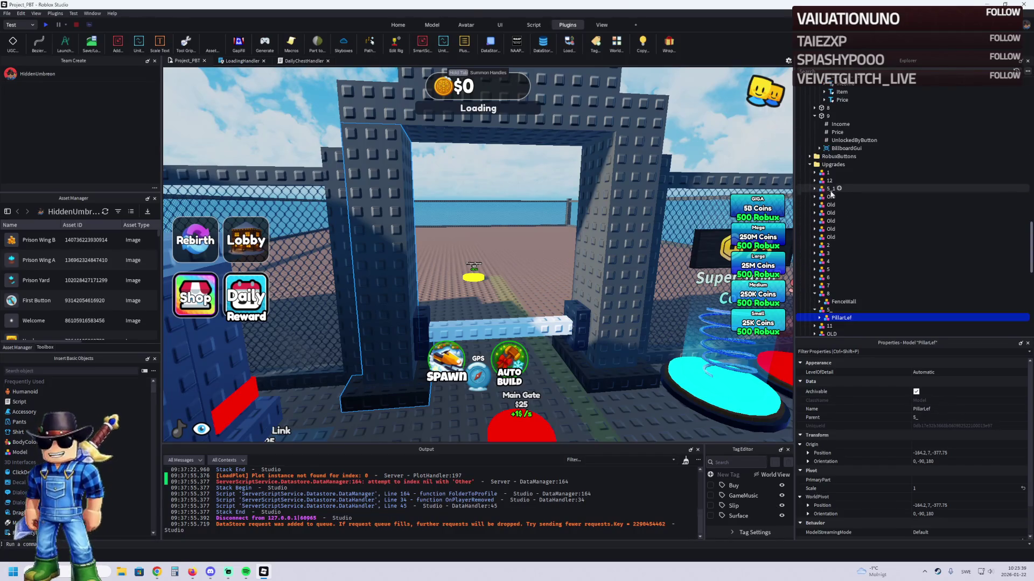
{"action": "left_click", "coordinate": [830, 189]}
{"action": "scroll", "coordinate": [838, 215], "scroll_direction": "down", "scroll_amount": 10}
{"action": "left_click", "coordinate": [831, 324]}
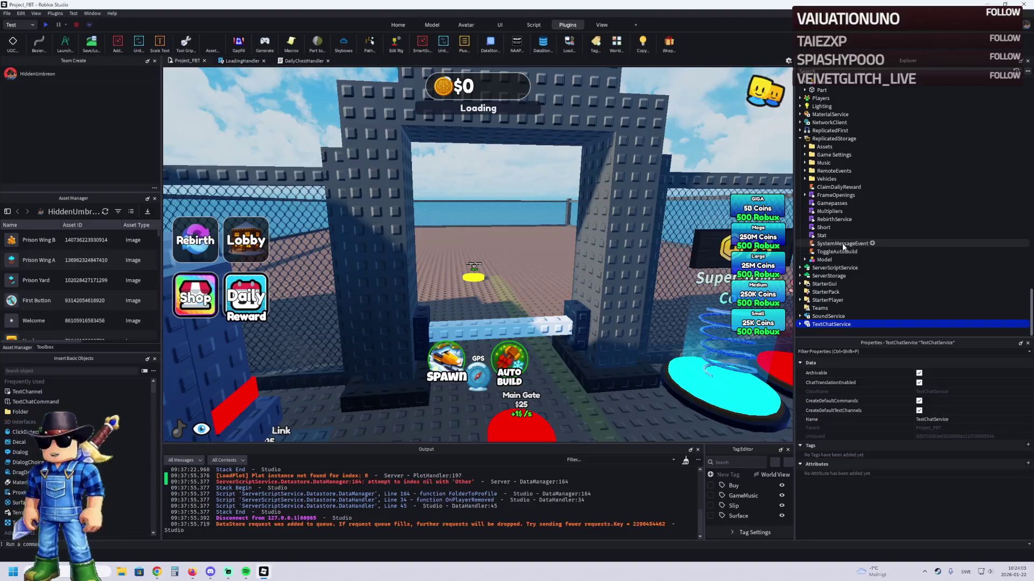
{"action": "left_click", "coordinate": [511, 225]}
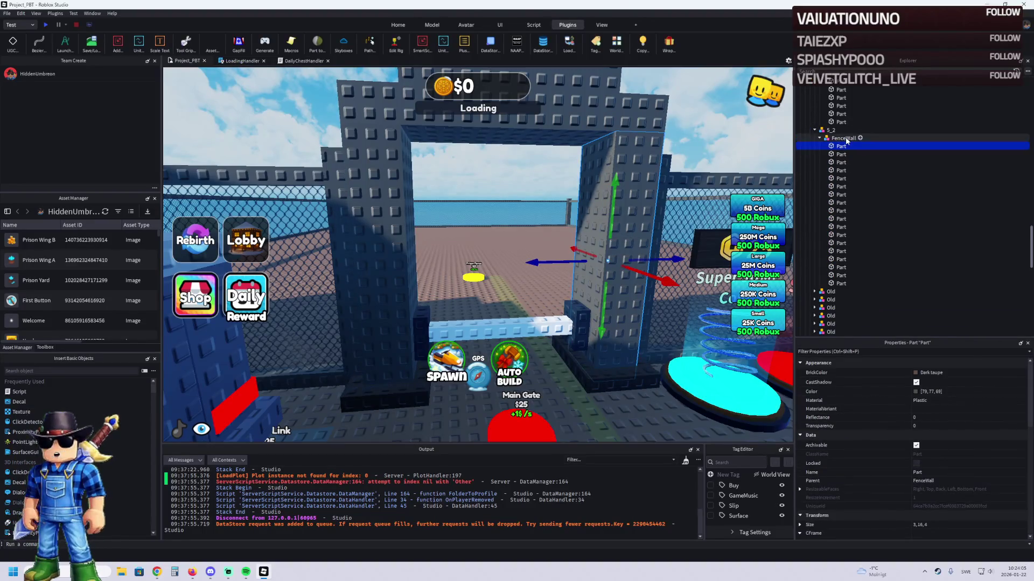
{"action": "key", "text": "Left"}
{"action": "key", "text": "Up"}
{"action": "key", "text": "Up"}
{"action": "key", "text": "Up"}
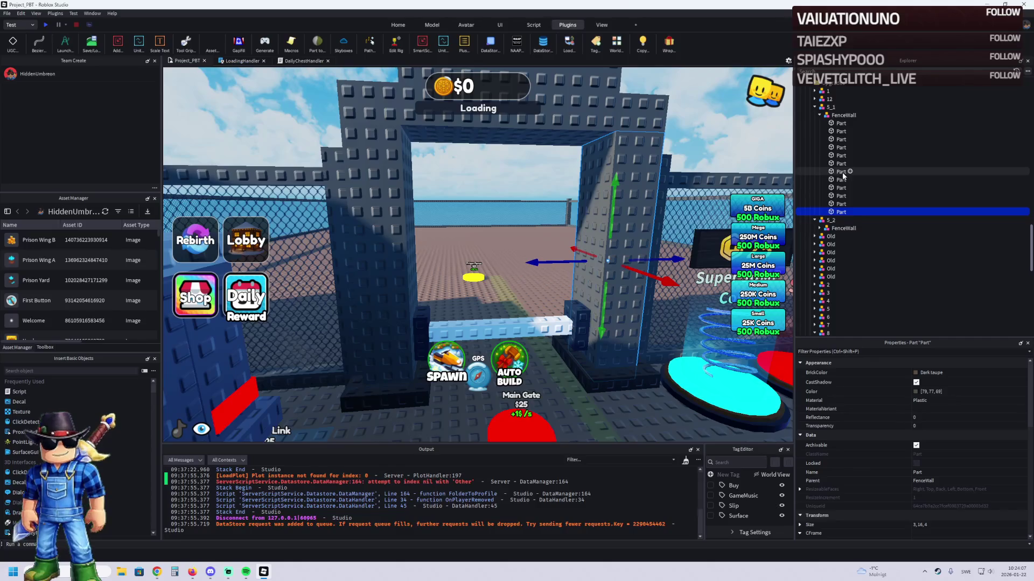
{"action": "key", "text": "Up"}
{"action": "key", "text": "Up"}
{"action": "key", "text": "Up"}
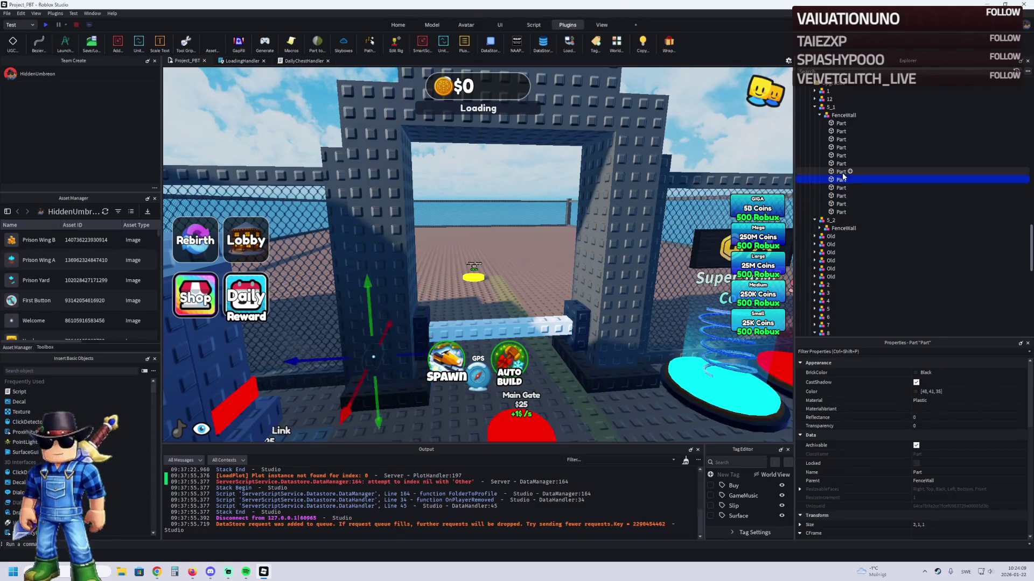
Delete six surplus parts from 5_1's FenceWall and collapse its list.
{"action": "left_click", "coordinate": [843, 176]}
{"action": "key", "text": "shift+Down"}
{"action": "key", "text": "shift+Down"}
{"action": "key", "text": "shift+Down"}
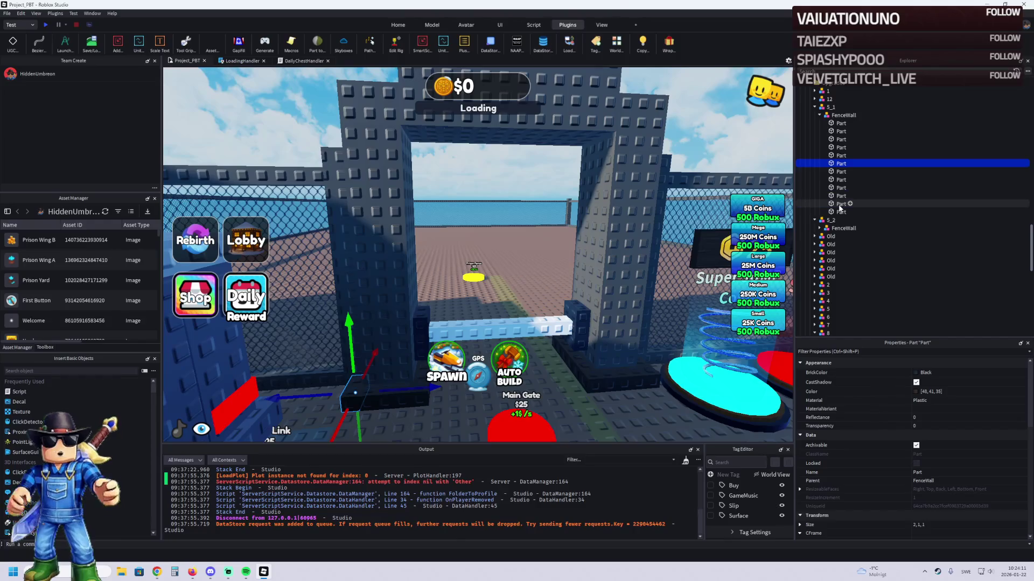
{"action": "key", "text": "Delete"}
{"action": "left_click", "coordinate": [843, 148]}
{"action": "key", "text": "Up"}
{"action": "key", "text": "Up"}
{"action": "key", "text": "Up"}
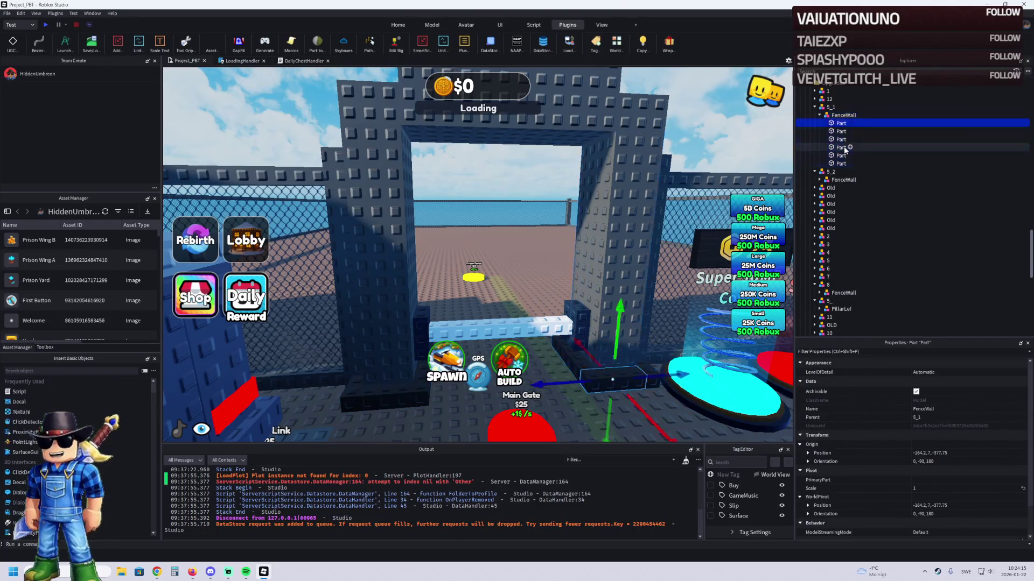
{"action": "key", "text": "Left"}
Expand 5_2's FenceWall and delete its first batch of surplus parts.
{"action": "left_click", "coordinate": [827, 130]}
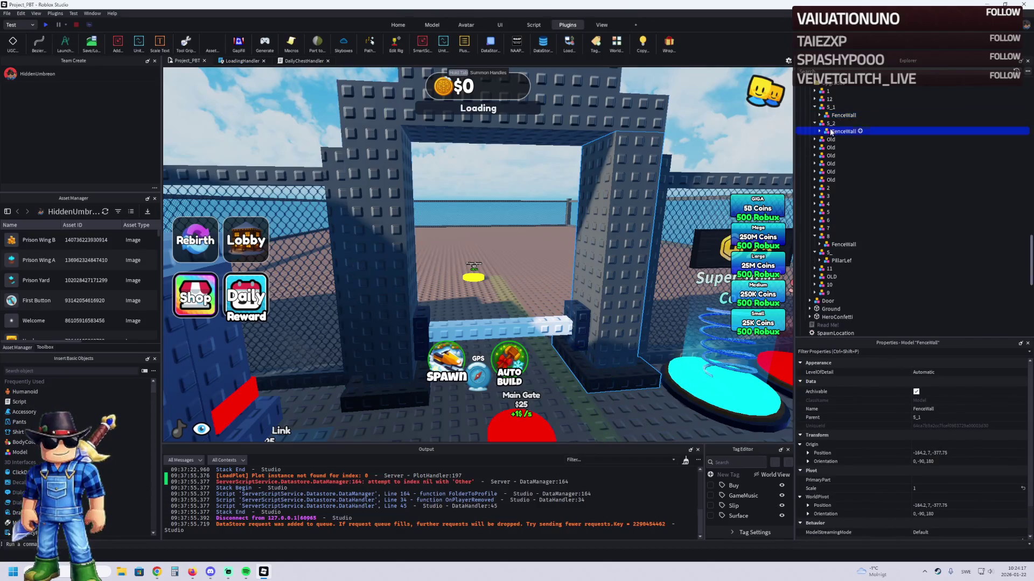
{"action": "key", "text": "Right"}
{"action": "left_click", "coordinate": [837, 140]}
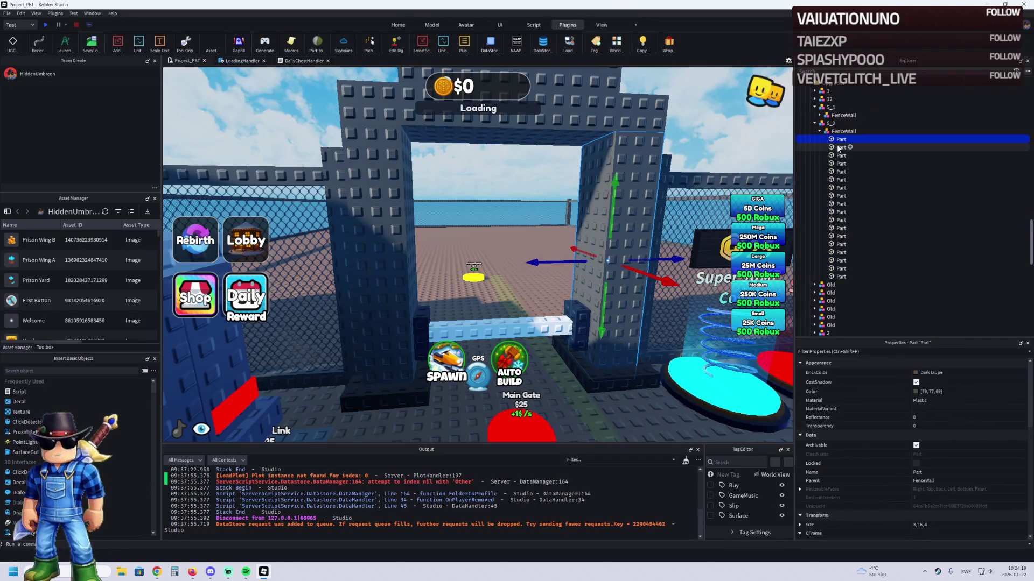
{"action": "key", "text": "Delete"}
{"action": "key", "text": "Delete"}
{"action": "left_click", "coordinate": [838, 138]}
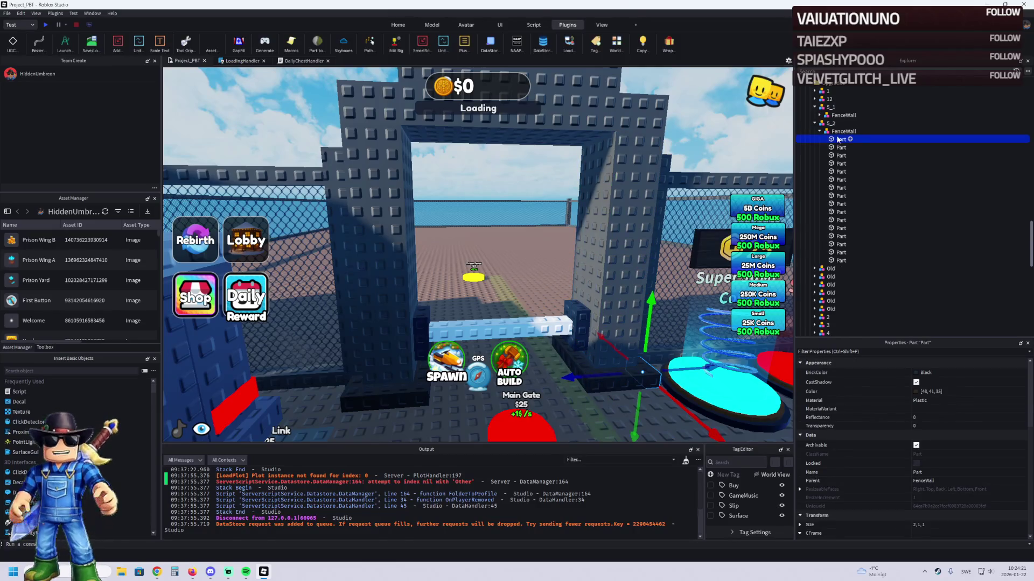
{"action": "left_click", "coordinate": [843, 171], "text": "shift"}
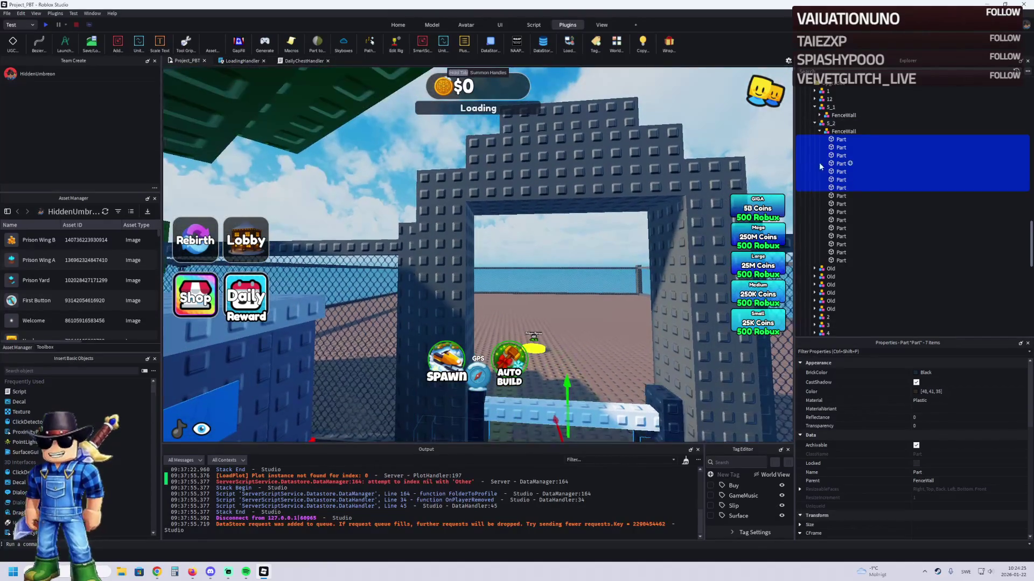
{"action": "key", "text": "Delete"}
Delete the remaining extra parts from 5_2's FenceWall, leaving three, then collapse it.
{"action": "left_click", "coordinate": [838, 139]}
{"action": "mouse_move", "coordinate": [838, 148]}
{"action": "left_mouse_down"}
{"action": "mouse_move", "coordinate": [843, 188]}
{"action": "mouse_move", "coordinate": [842, 171]}
{"action": "left_mouse_up"}
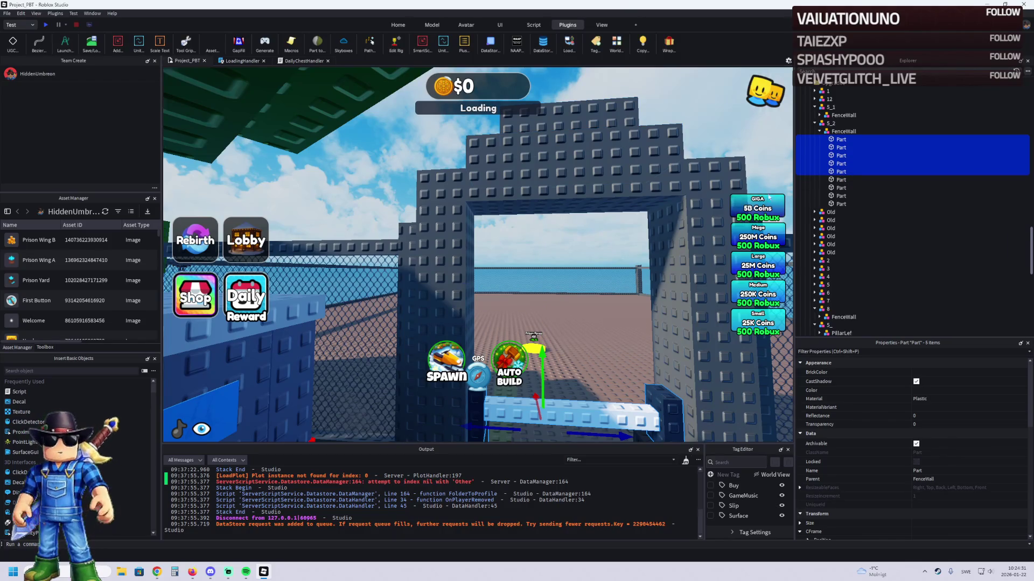
{"action": "key", "text": "Delete"}
{"action": "left_click", "coordinate": [841, 164]}
{"action": "key", "text": "Delete"}
{"action": "left_click", "coordinate": [841, 155]}
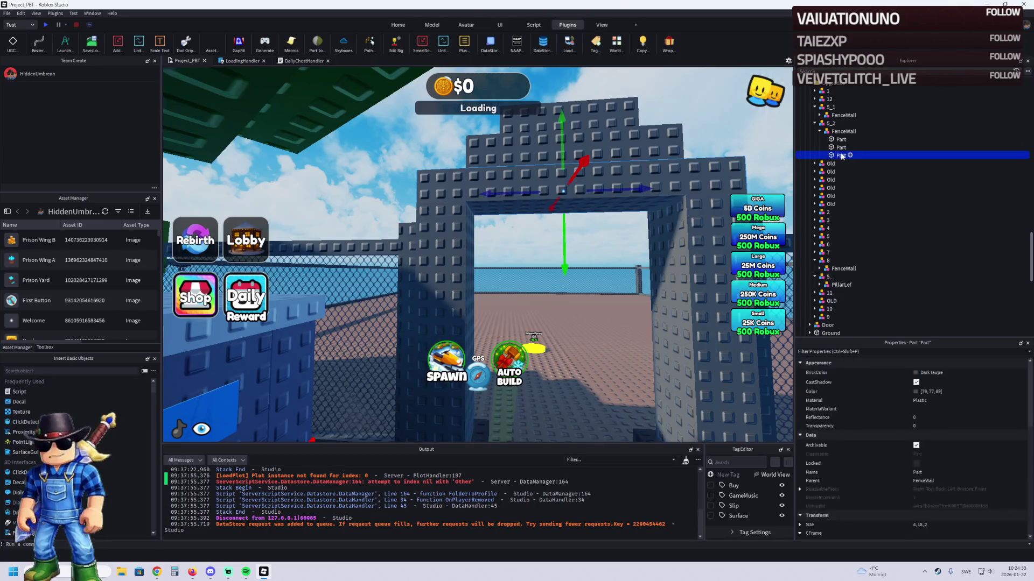
{"action": "key", "text": "Up"}
{"action": "key", "text": "Up"}
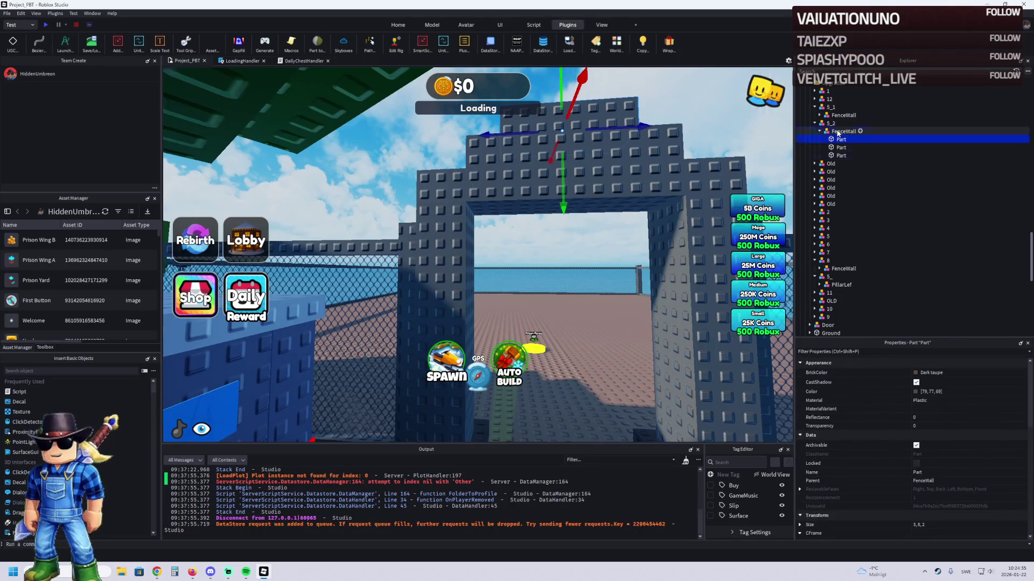
{"action": "double_click", "coordinate": [837, 132]}
{"action": "key", "text": "w"}
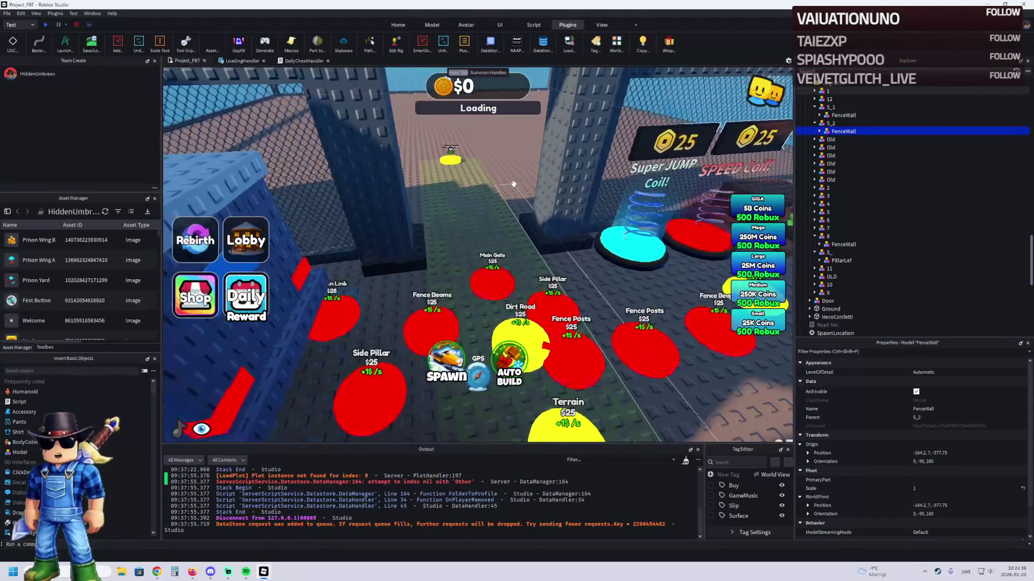
Make a first pass at renaming fence models 5_, 5_1 and 5_2, undoing a wrong name.
{"action": "key", "text": "f"}
{"action": "left_click", "coordinate": [605, 215]}
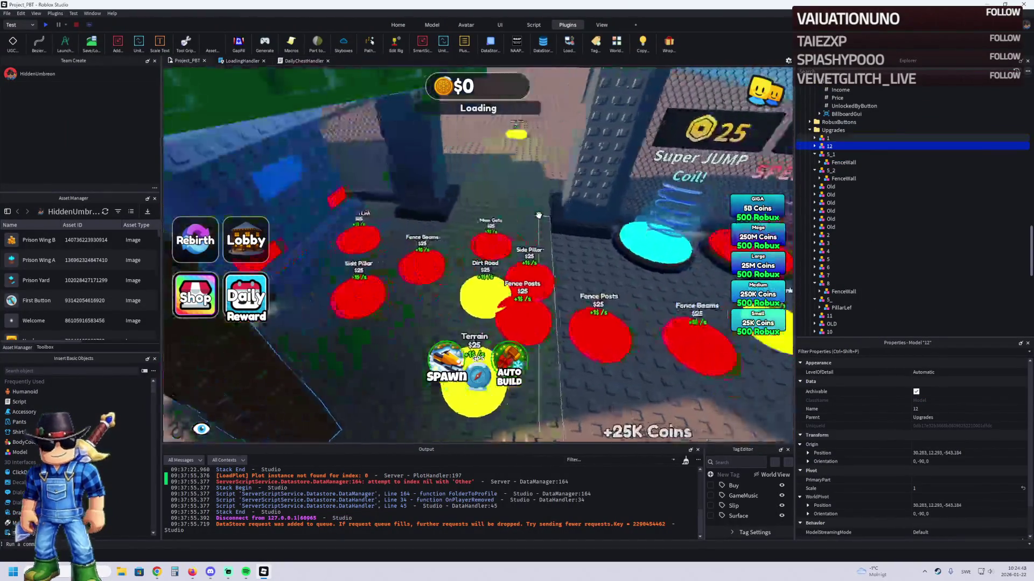
{"action": "left_click", "coordinate": [418, 206]}
{"action": "key", "text": "F2"}
{"action": "type", "text": "13"}
{"action": "key", "text": "Return"}
{"action": "key", "text": "F2"}
{"action": "type", "text": "15"}
{"action": "left_click", "coordinate": [823, 170]}
{"action": "key", "text": "F2"}
{"action": "type", "text": "16"}
{"action": "key", "text": "Return"}
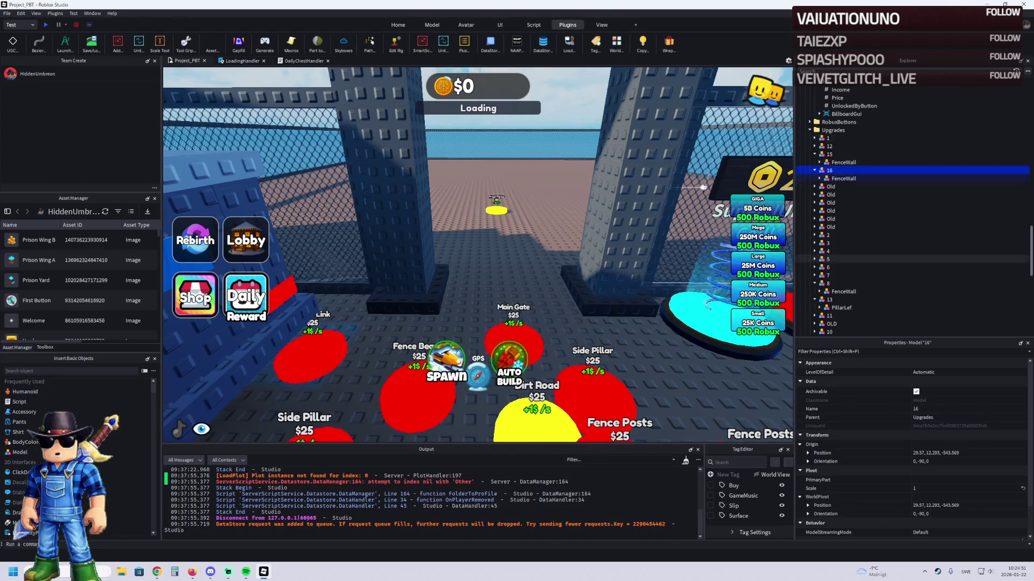
{"action": "key", "text": "ctrl+z"}
{"action": "key", "text": "ctrl+z"}
{"action": "key", "text": "ctrl+z"}
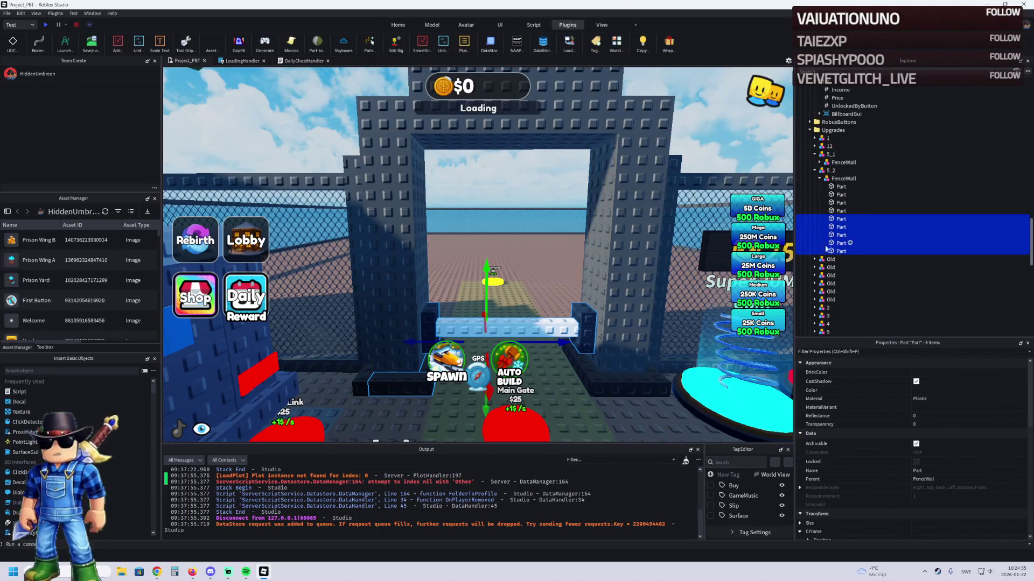
Delete stray fence parts from model 5_2's FenceWall.
{"action": "left_click", "coordinate": [481, 323], "text": "ctrl"}
{"action": "left_click", "coordinate": [435, 318], "text": "ctrl"}
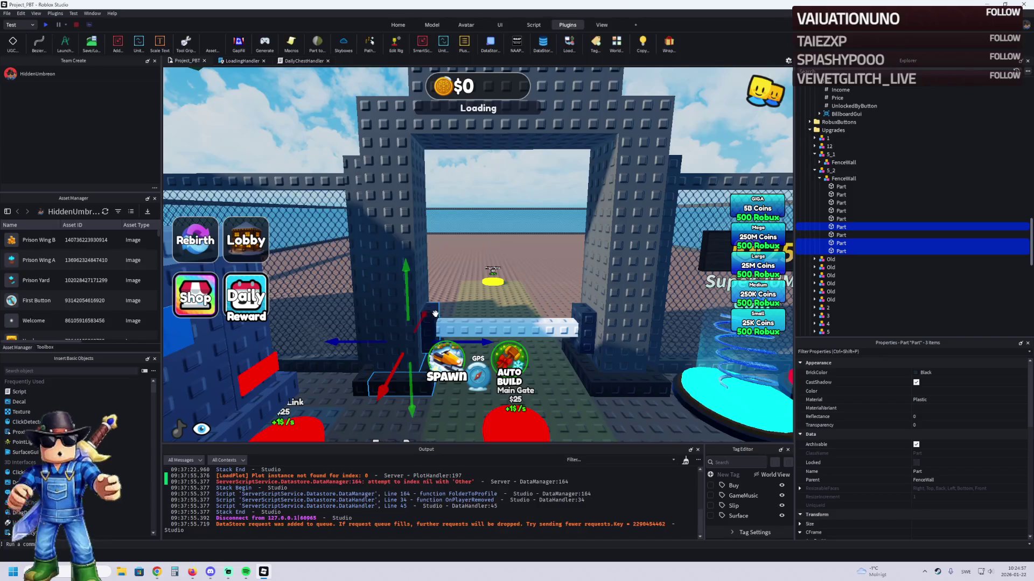
{"action": "left_click", "coordinate": [437, 311], "text": "ctrl"}
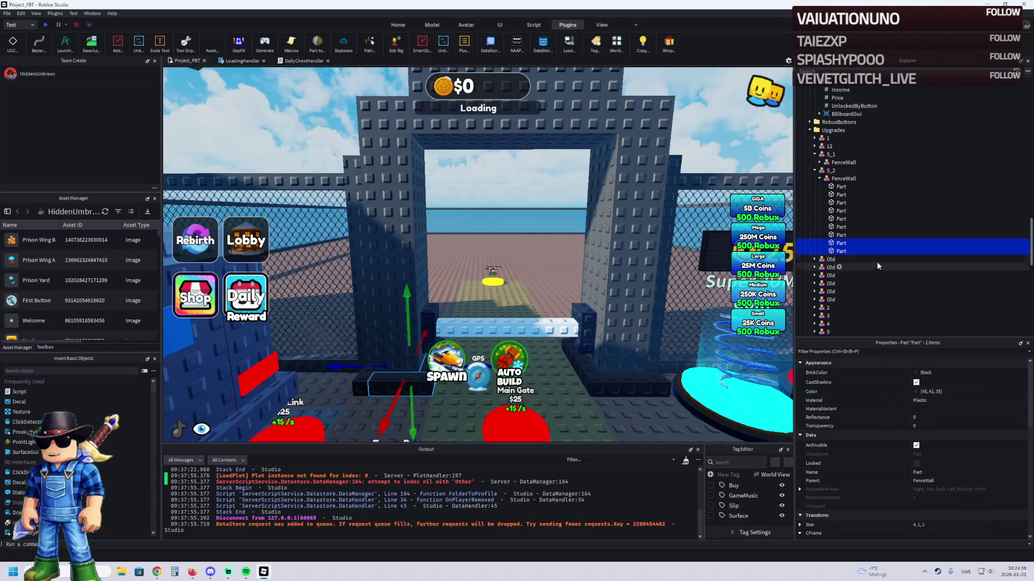
{"action": "key", "text": "Delete"}
{"action": "left_click", "coordinate": [843, 178]}
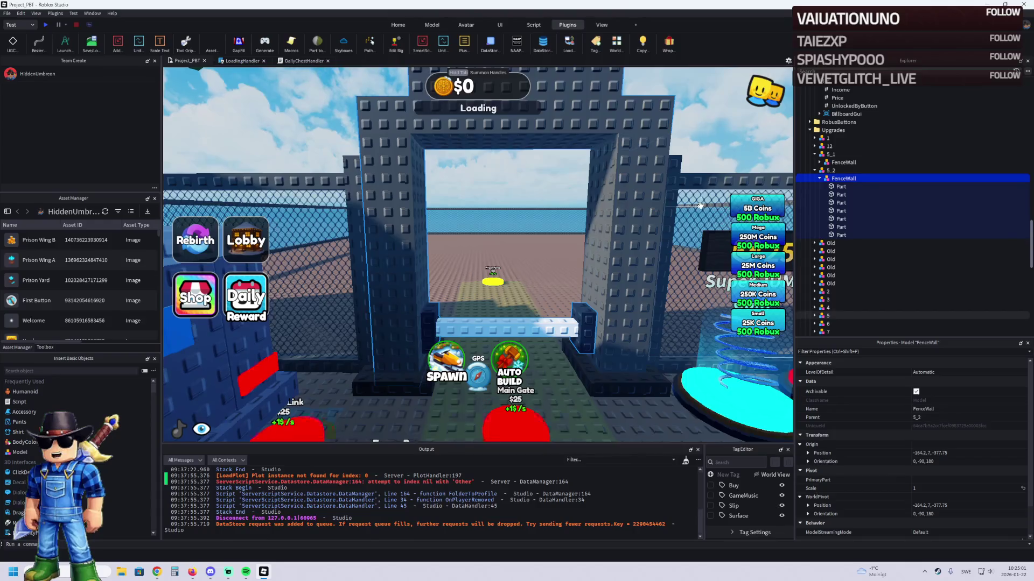
{"action": "key", "text": "f"}
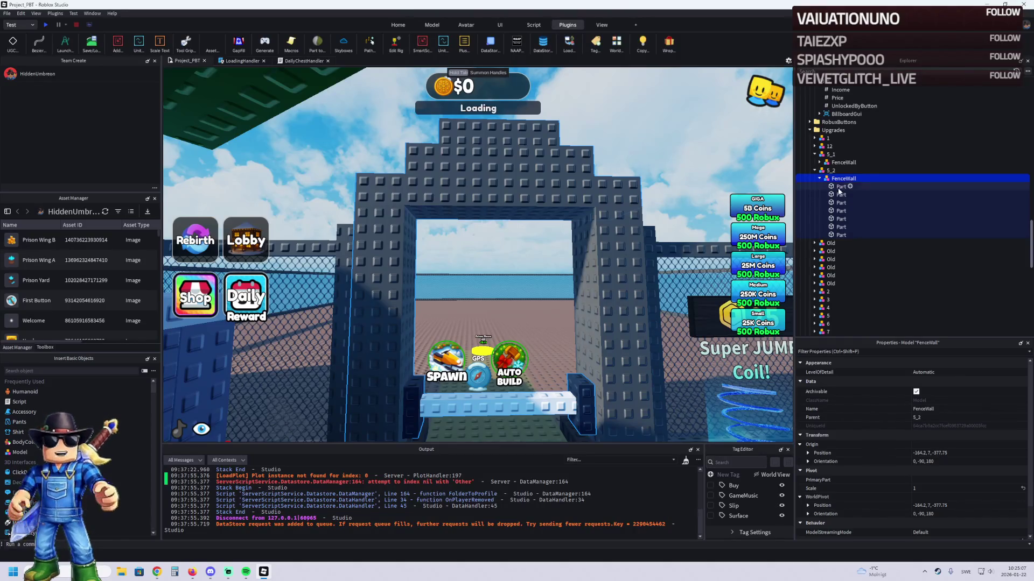
{"action": "left_click", "coordinate": [839, 191]}
{"action": "left_click", "coordinate": [836, 211]}
{"action": "key", "text": "Delete"}
{"action": "left_click", "coordinate": [835, 211]}
{"action": "left_click", "coordinate": [840, 179]}
{"action": "left_click", "coordinate": [839, 179]}
Rename model 5_ to 13 and model 5_1 to 14.
{"action": "left_click", "coordinate": [831, 154]}
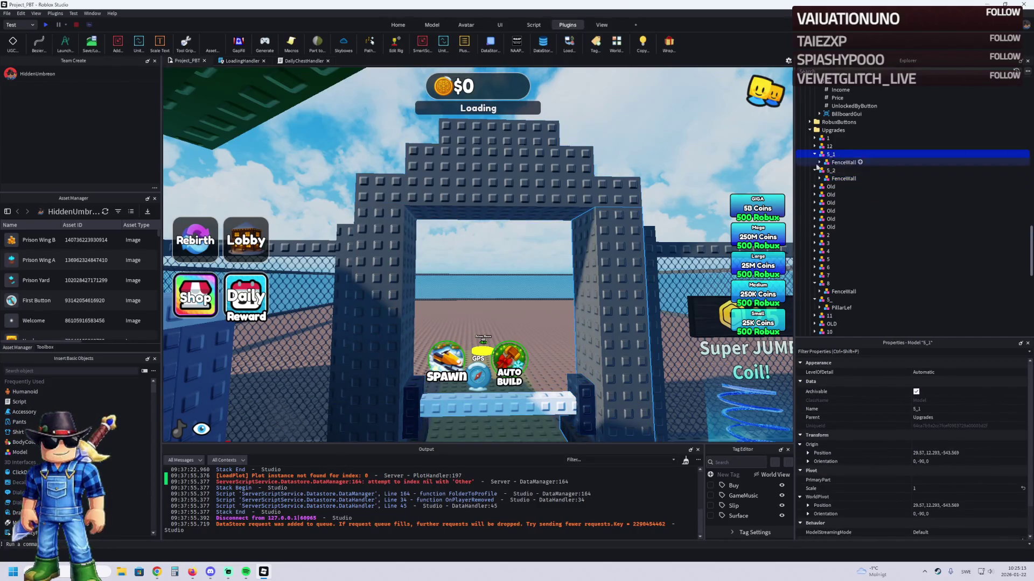
{"action": "key", "text": "f"}
{"action": "left_click", "coordinate": [829, 300]}
{"action": "key", "text": "f"}
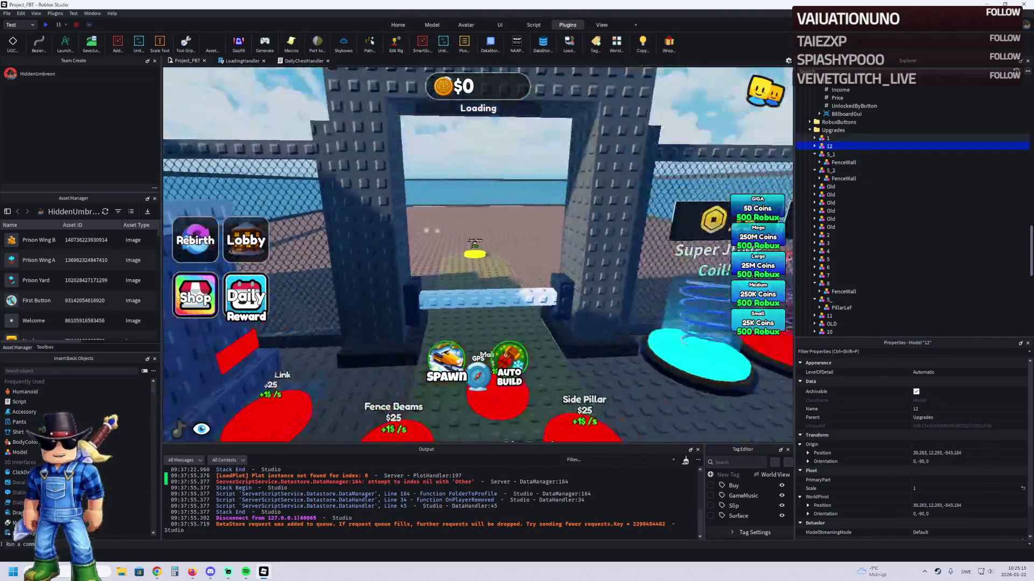
{"action": "key", "text": "F2"}
{"action": "type", "text": "13"}
{"action": "left_click", "coordinate": [831, 155]}
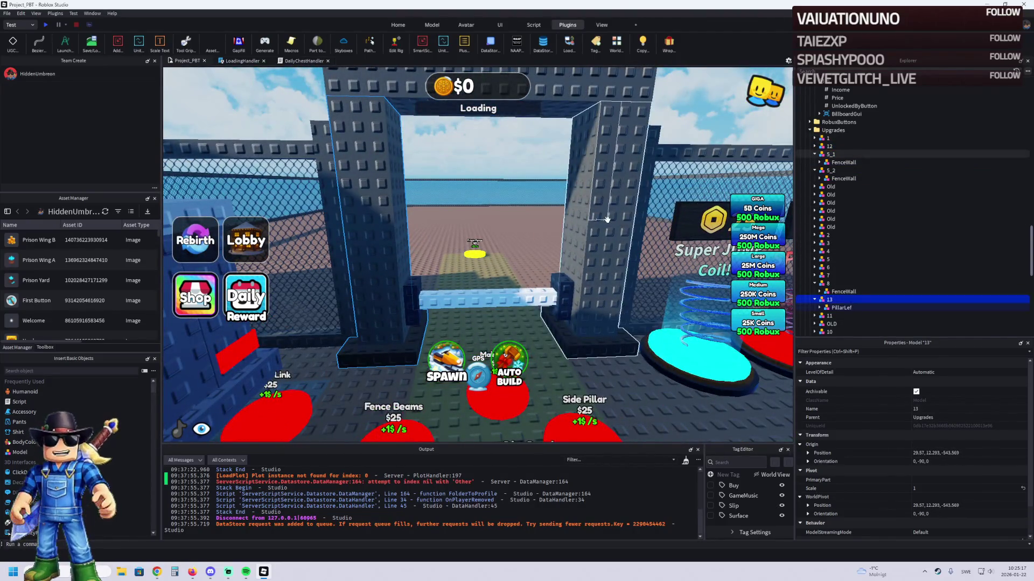
{"action": "key", "text": "F2"}
{"action": "type", "text": "14"}
{"action": "key", "text": "Return"}
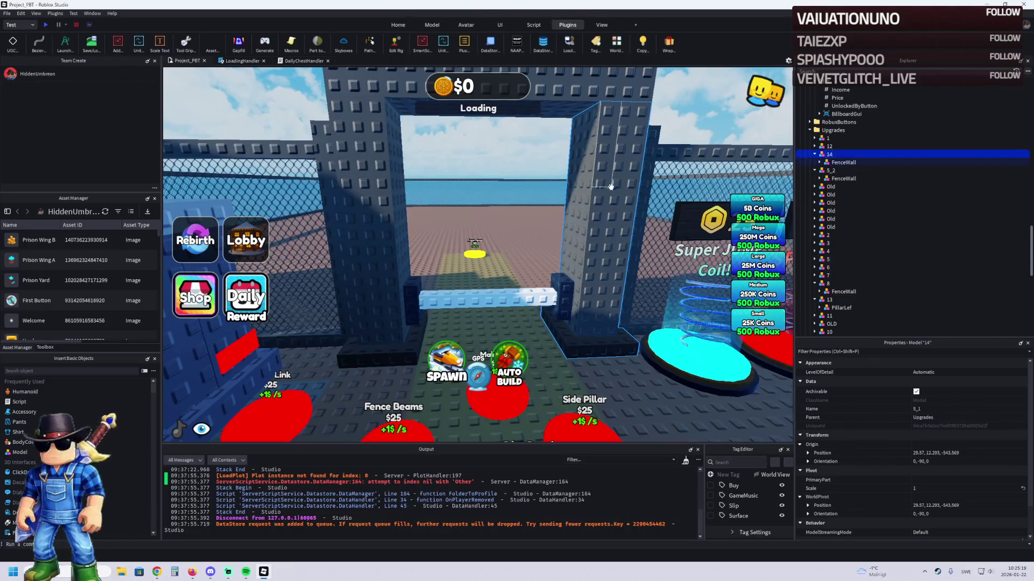
{"action": "key", "text": "f"}
Rename model 5_2 to 15.
{"action": "left_click", "coordinate": [831, 170]}
{"action": "key", "text": "f"}
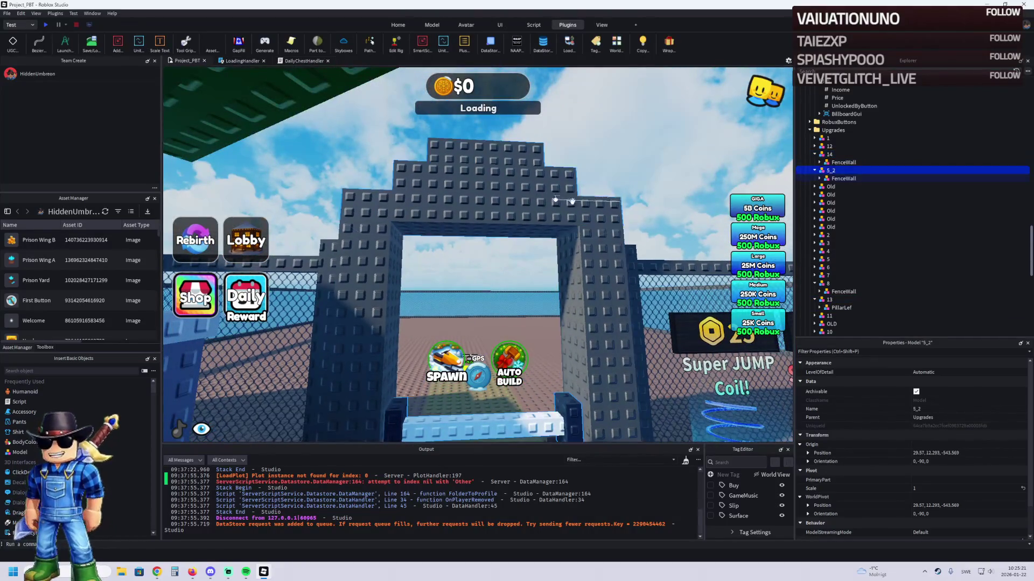
{"action": "key", "text": "F2"}
{"action": "type", "text": "15"}
{"action": "key", "text": "Return"}
{"action": "key", "text": "f"}
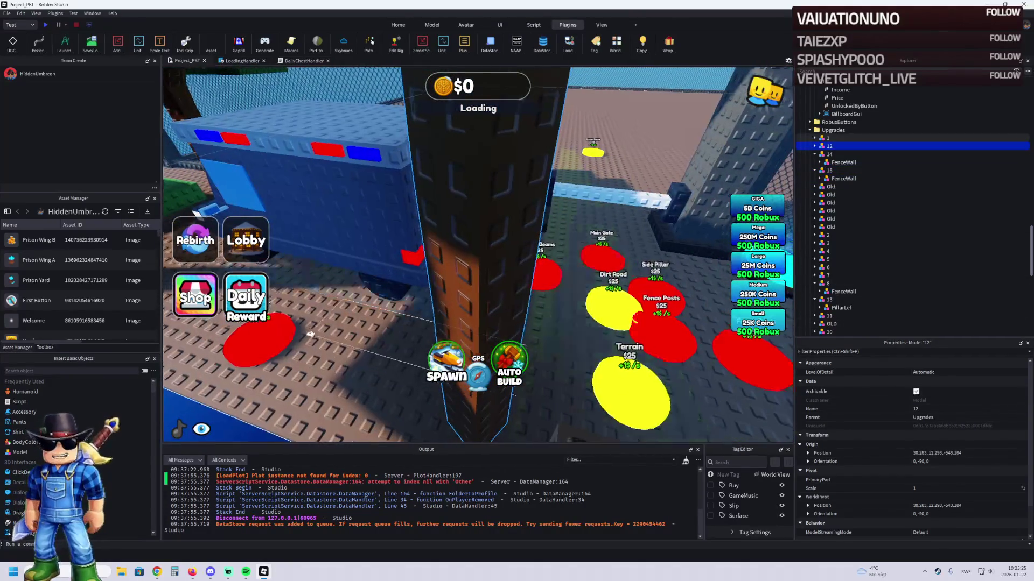
{"action": "left_click", "coordinate": [332, 332]}
{"action": "left_click", "coordinate": [333, 333]}
{"action": "key", "text": "ctrl+2"}
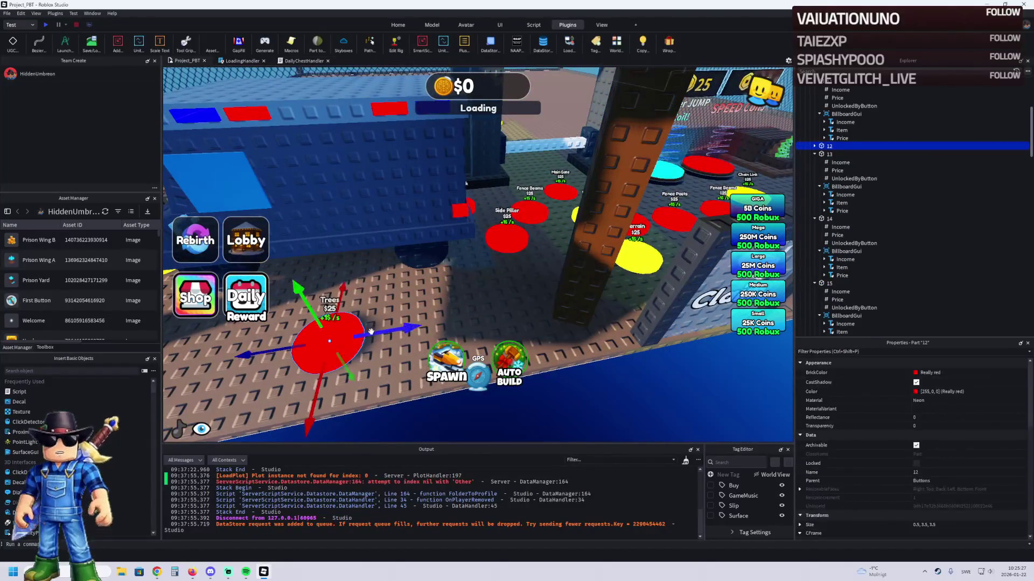
{"action": "left_click", "coordinate": [836, 179]}
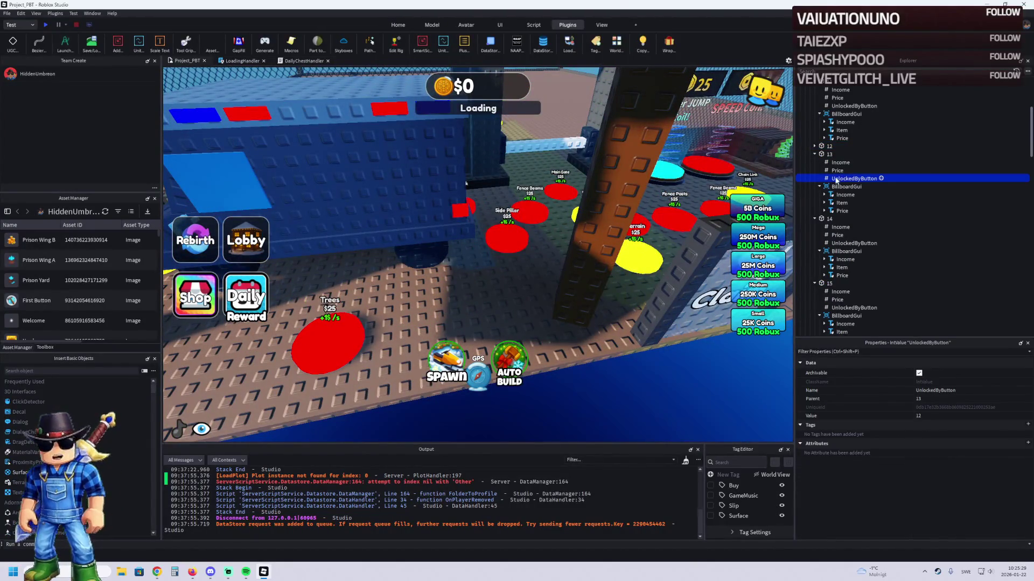
{"action": "left_click", "coordinate": [507, 236]}
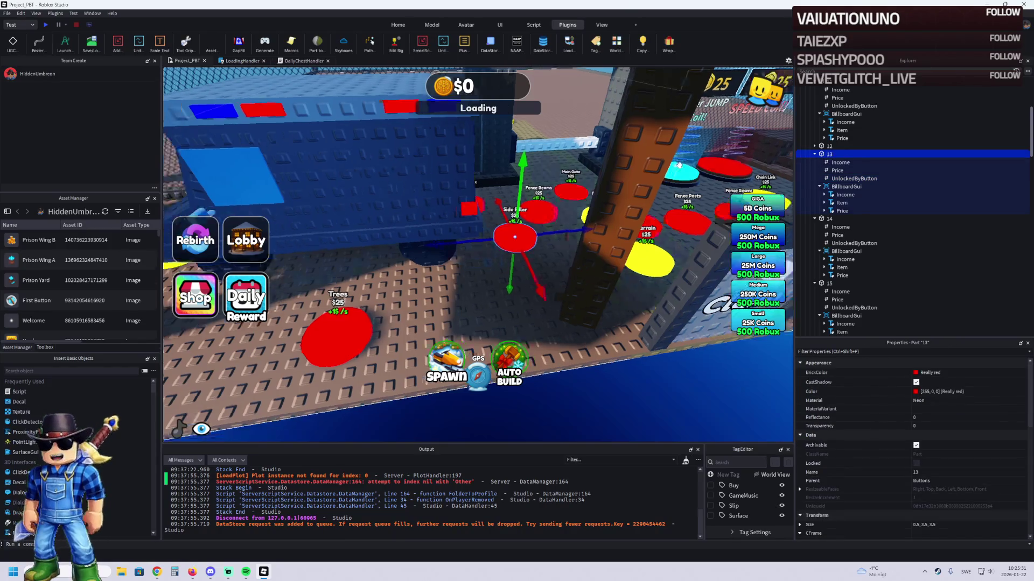
{"action": "left_click", "coordinate": [563, 204]}
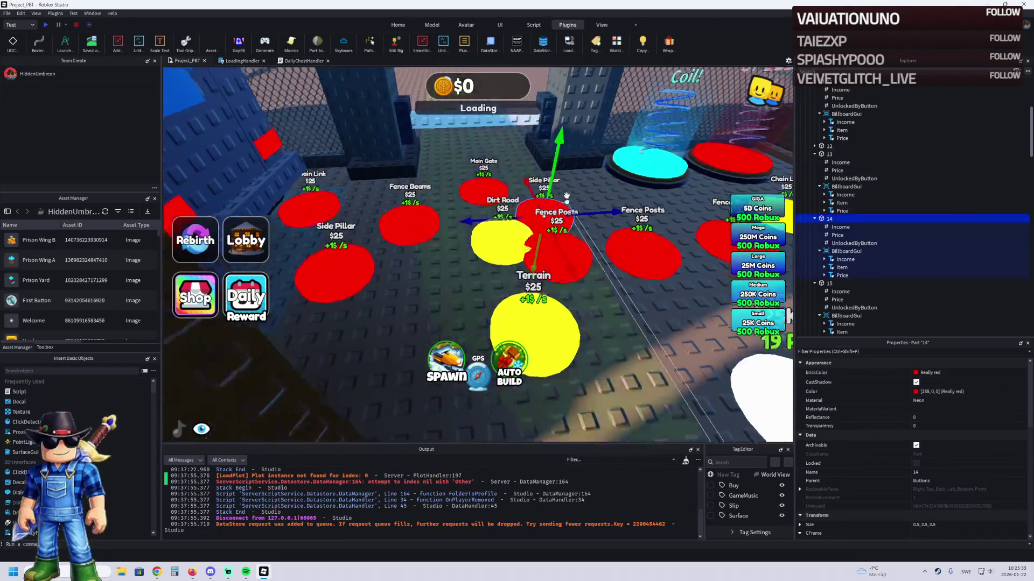
{"action": "key", "text": "a"}
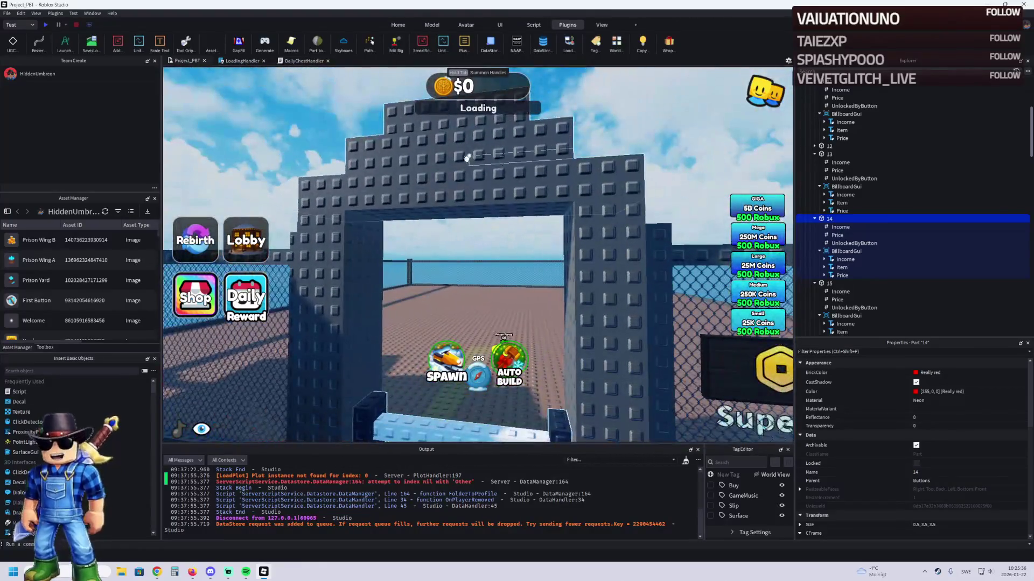
{"action": "left_click", "coordinate": [568, 198]}
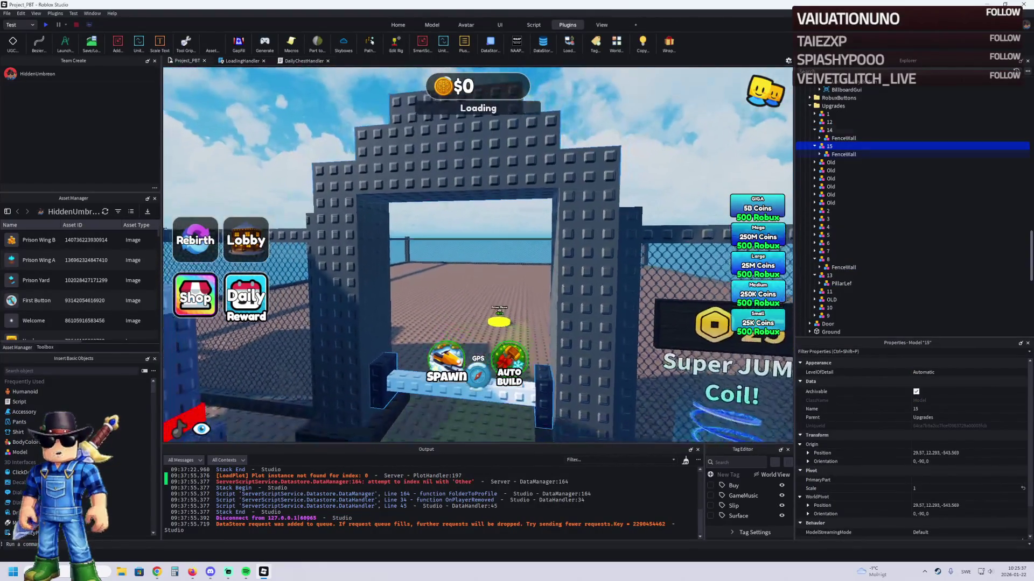
{"action": "left_click", "coordinate": [814, 131]}
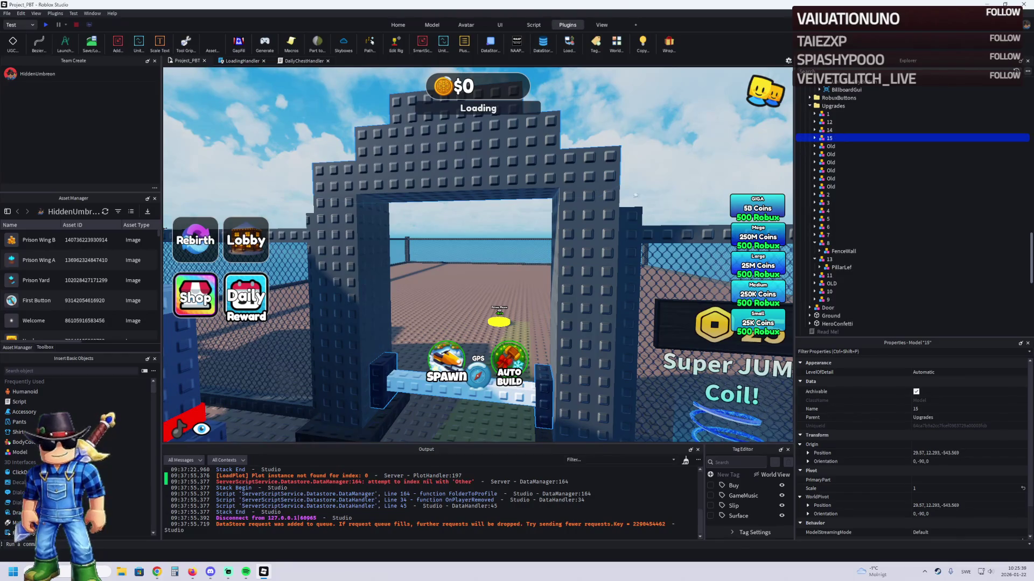
{"action": "key", "text": "f"}
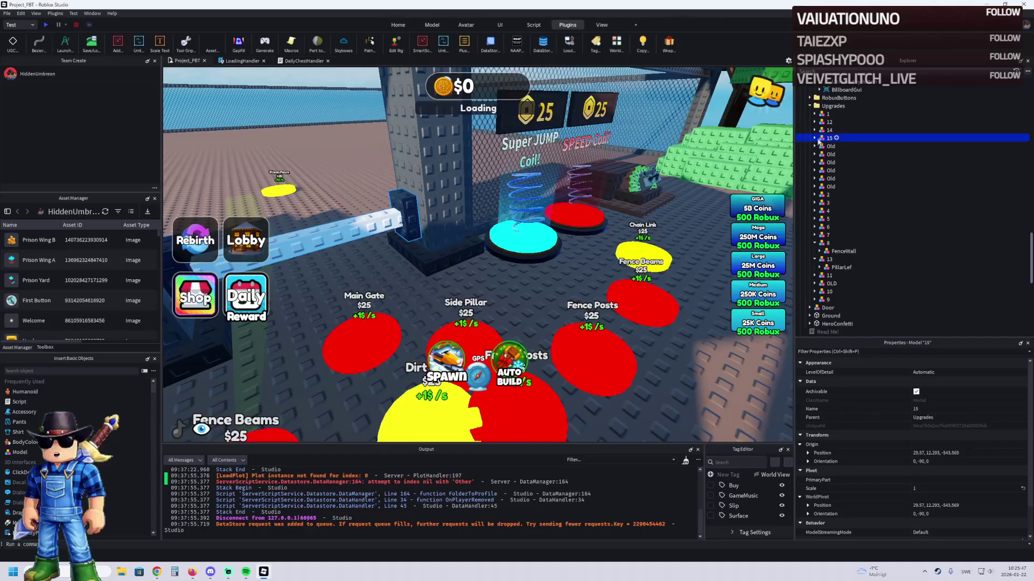
{"action": "left_click", "coordinate": [412, 182]}
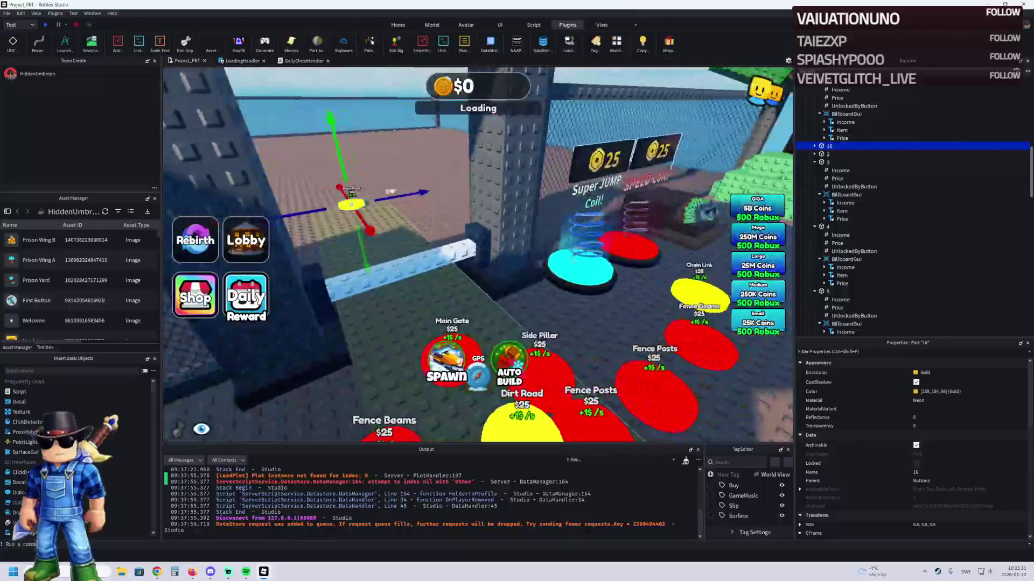
Drag the yellow Prison Fence pad beside the Fence Beams pad and reselect it.
{"action": "mouse_move", "coordinate": [357, 199]}
{"action": "left_mouse_down"}
{"action": "mouse_move", "coordinate": [457, 273]}
{"action": "mouse_move", "coordinate": [566, 303]}
{"action": "left_mouse_up"}
{"action": "left_click", "coordinate": [582, 258]}
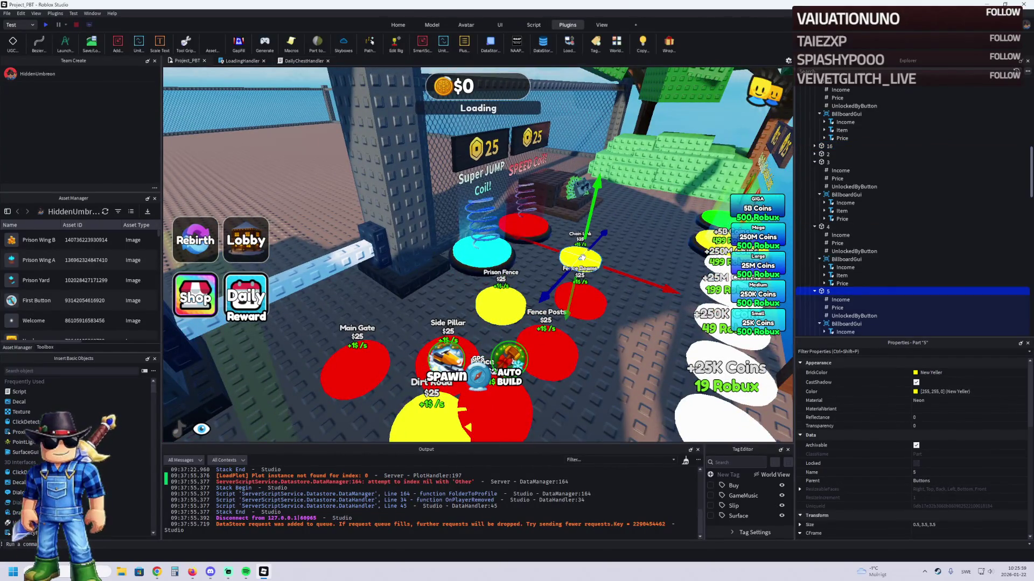
{"action": "left_click", "coordinate": [500, 310]}
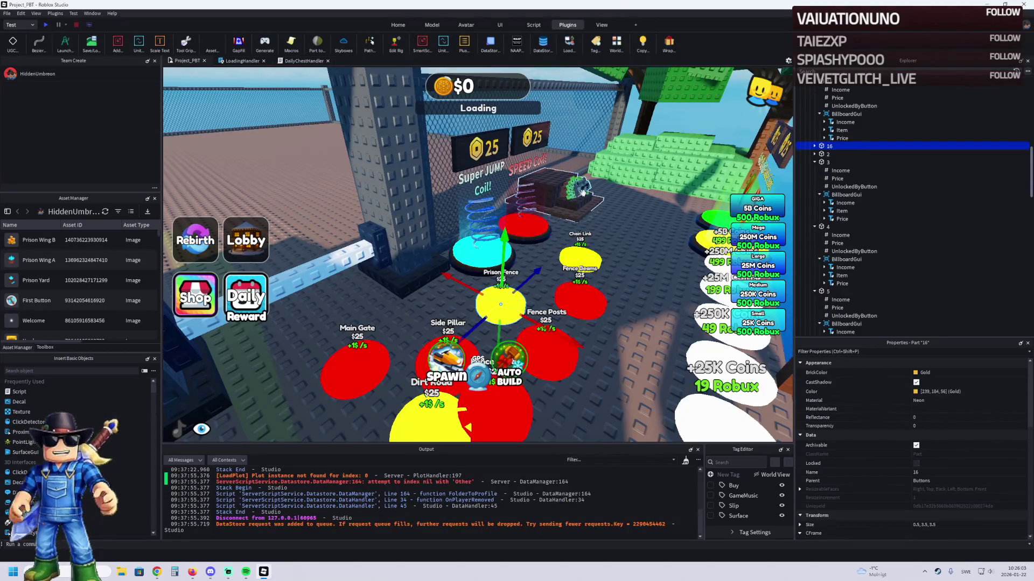
{"action": "left_click", "coordinate": [582, 192]}
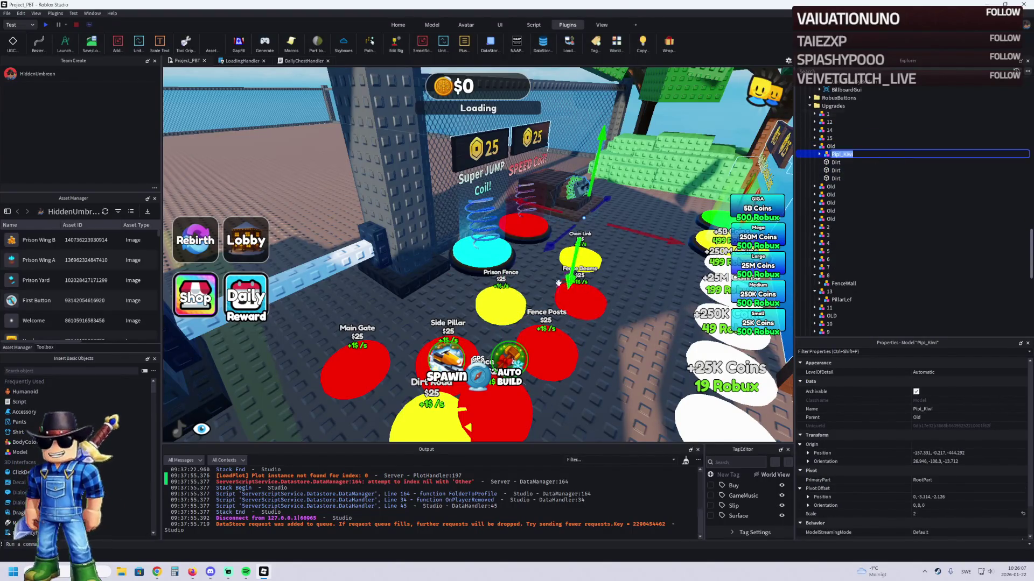
{"action": "left_click", "coordinate": [500, 305]}
Set pad 16's BillboardGui Item label Text to 'Escaping Pipi_Kiwi'.
{"action": "left_click", "coordinate": [814, 145]}
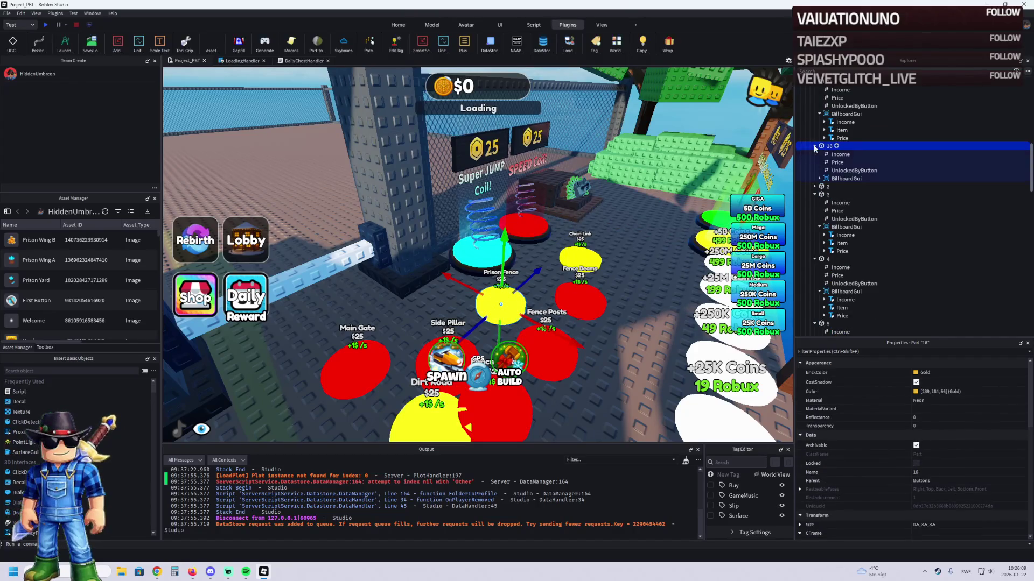
{"action": "left_click", "coordinate": [833, 195]}
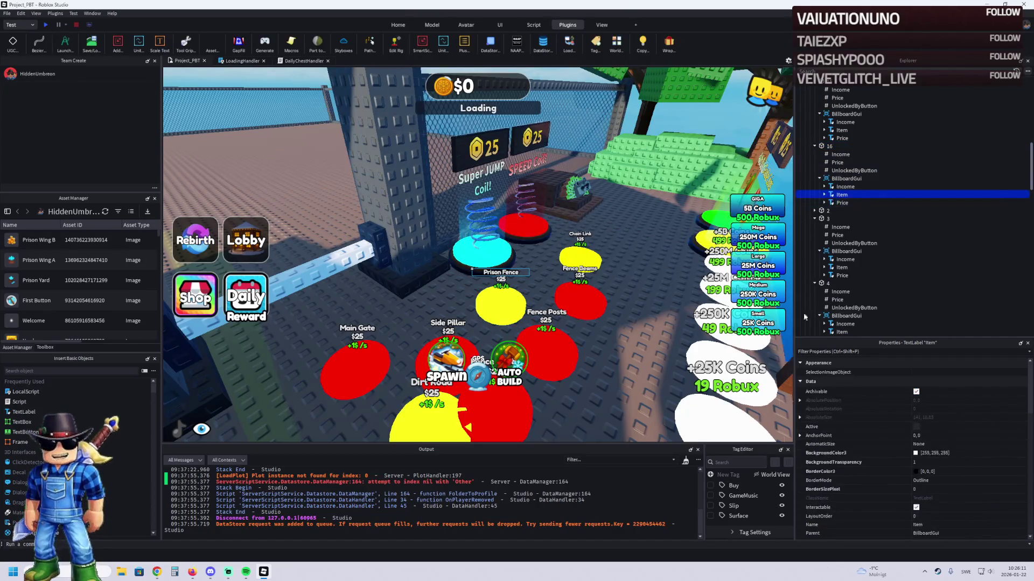
{"action": "scroll", "coordinate": [873, 363], "scroll_direction": "down", "scroll_amount": 10}
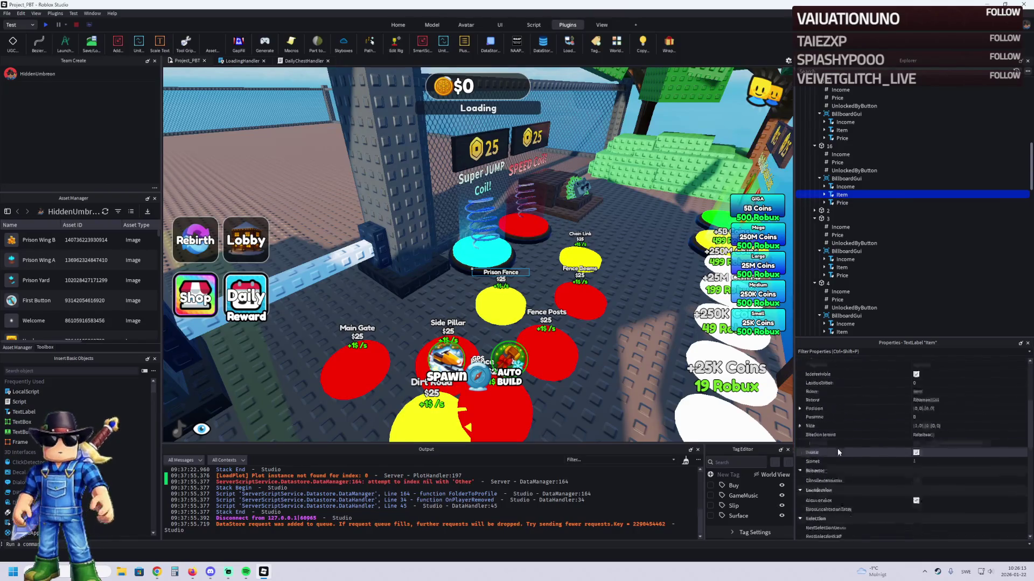
{"action": "scroll", "coordinate": [921, 468], "scroll_direction": "down", "scroll_amount": 4}
{"action": "left_click", "coordinate": [951, 383]}
{"action": "type", "text": "Escaping Pipi_Kiwi"}
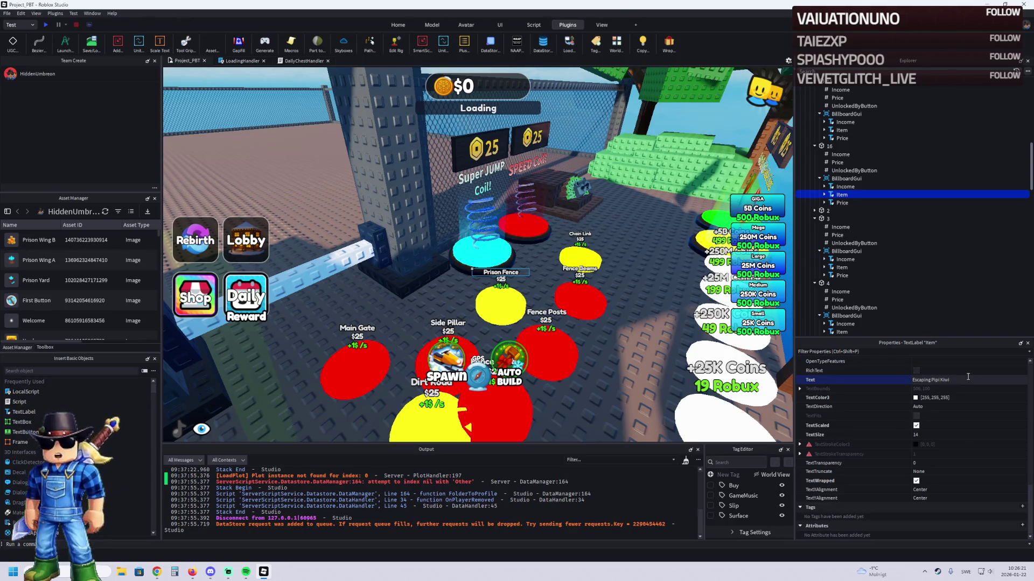
{"action": "key", "text": "Return"}
Move the Escaping Pipi Kiwi pad next to the Chain Link pad and align it.
{"action": "left_click", "coordinate": [596, 260]}
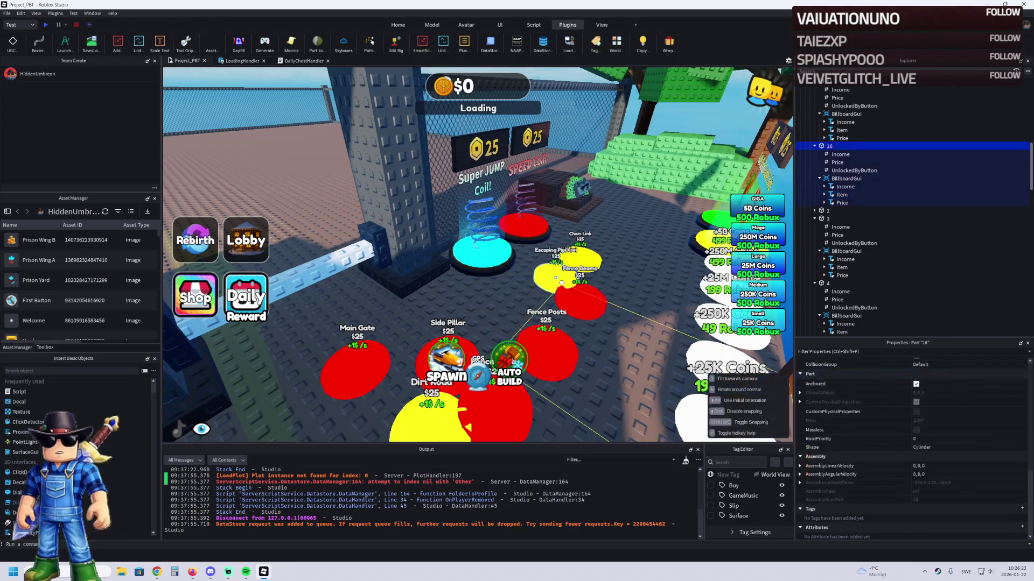
{"action": "key", "text": "f"}
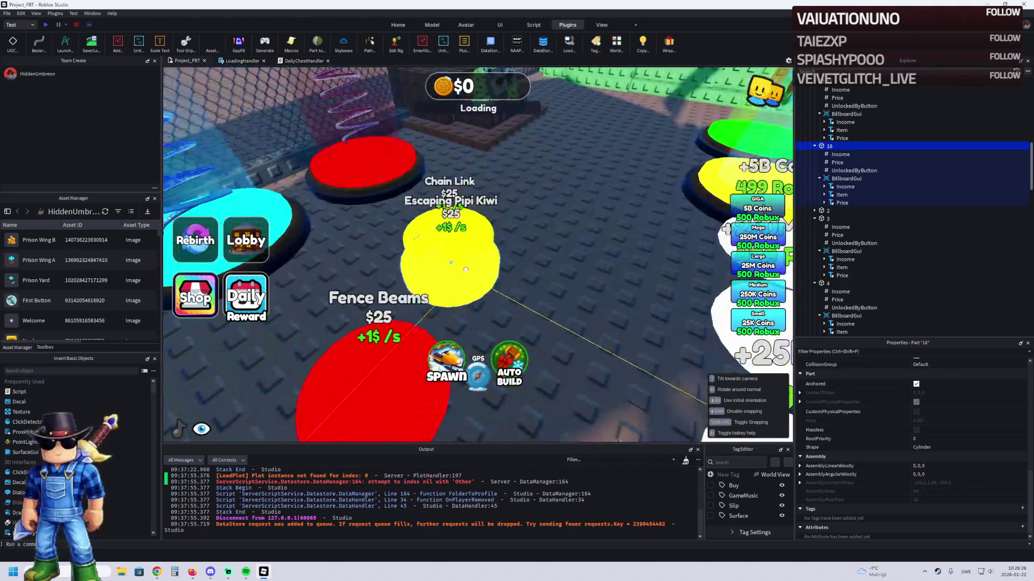
{"action": "mouse_move", "coordinate": [466, 269]}
{"action": "left_mouse_down"}
{"action": "mouse_move", "coordinate": [475, 306]}
{"action": "mouse_move", "coordinate": [417, 278]}
{"action": "mouse_move", "coordinate": [447, 242]}
{"action": "left_mouse_up"}
{"action": "mouse_move", "coordinate": [517, 258]}
{"action": "left_mouse_down"}
{"action": "mouse_move", "coordinate": [498, 245]}
{"action": "mouse_move", "coordinate": [521, 244]}
{"action": "left_mouse_up"}
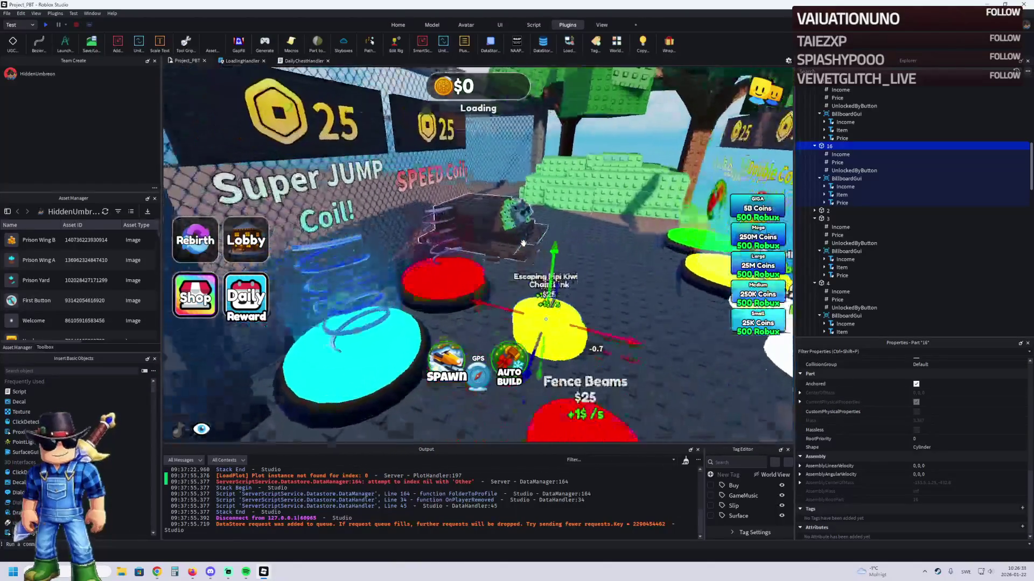
Check pad 16's UnlockedByButton value and collapse button models 3 through 9 in Explorer.
{"action": "left_click", "coordinate": [845, 171]}
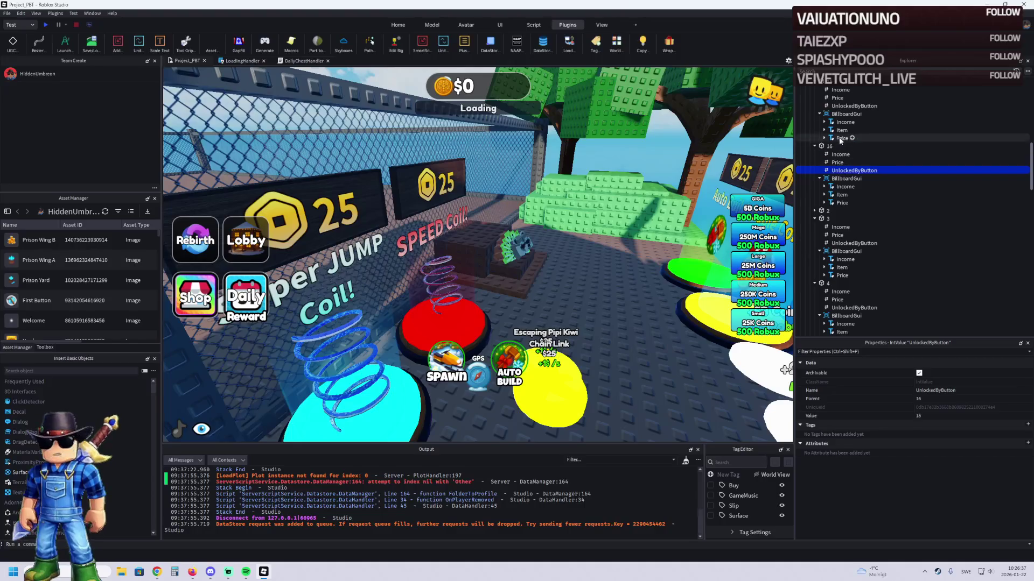
{"action": "left_click", "coordinate": [838, 146]}
{"action": "key", "text": "Left"}
{"action": "left_click", "coordinate": [815, 162]}
{"action": "left_click", "coordinate": [814, 170]}
{"action": "left_click", "coordinate": [814, 178]}
{"action": "left_click", "coordinate": [814, 187]}
{"action": "left_click", "coordinate": [815, 194]}
{"action": "left_click", "coordinate": [815, 210]}
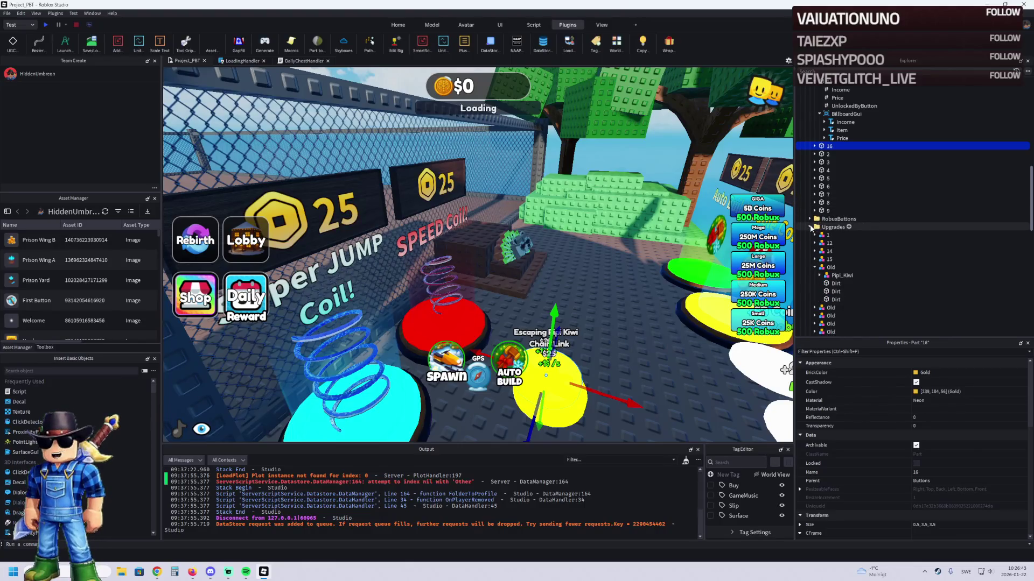
Rename the Old model holding Pipi_Kiwi to 16.
{"action": "left_click", "coordinate": [831, 267]}
{"action": "key", "text": "f"}
{"action": "key", "text": "F2"}
{"action": "type", "text": "1"}
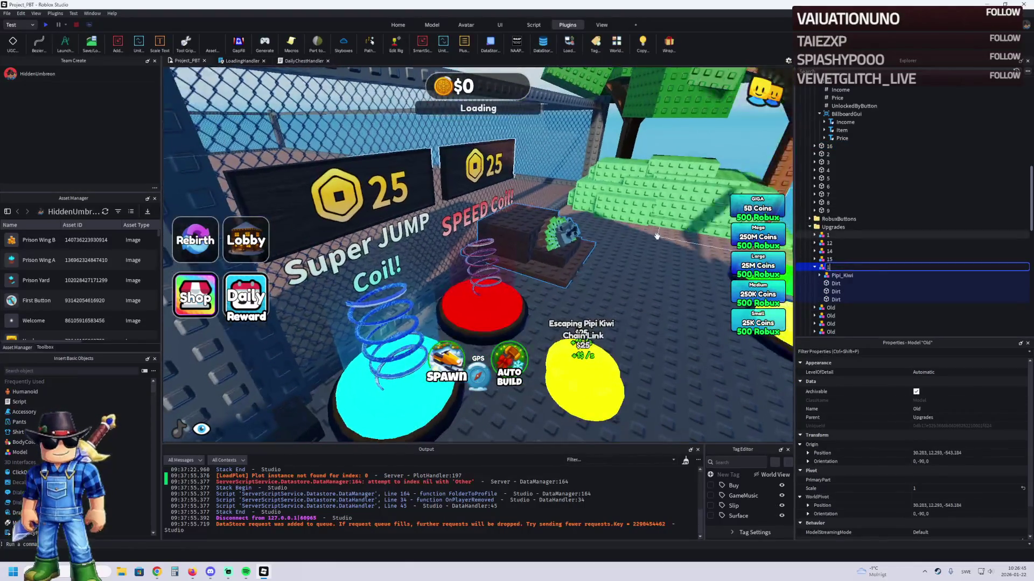
{"action": "type", "text": "6"}
{"action": "key", "text": "Return"}
Inspect the remaining five Old models in the view and collapse upgrade 8.
{"action": "left_click", "coordinate": [834, 275]}
{"action": "key", "text": "f"}
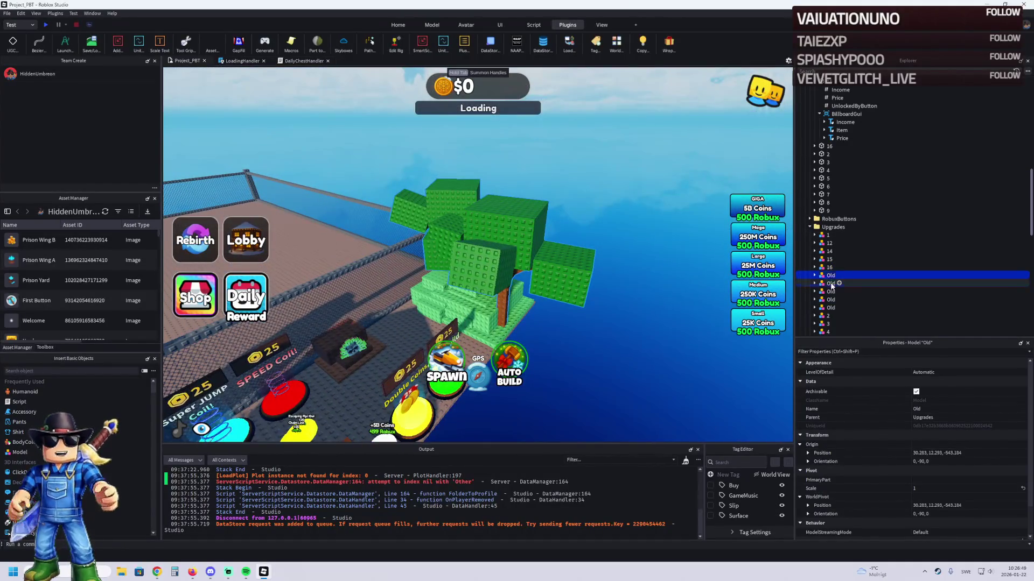
{"action": "left_click", "coordinate": [830, 284]}
{"action": "key", "text": "f"}
{"action": "left_click", "coordinate": [830, 291]}
{"action": "key", "text": "f"}
{"action": "left_click", "coordinate": [829, 299]}
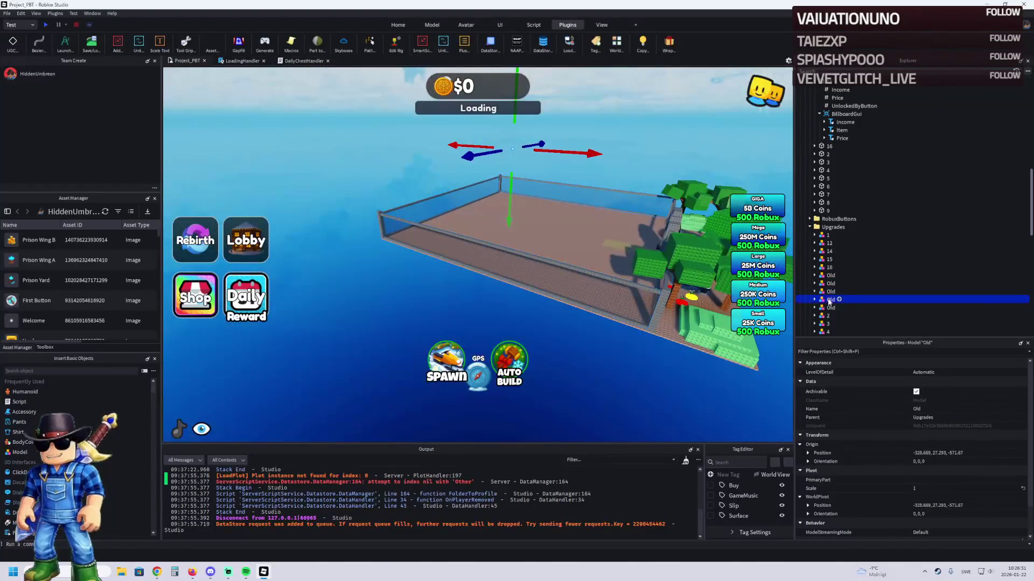
{"action": "key", "text": "f"}
{"action": "left_click", "coordinate": [829, 307]}
{"action": "key", "text": "f"}
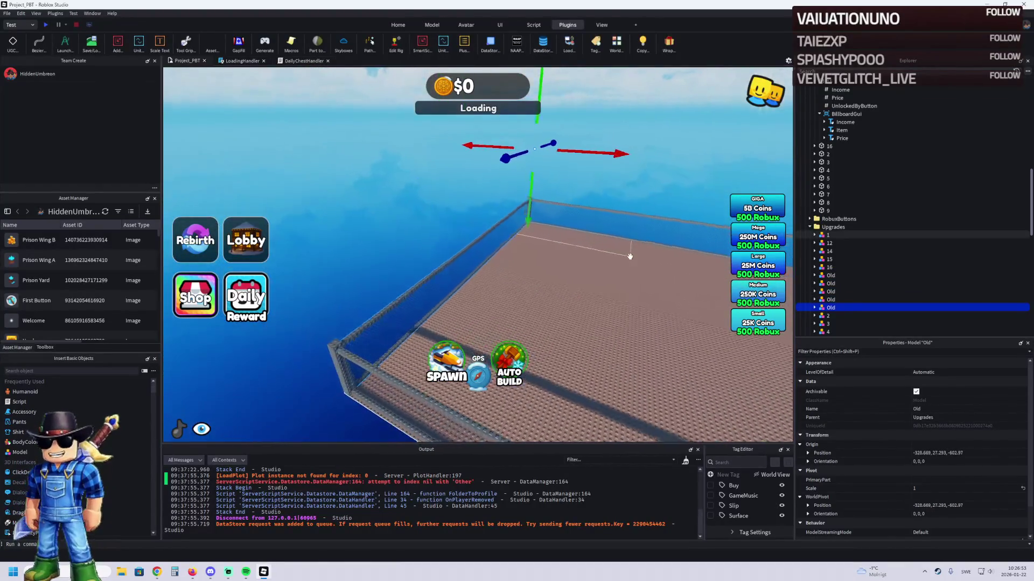
{"action": "scroll", "coordinate": [837, 283], "scroll_direction": "down", "scroll_amount": 4}
{"action": "left_click", "coordinate": [815, 274]}
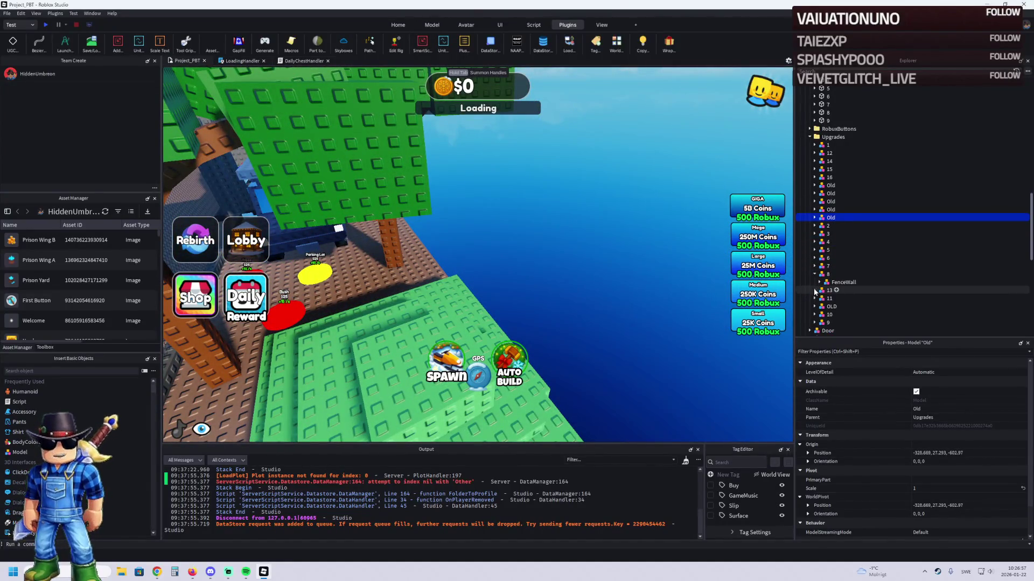
{"action": "left_click", "coordinate": [821, 292]}
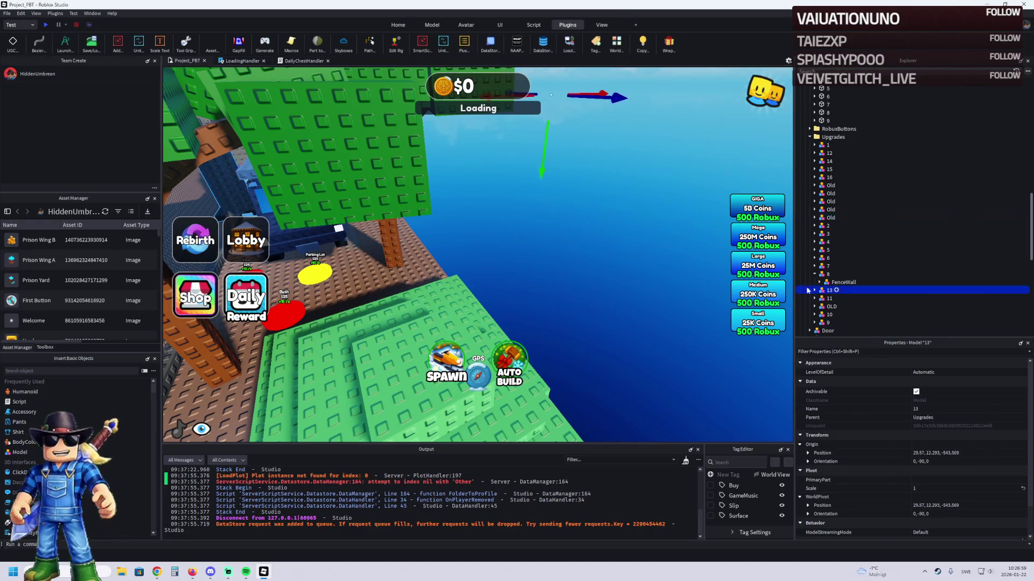
Collapse upgrade 8's children and scroll through the Explorer list.
{"action": "key", "text": "f"}
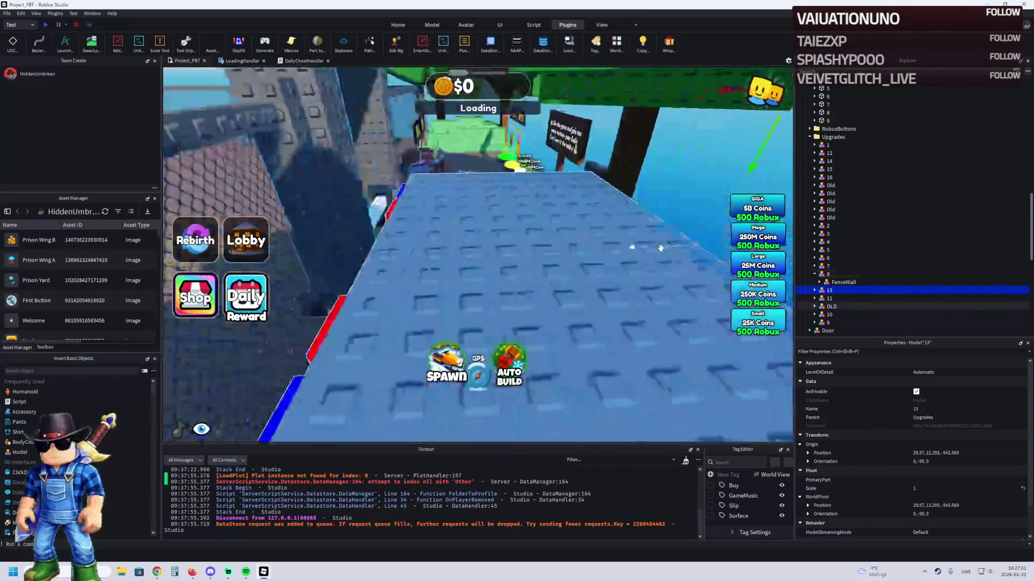
{"action": "left_click", "coordinate": [582, 247]}
{"action": "left_click", "coordinate": [814, 274]}
{"action": "scroll", "coordinate": [549, 198], "scroll_direction": "up", "scroll_amount": 10}
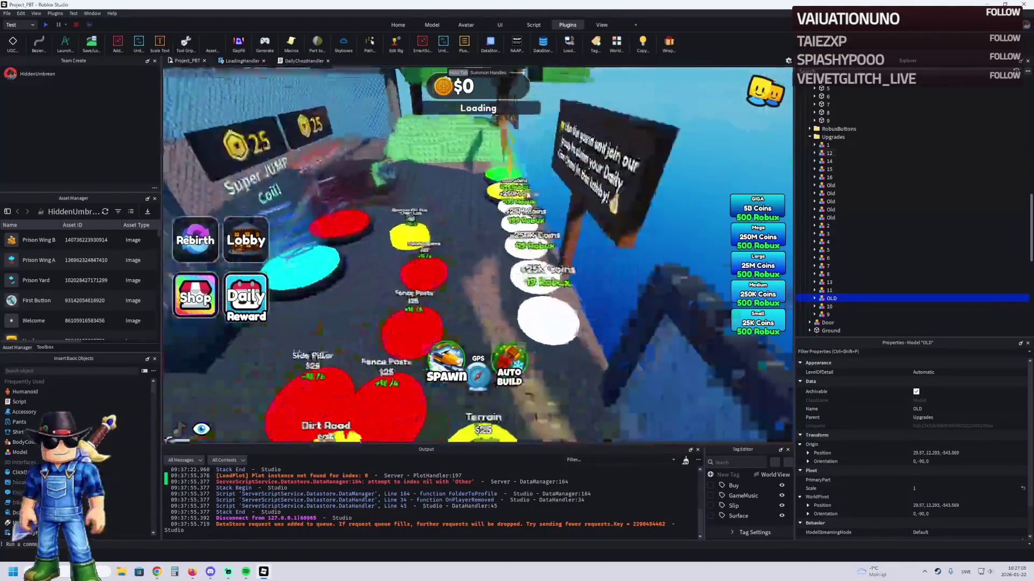
{"action": "scroll", "coordinate": [526, 191], "scroll_direction": "up", "scroll_amount": 5}
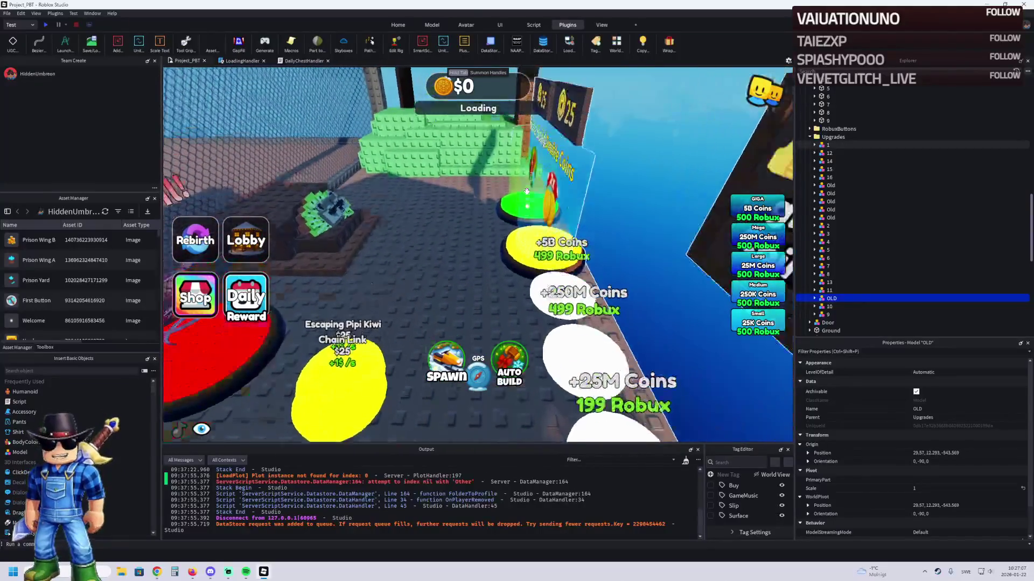
{"action": "scroll", "coordinate": [526, 191], "scroll_direction": "down", "scroll_amount": 5}
{"action": "scroll", "coordinate": [527, 191], "scroll_direction": "up", "scroll_amount": 5}
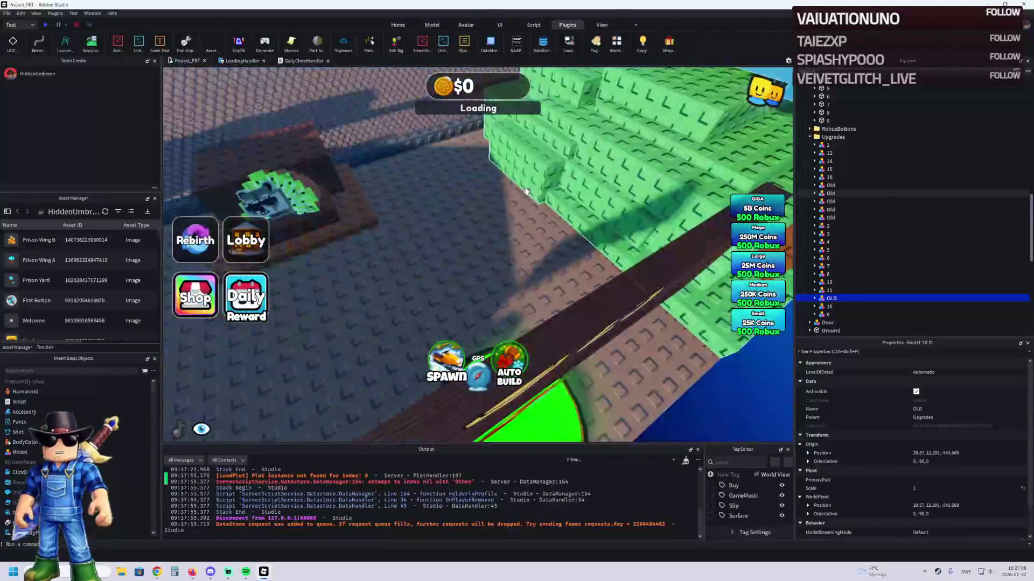
{"action": "scroll", "coordinate": [526, 192], "scroll_direction": "down", "scroll_amount": 3}
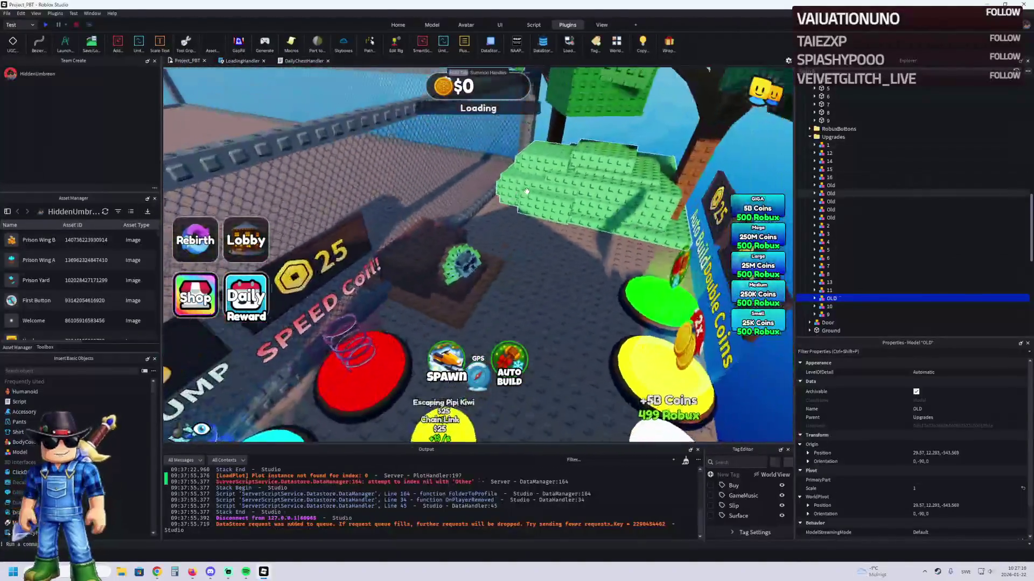
{"action": "scroll", "coordinate": [526, 191], "scroll_direction": "down", "scroll_amount": 3}
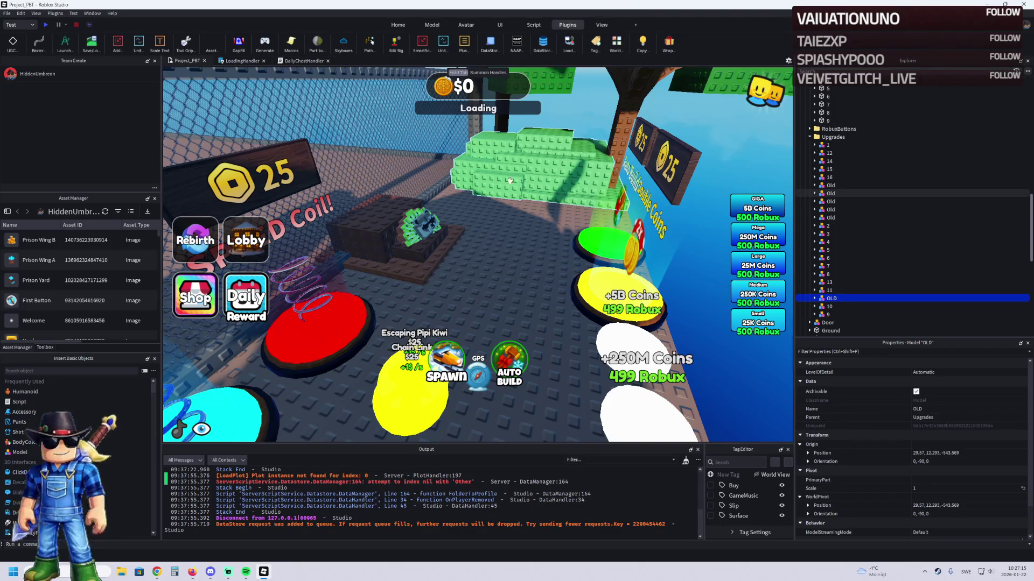
{"action": "scroll", "coordinate": [436, 206], "scroll_direction": "up", "scroll_amount": 5}
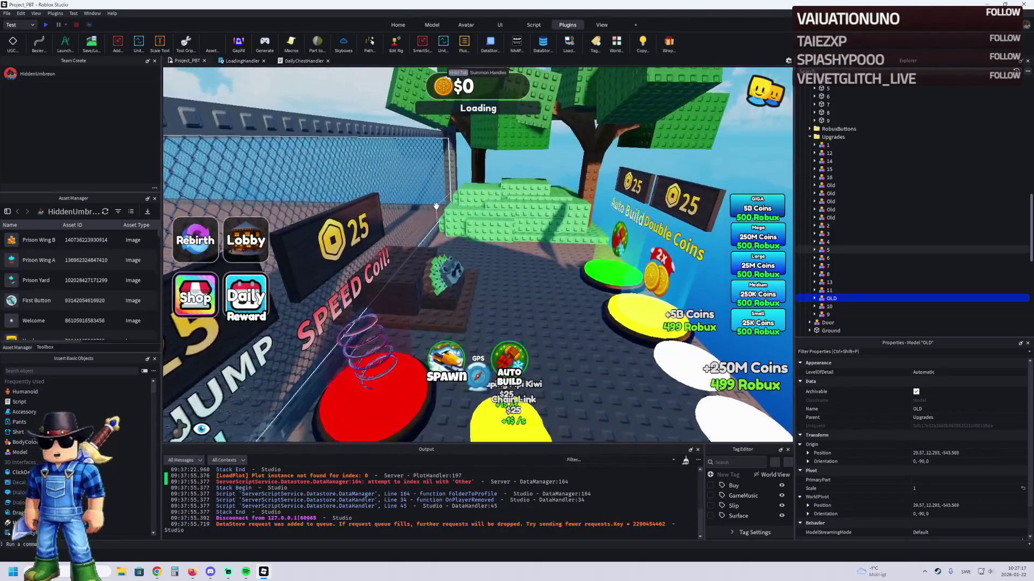
{"action": "scroll", "coordinate": [436, 205], "scroll_direction": "down", "scroll_amount": 3}
{"action": "scroll", "coordinate": [479, 293], "scroll_direction": "up", "scroll_amount": 3}
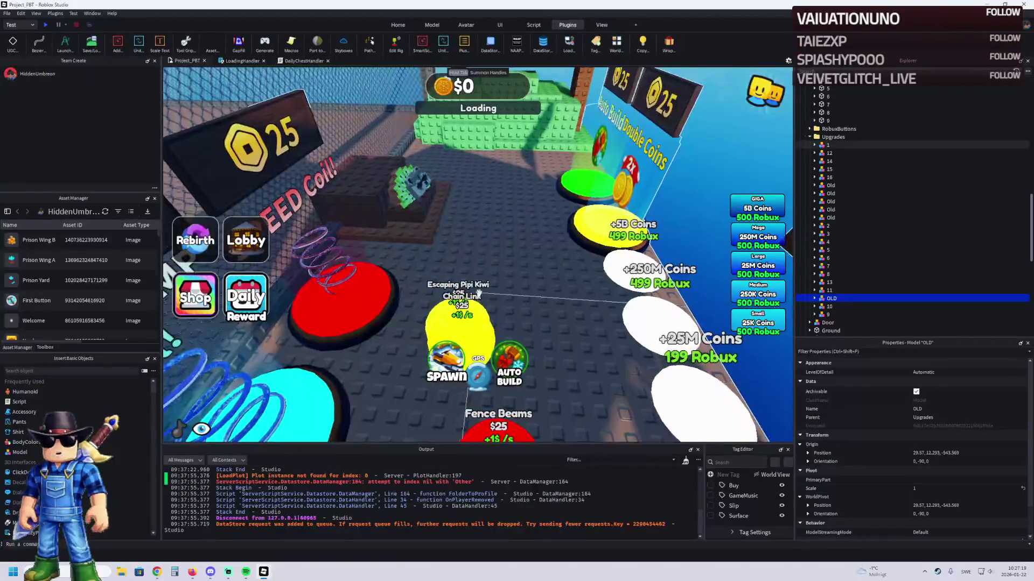
{"action": "scroll", "coordinate": [478, 293], "scroll_direction": "up", "scroll_amount": 3}
{"action": "scroll", "coordinate": [475, 294], "scroll_direction": "down", "scroll_amount": 2}
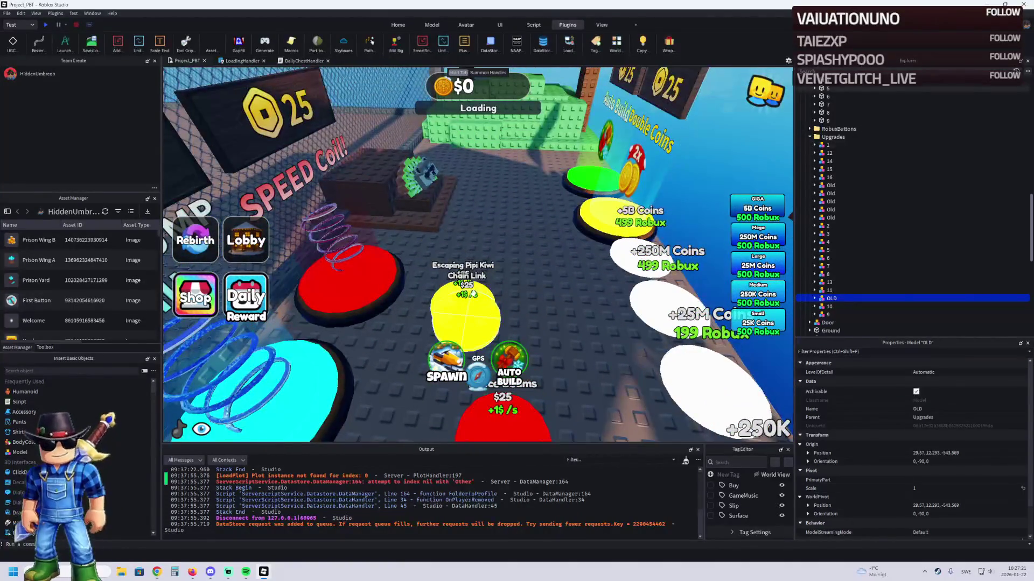
Fly to the purchase pads near Fence Beams and select the yellow Escaping Pipi Kiwi pad.
{"action": "key", "text": "s"}
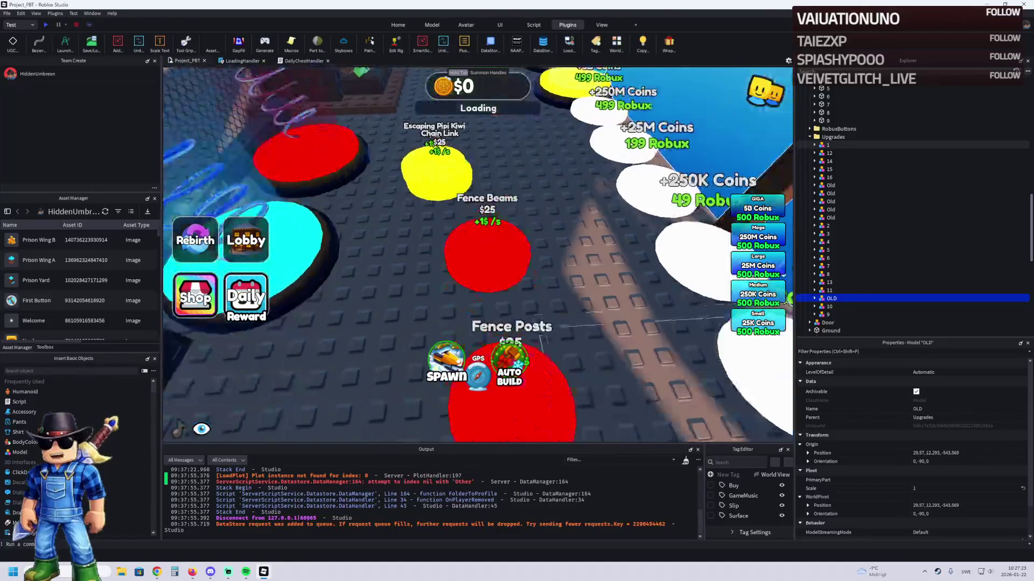
{"action": "left_click", "coordinate": [507, 275]}
{"action": "key", "text": "w"}
{"action": "left_click", "coordinate": [431, 253]}
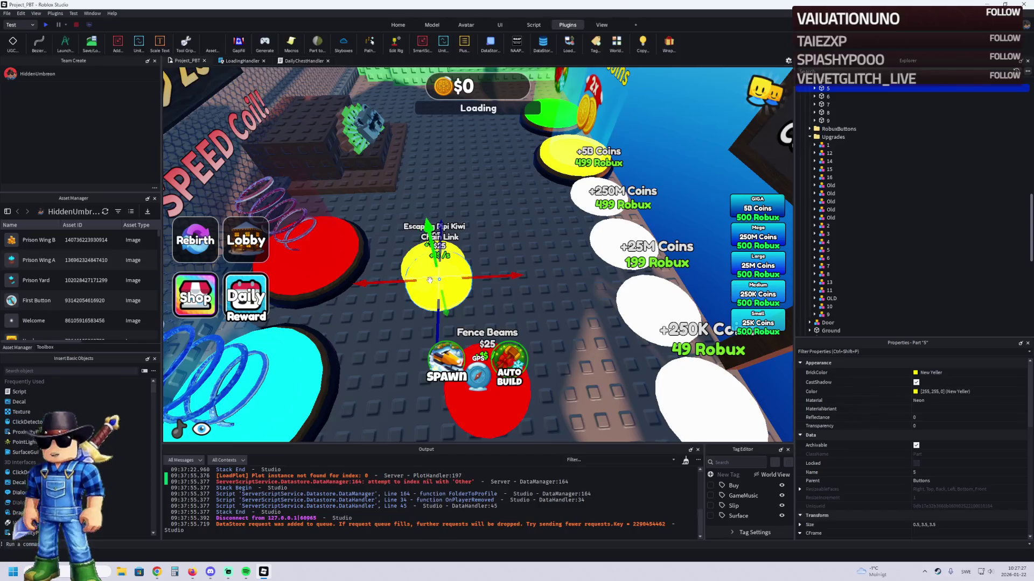
Duplicate button part 16 and rename the copy 17.
{"action": "scroll", "coordinate": [851, 128], "scroll_direction": "up", "scroll_amount": 5}
{"action": "left_click", "coordinate": [829, 213]}
{"action": "key", "text": "ctrl+d"}
{"action": "key", "text": "F2"}
{"action": "type", "text": "17"}
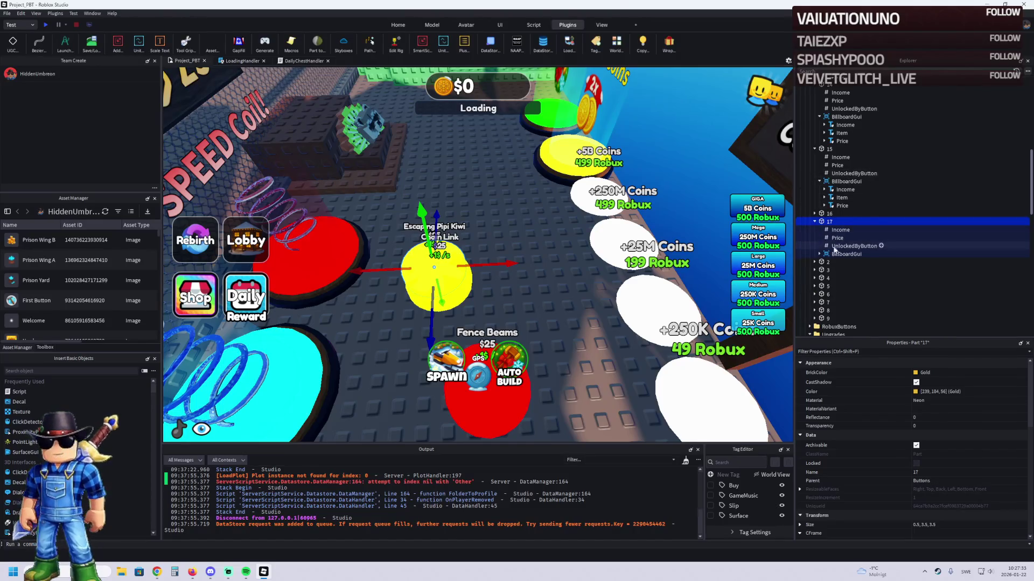
Set pad 17's UnlockedByButton to 16 and its BrickColor to Really red.
{"action": "left_click", "coordinate": [854, 246]}
{"action": "left_click", "coordinate": [934, 416]}
{"action": "type", "text": "16"}
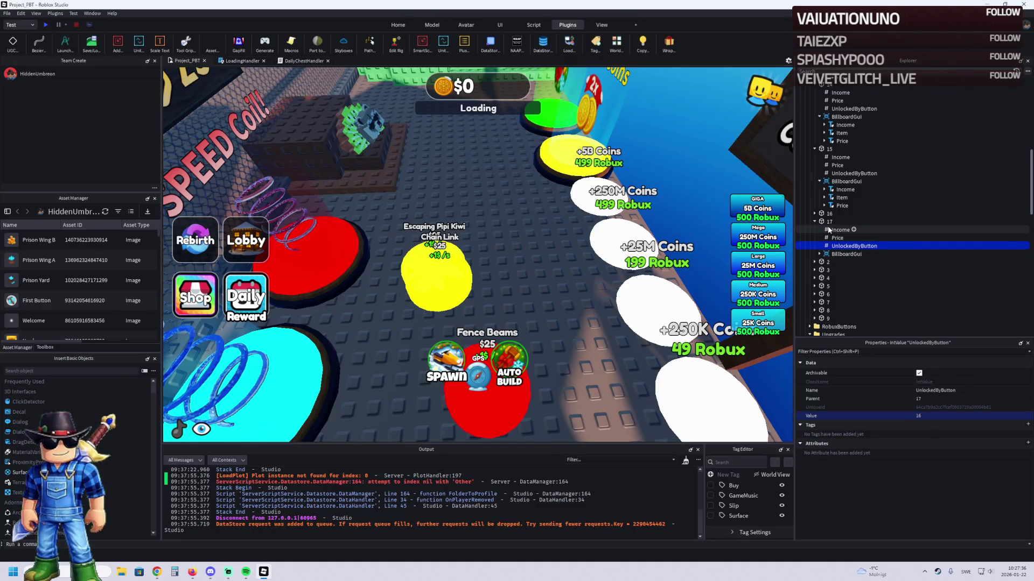
{"action": "left_click", "coordinate": [829, 222]}
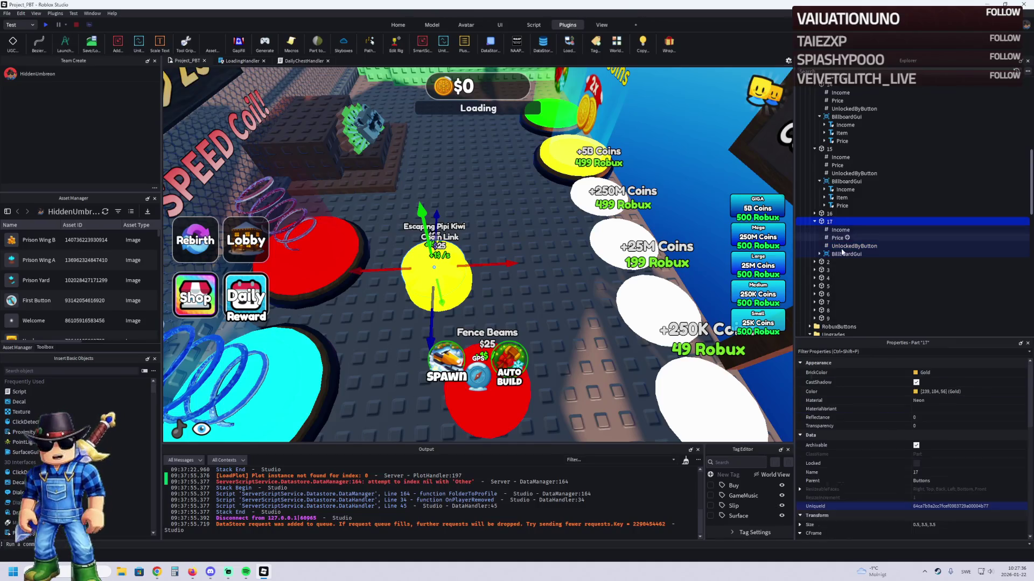
{"action": "left_click", "coordinate": [931, 372]}
{"action": "left_click", "coordinate": [922, 444]}
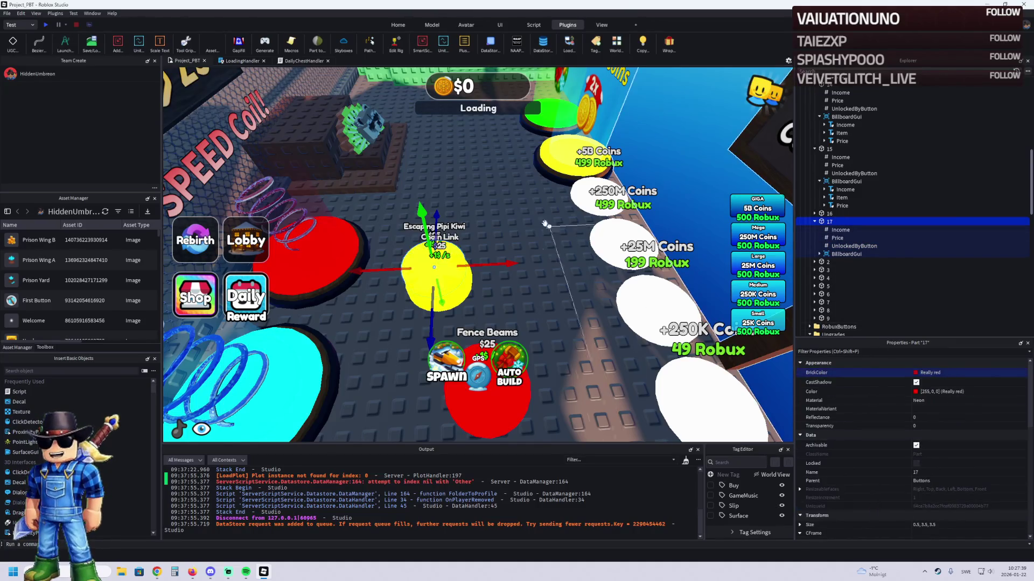
Review pad 17's billboard Income and Price (40) values.
{"action": "key", "text": "s"}
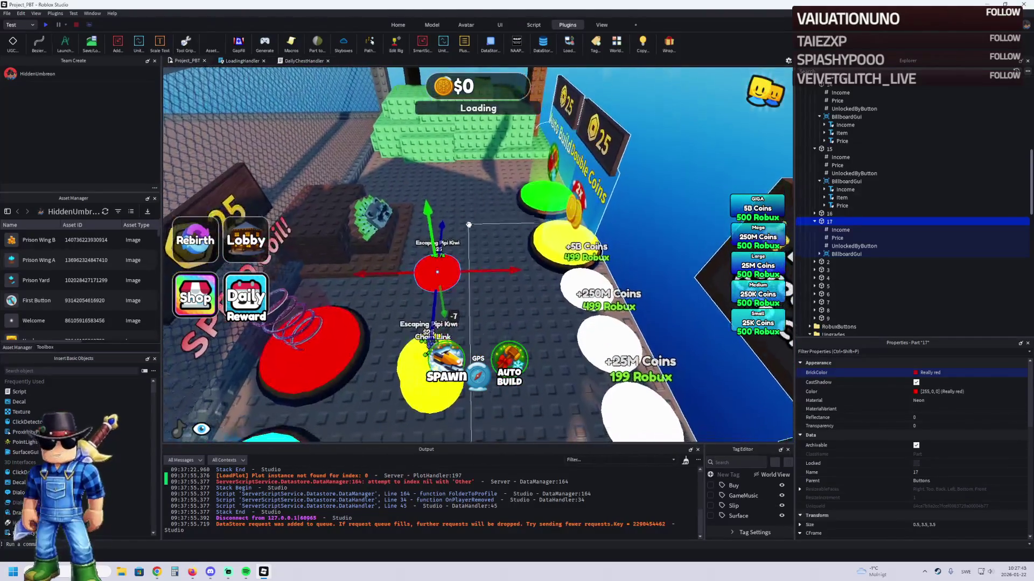
{"action": "left_click", "coordinate": [830, 247]}
{"action": "left_click", "coordinate": [818, 254]}
{"action": "left_click", "coordinate": [832, 238]}
{"action": "left_click", "coordinate": [834, 230]}
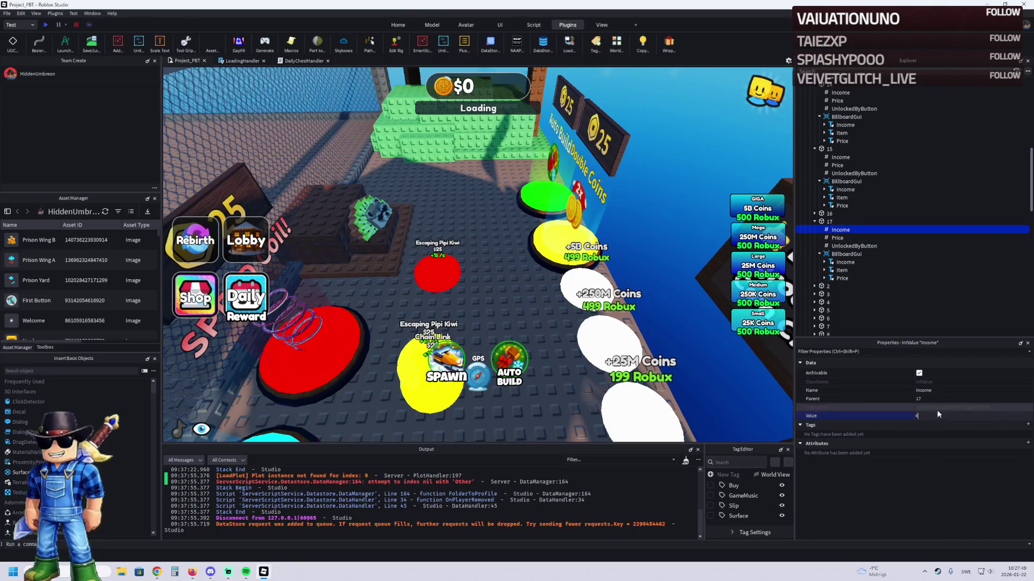
{"action": "left_click", "coordinate": [837, 238]}
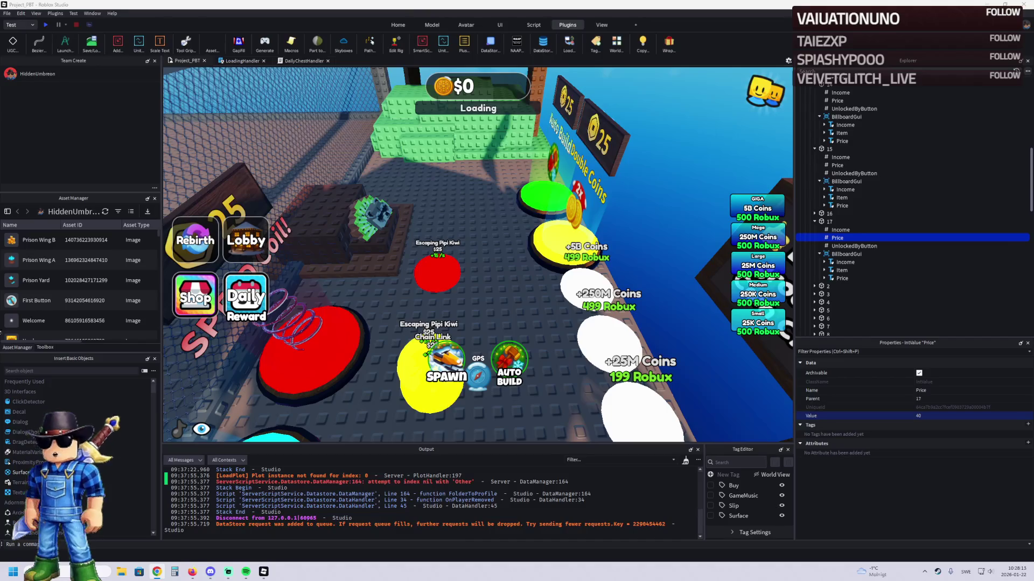
{"action": "left_click", "coordinate": [829, 221]}
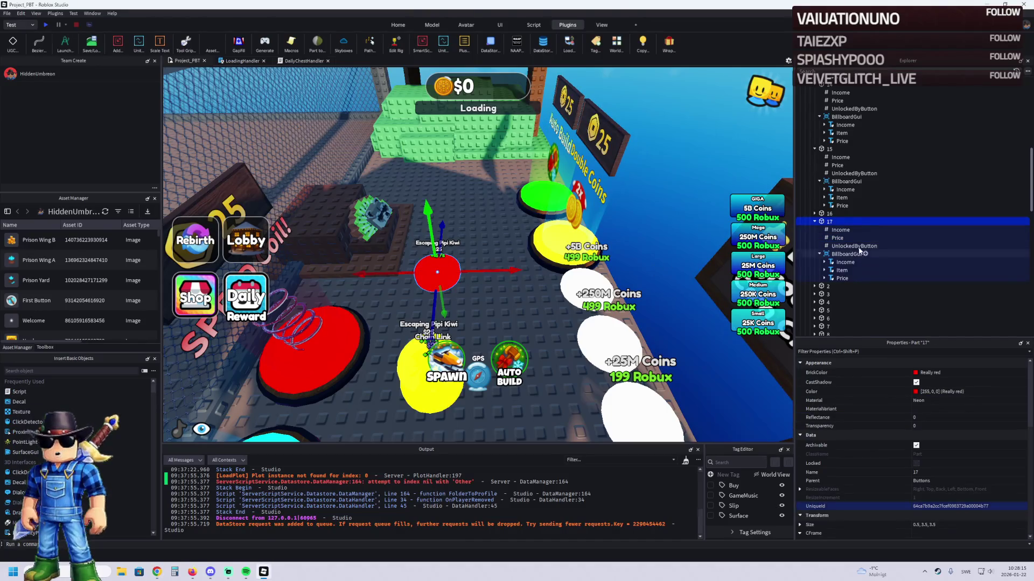
Change pad 17's Item label text to 'Bush' and check its Price.
{"action": "left_click", "coordinate": [842, 270]}
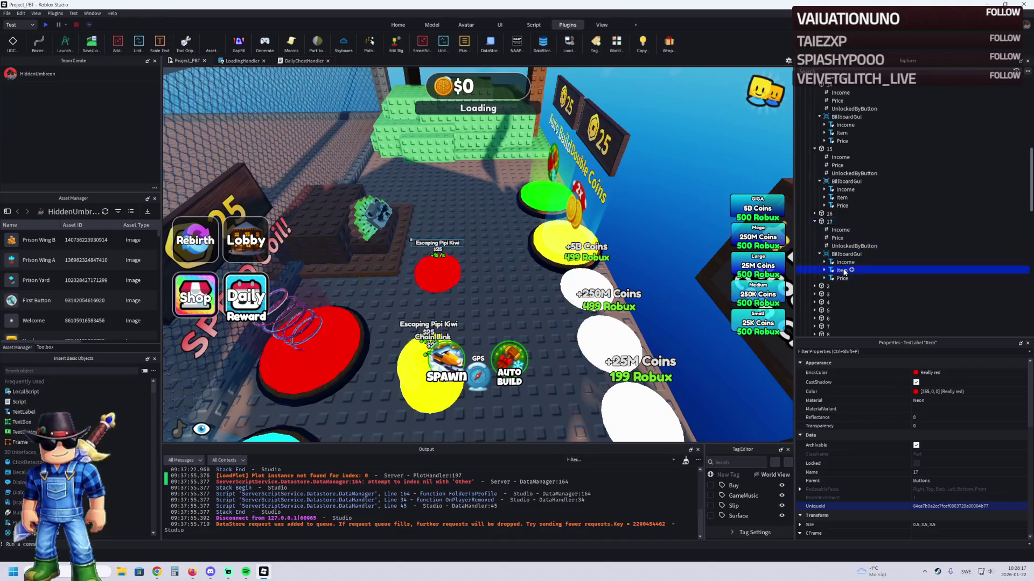
{"action": "scroll", "coordinate": [945, 420], "scroll_direction": "down", "scroll_amount": 3}
{"action": "scroll", "coordinate": [937, 445], "scroll_direction": "down", "scroll_amount": 4}
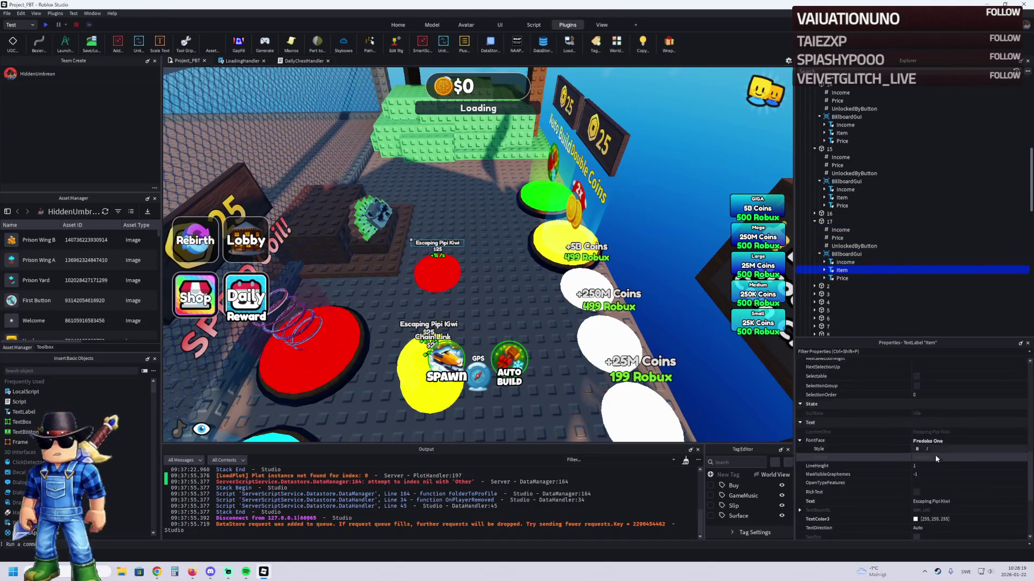
{"action": "left_click", "coordinate": [951, 474]}
{"action": "key", "text": "ctrl+a"}
{"action": "type", "text": "Bush"}
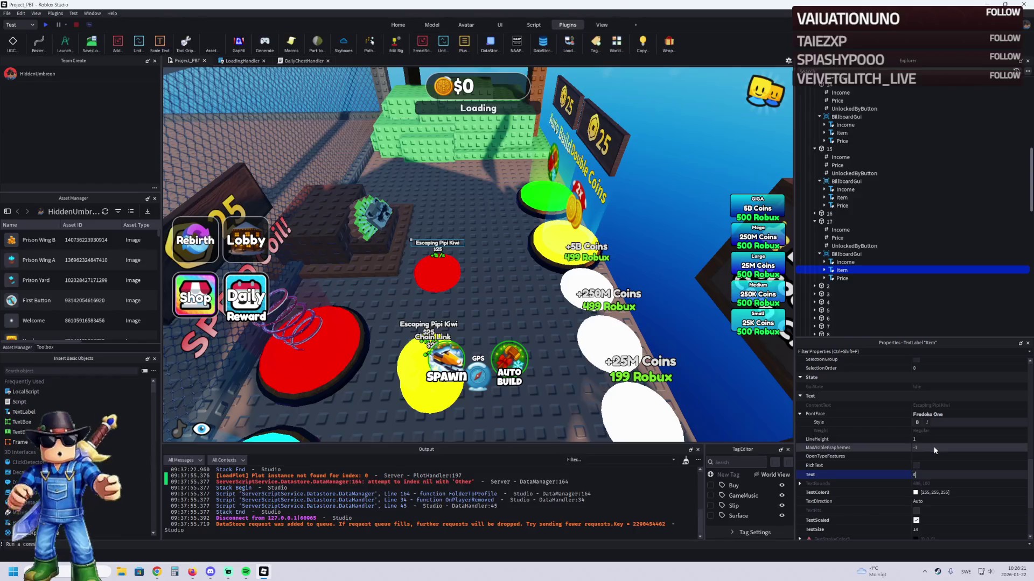
{"action": "key", "text": "Return"}
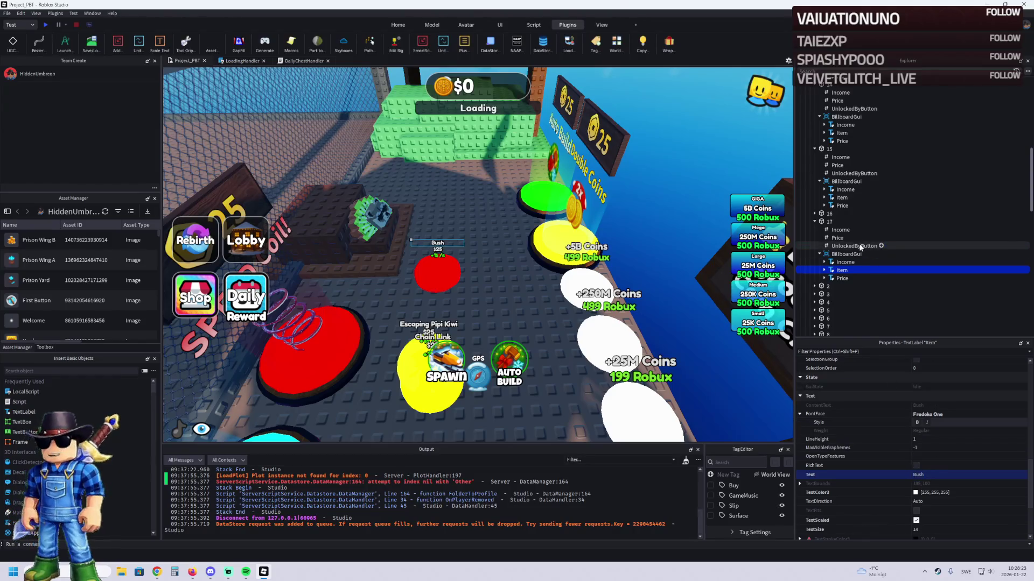
{"action": "left_click", "coordinate": [855, 246]}
{"action": "left_click", "coordinate": [837, 238]}
{"action": "left_click", "coordinate": [935, 415]}
Duplicate red pad 17 and name the copy 18.
{"action": "left_click", "coordinate": [455, 260]}
{"action": "key", "text": "ctrl+d"}
{"action": "key", "text": "F2"}
{"action": "type", "text": "8"}
{"action": "key", "text": "Return"}
Check pad 18's UnlockedByButton value and move pad 18 further along the path.
{"action": "left_click", "coordinate": [815, 286]}
{"action": "left_click", "coordinate": [855, 311]}
{"action": "left_click", "coordinate": [932, 415]}
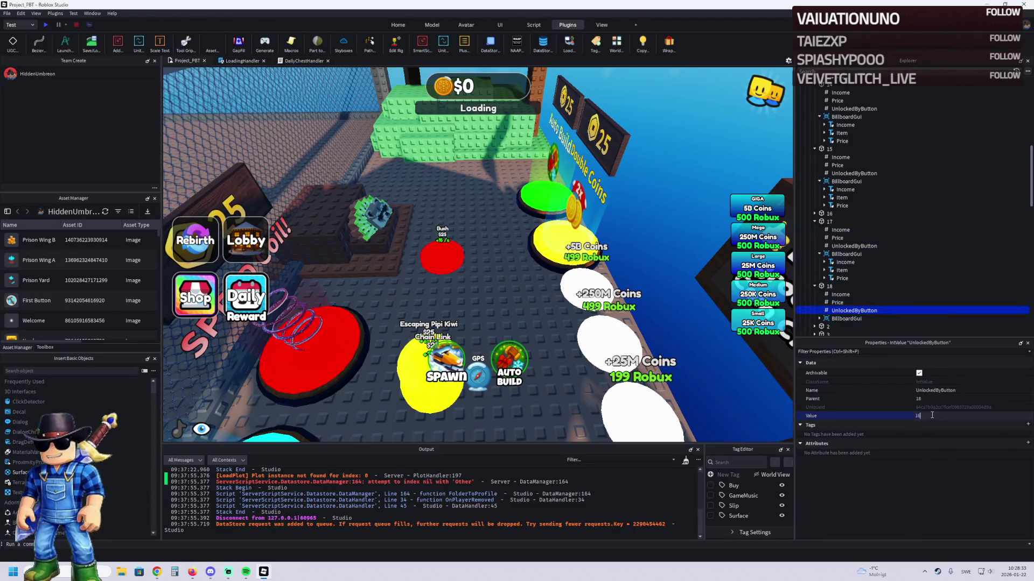
{"action": "left_click", "coordinate": [829, 286]}
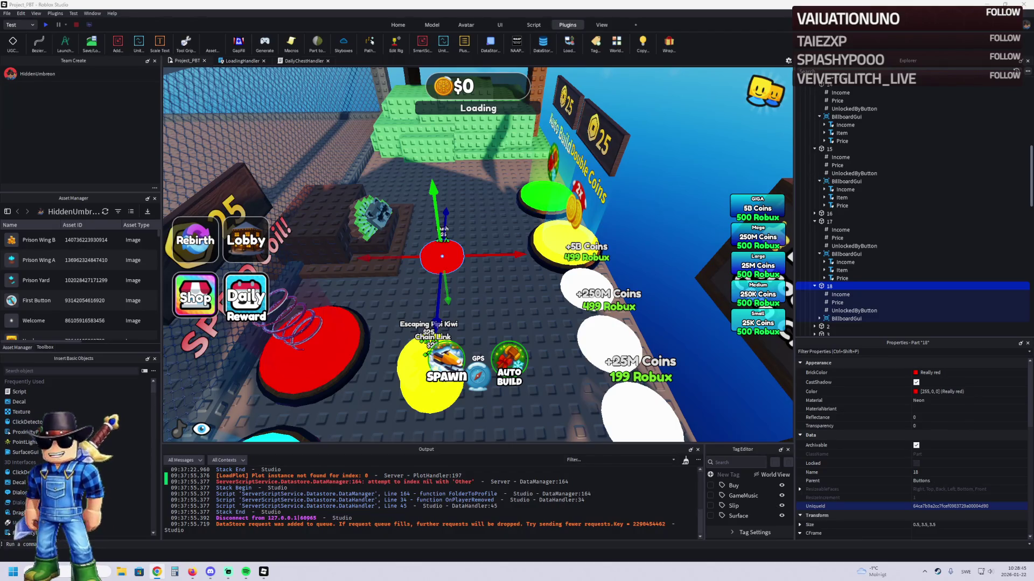
{"action": "left_click_drag", "start_coordinate": [441, 302], "coordinate": [444, 245]}
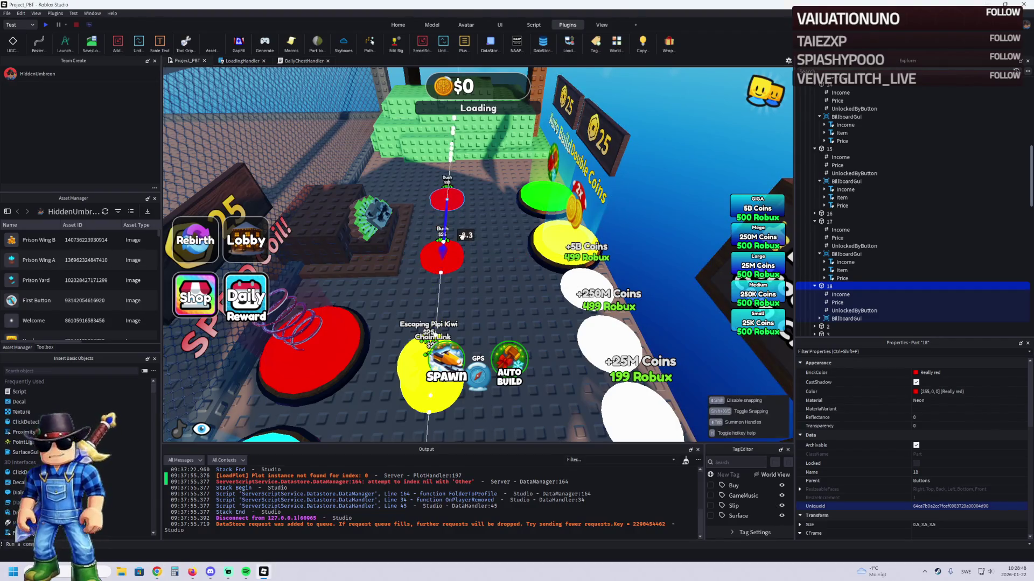
Set pad 18's Price value to 66.
{"action": "left_click", "coordinate": [850, 310]}
{"action": "left_click", "coordinate": [838, 303]}
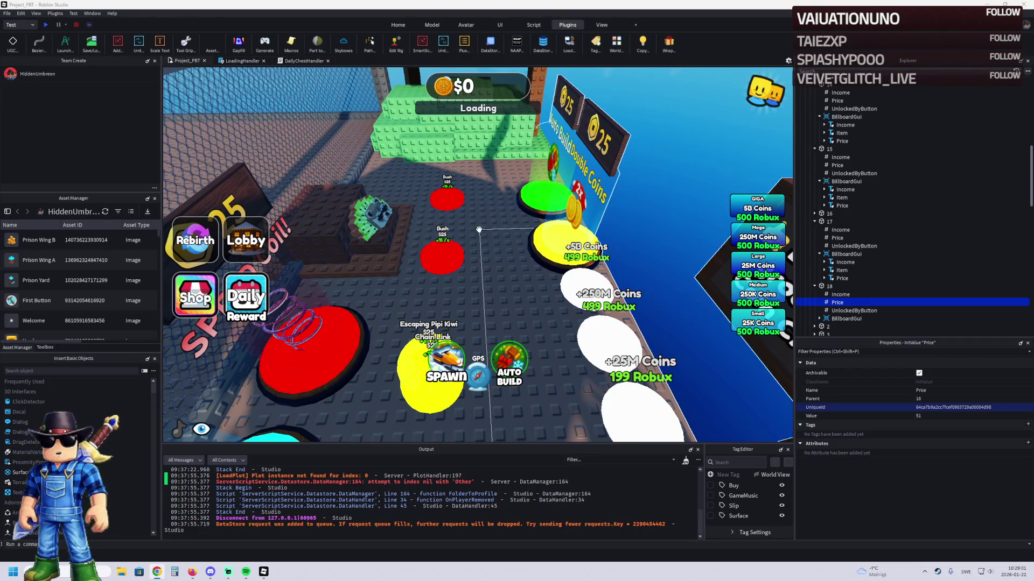
{"action": "left_click", "coordinate": [454, 202]}
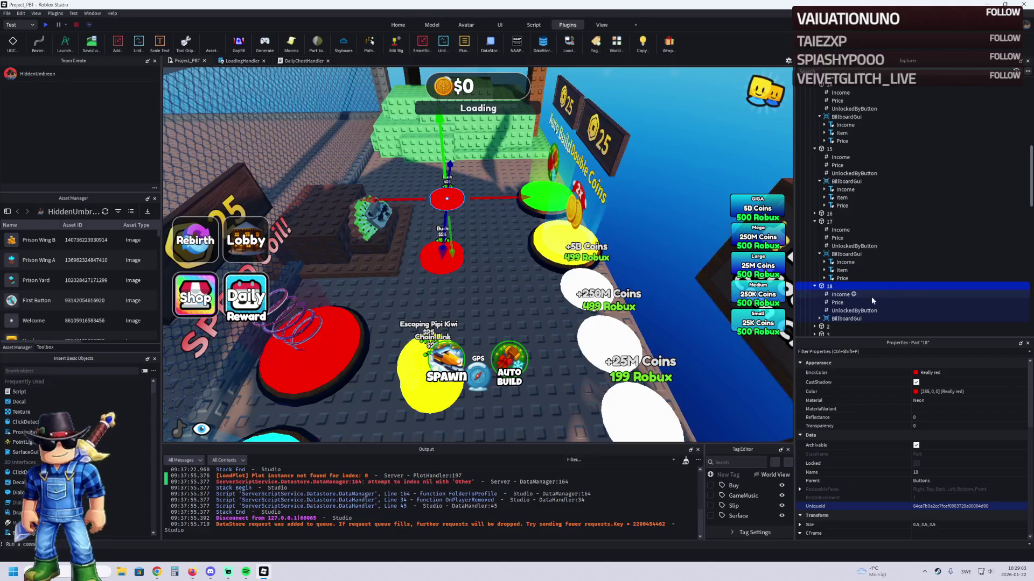
{"action": "left_click", "coordinate": [837, 303]}
{"action": "left_click", "coordinate": [918, 415]}
{"action": "type", "text": "66"}
{"action": "key", "text": "Return"}
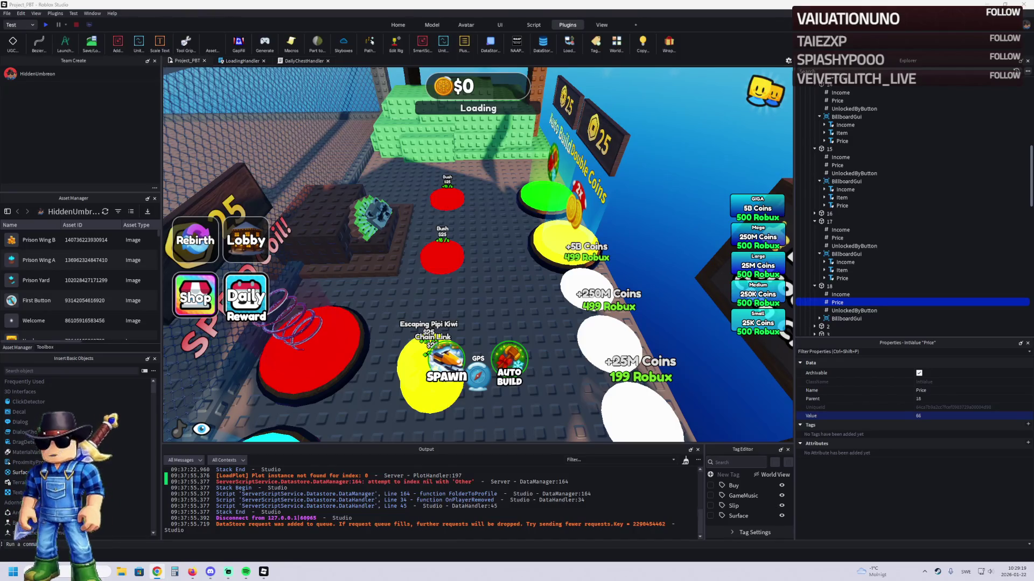
{"action": "left_click", "coordinate": [431, 393]}
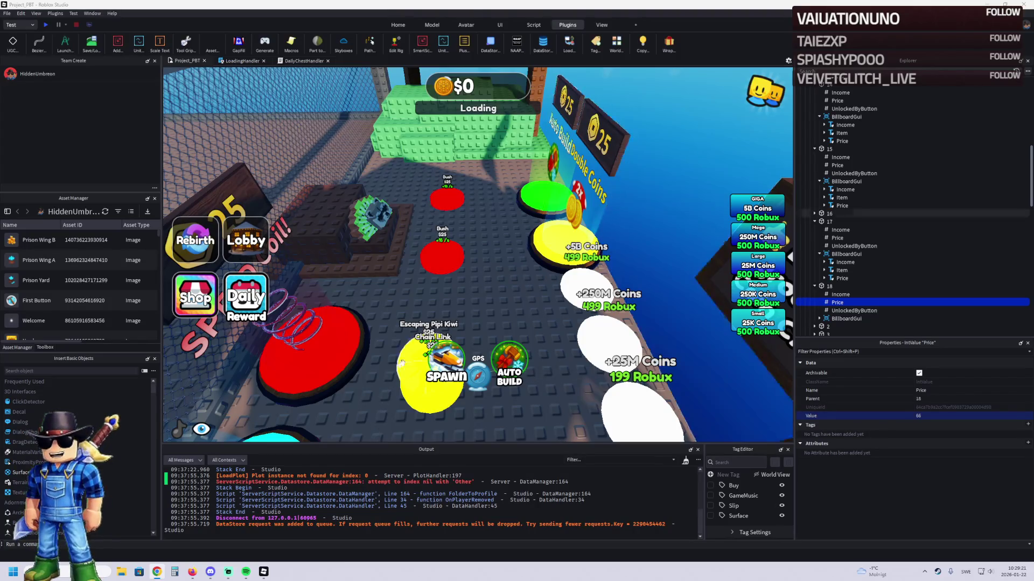
{"action": "key", "text": "s"}
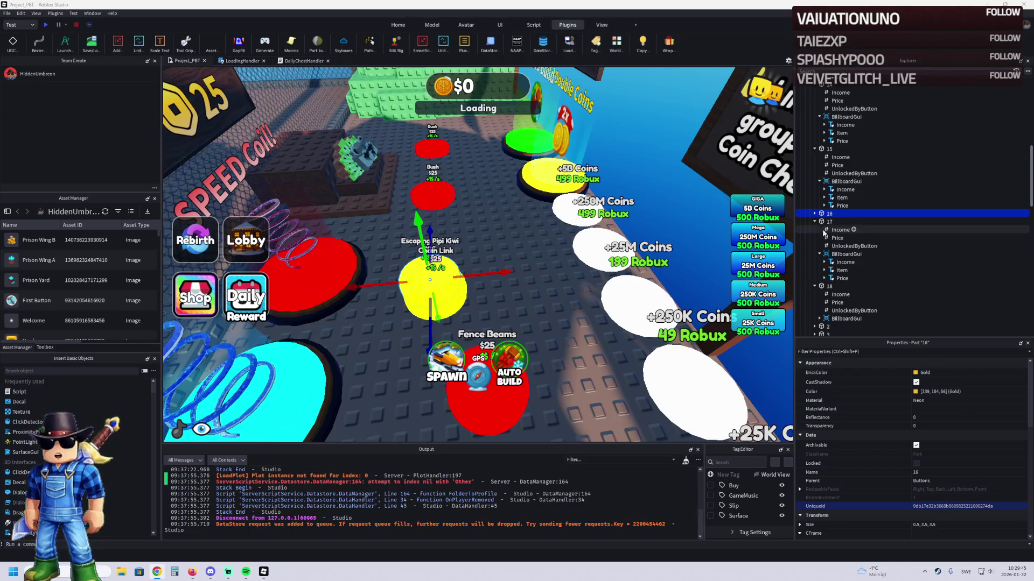
Set the Item label on pad 18's billboard to Trees, then pick the green upgrade model to rename.
{"action": "left_click", "coordinate": [829, 286]}
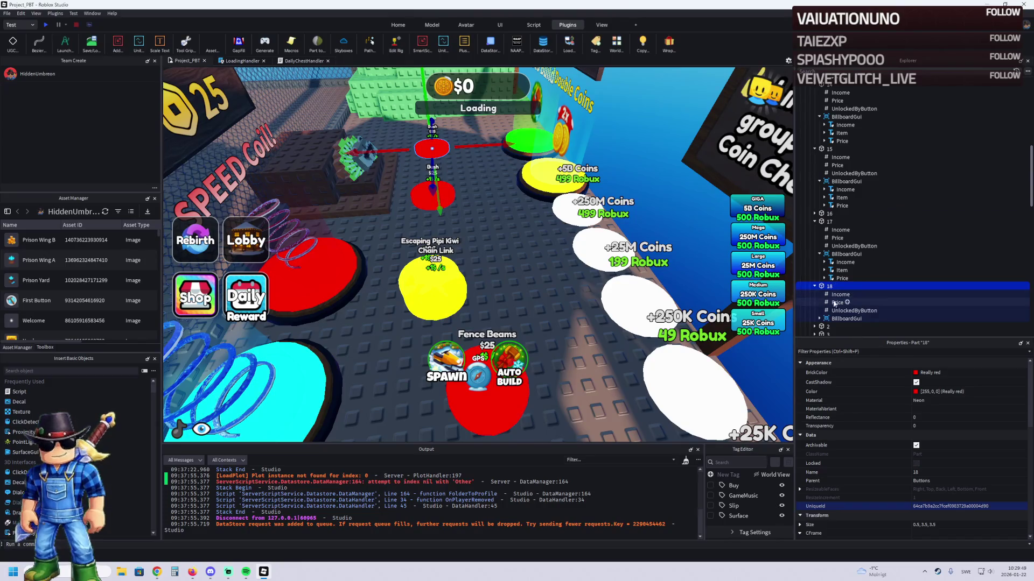
{"action": "left_click", "coordinate": [818, 318]}
{"action": "scroll", "coordinate": [835, 317], "scroll_direction": "down", "scroll_amount": 2}
{"action": "left_click", "coordinate": [840, 290]}
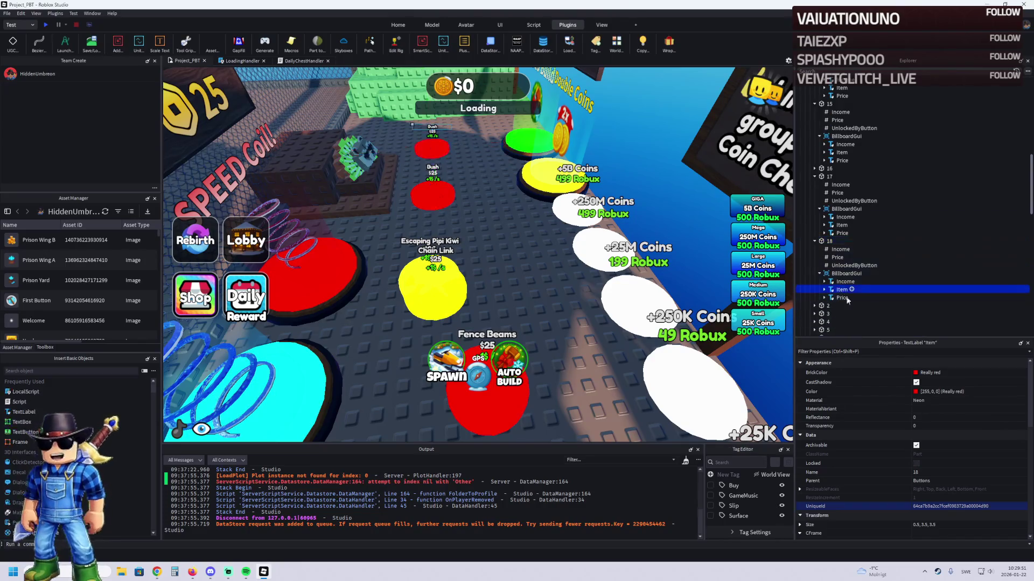
{"action": "scroll", "coordinate": [980, 458], "scroll_direction": "down", "scroll_amount": 5}
{"action": "left_click", "coordinate": [946, 423]}
{"action": "type", "text": "Ti"}
{"action": "key", "text": "Return"}
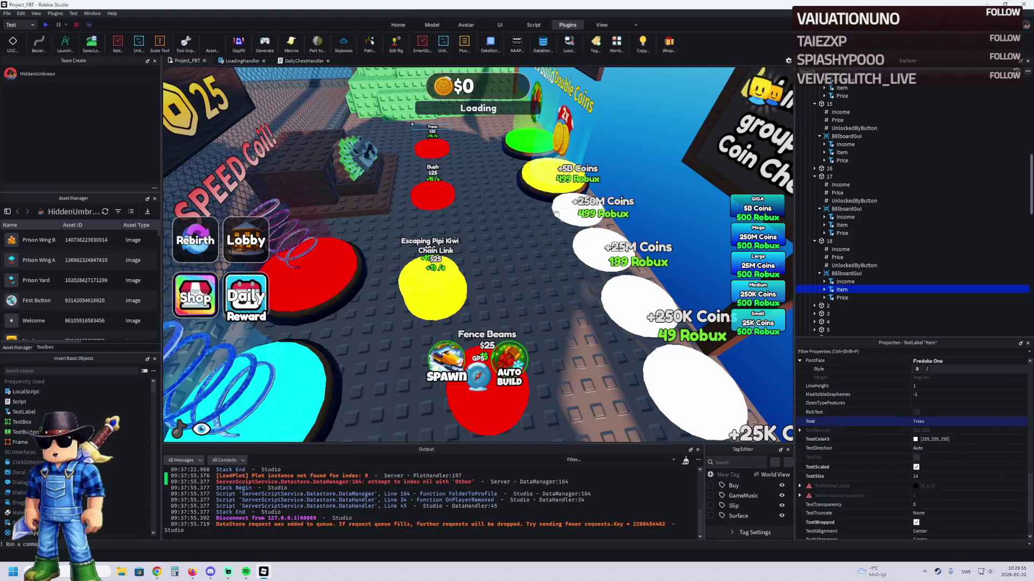
{"action": "left_click", "coordinate": [504, 165]}
{"action": "key", "text": "F2"}
Rename the three Old upgrade models 16, 17 and 18 in turn.
{"action": "type", "text": "1"}
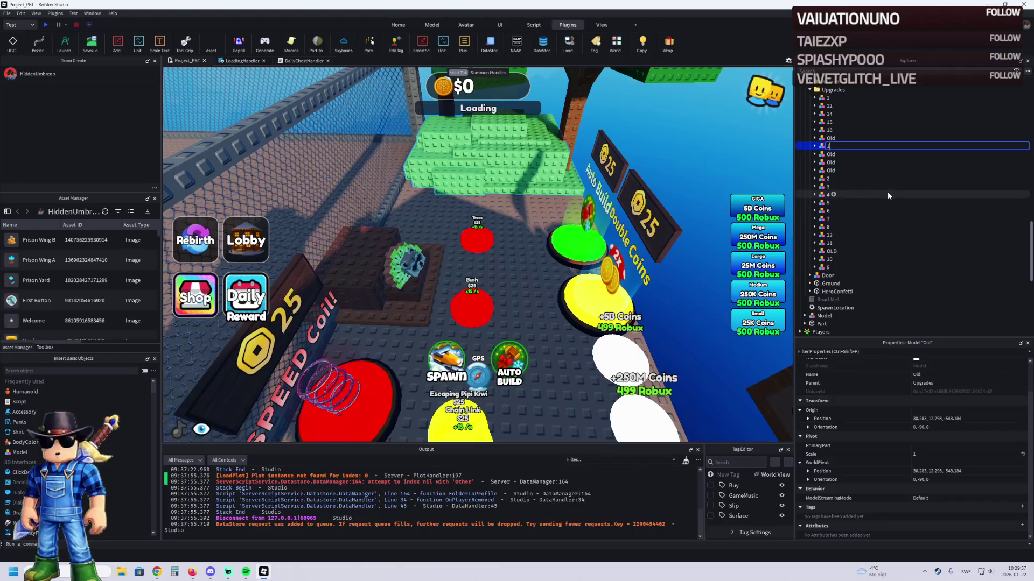
{"action": "type", "text": "6"}
{"action": "key", "text": "Return"}
{"action": "left_click", "coordinate": [569, 113]}
{"action": "key", "text": "F2"}
{"action": "type", "text": "1"}
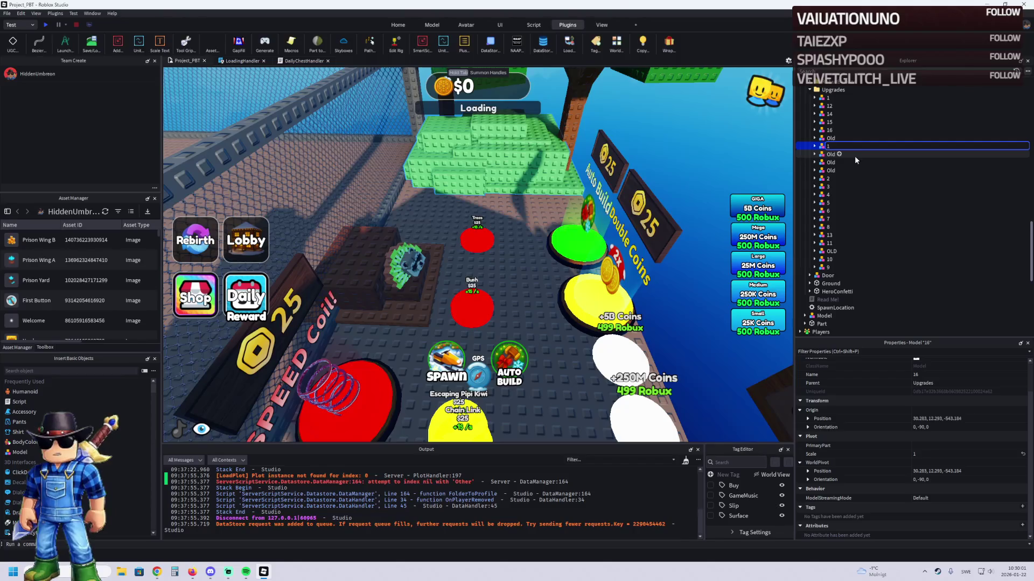
{"action": "type", "text": "7"}
{"action": "key", "text": "Return"}
{"action": "left_click", "coordinate": [584, 119]}
{"action": "key", "text": "F2"}
{"action": "type", "text": "18"}
{"action": "key", "text": "Return"}
Select upgrade model 16 and centre the view on it.
{"action": "left_click", "coordinate": [362, 267]}
{"action": "key", "text": "f"}
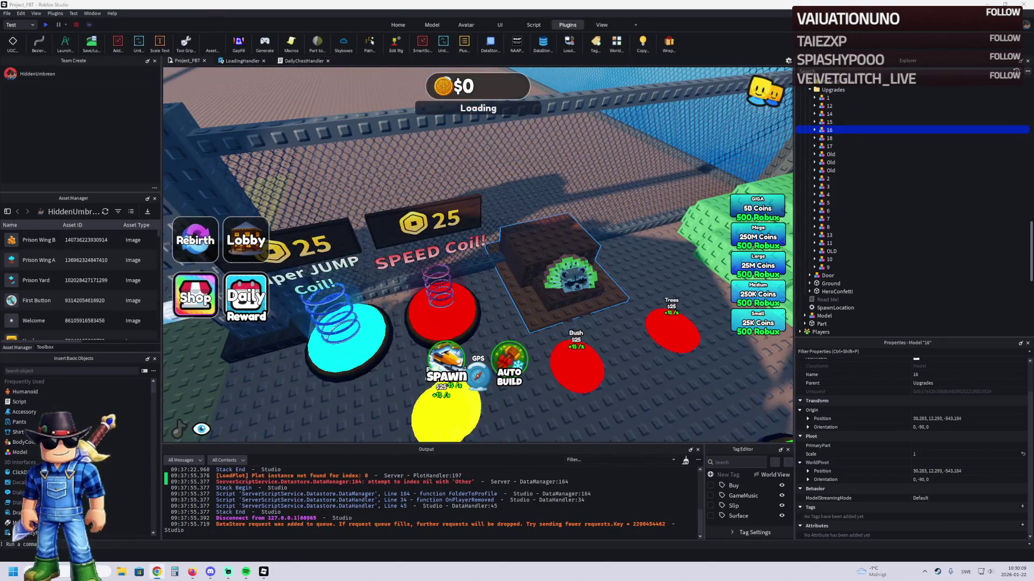
{"action": "scroll", "coordinate": [329, 258], "scroll_direction": "down", "scroll_amount": 5}
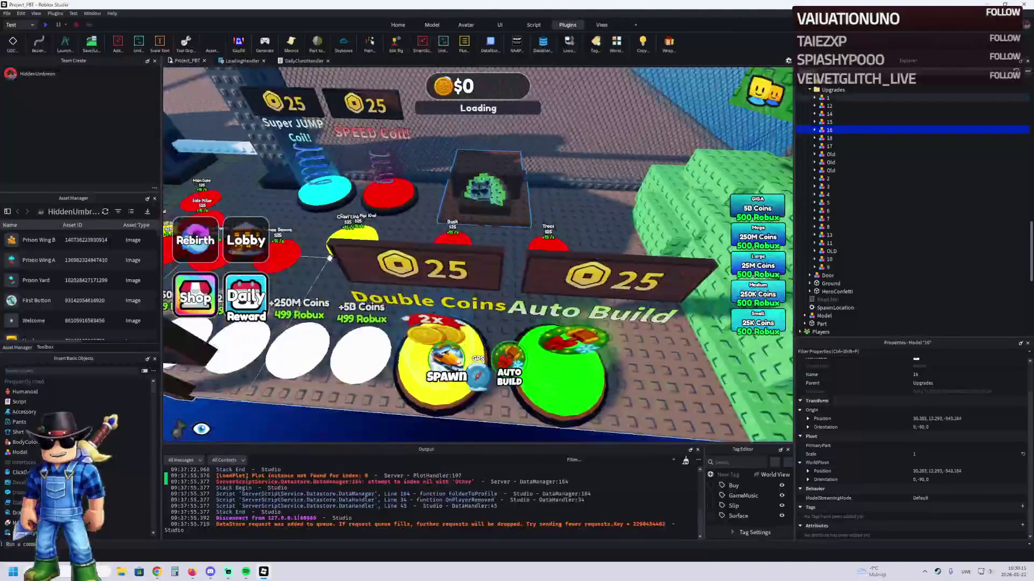
{"action": "scroll", "coordinate": [330, 258], "scroll_direction": "up", "scroll_amount": 3}
{"action": "scroll", "coordinate": [605, 309], "scroll_direction": "up", "scroll_amount": 2}
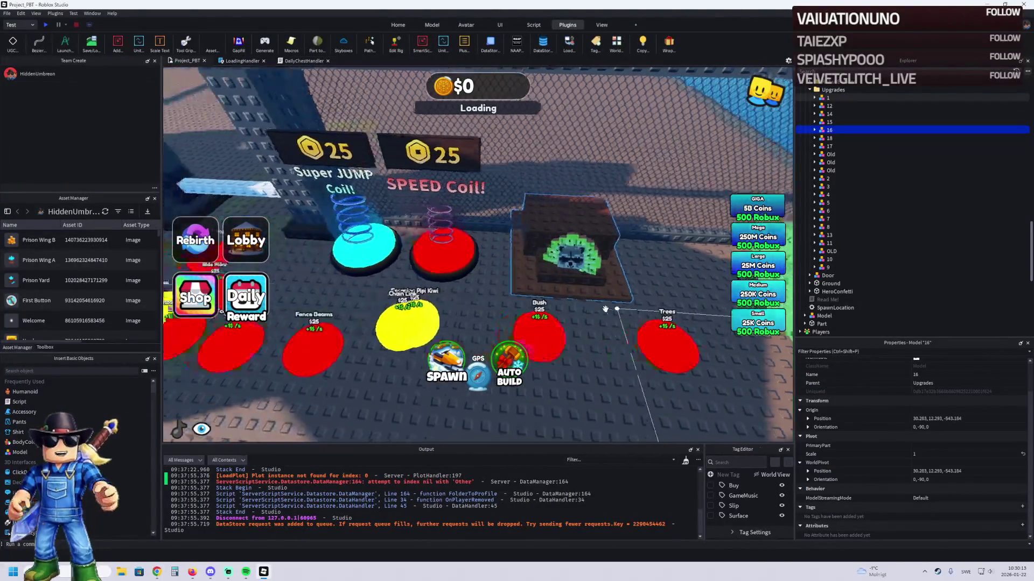
{"action": "scroll", "coordinate": [605, 310], "scroll_direction": "down", "scroll_amount": 3}
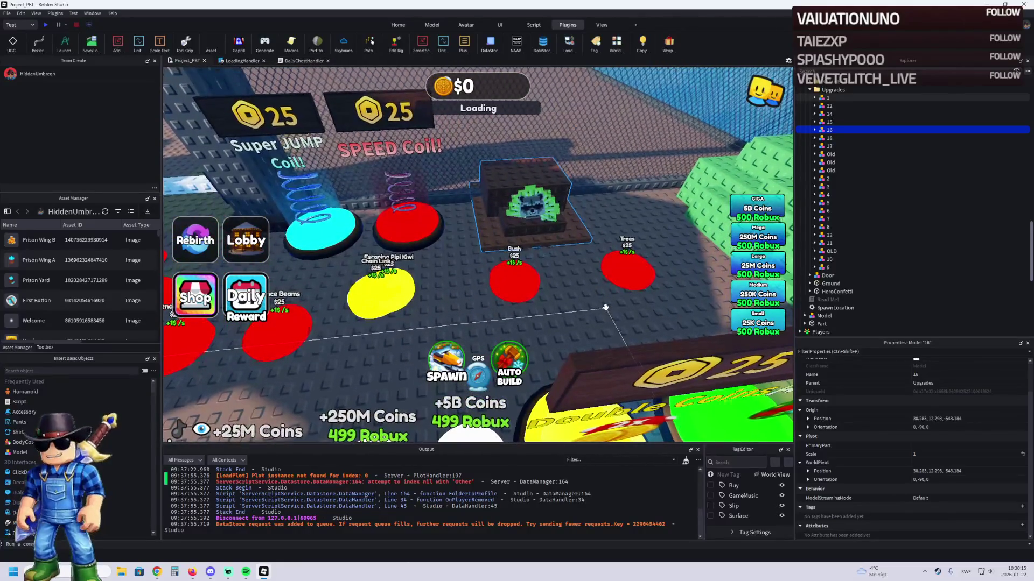
Copy the Trees pad with Ctrl+D, place the copy at a new spot, and rename it 19.
{"action": "left_click", "coordinate": [627, 272]}
{"action": "scroll", "coordinate": [703, 257], "scroll_direction": "up", "scroll_amount": 3}
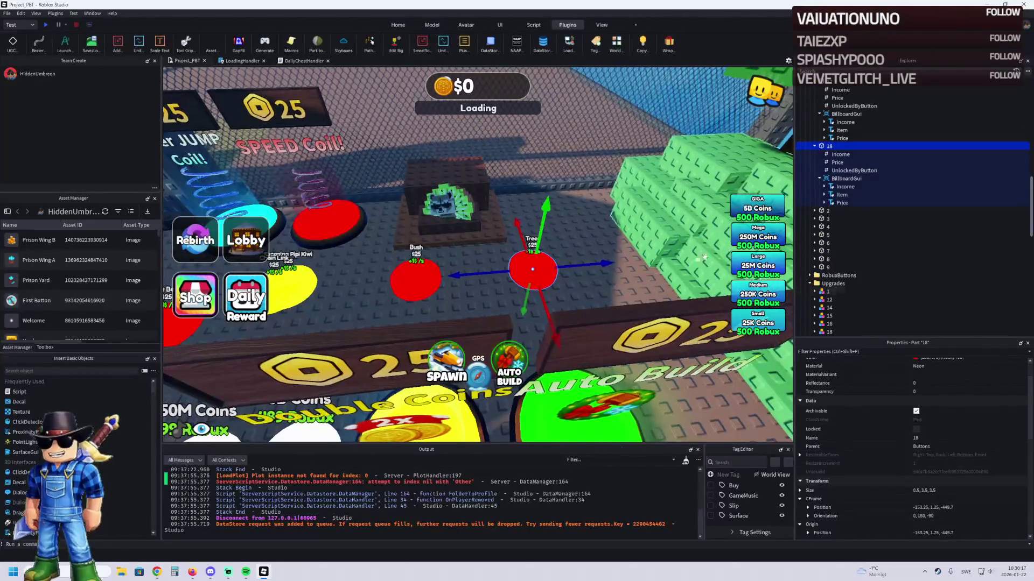
{"action": "scroll", "coordinate": [704, 257], "scroll_direction": "down", "scroll_amount": 2}
{"action": "scroll", "coordinate": [377, 270], "scroll_direction": "up", "scroll_amount": 3}
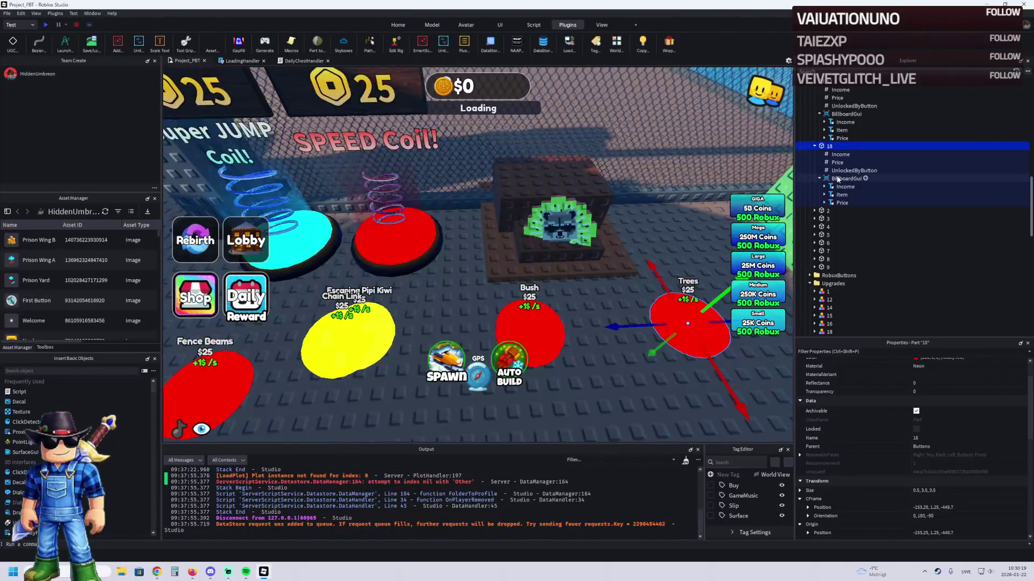
{"action": "key", "text": "ctrl+d"}
{"action": "mouse_move", "coordinate": [635, 324]}
{"action": "left_mouse_down"}
{"action": "mouse_move", "coordinate": [592, 344]}
{"action": "mouse_move", "coordinate": [538, 334]}
{"action": "mouse_move", "coordinate": [449, 280]}
{"action": "left_mouse_up"}
{"action": "key", "text": "F2"}
{"action": "type", "text": "19"}
{"action": "key", "text": "Return"}
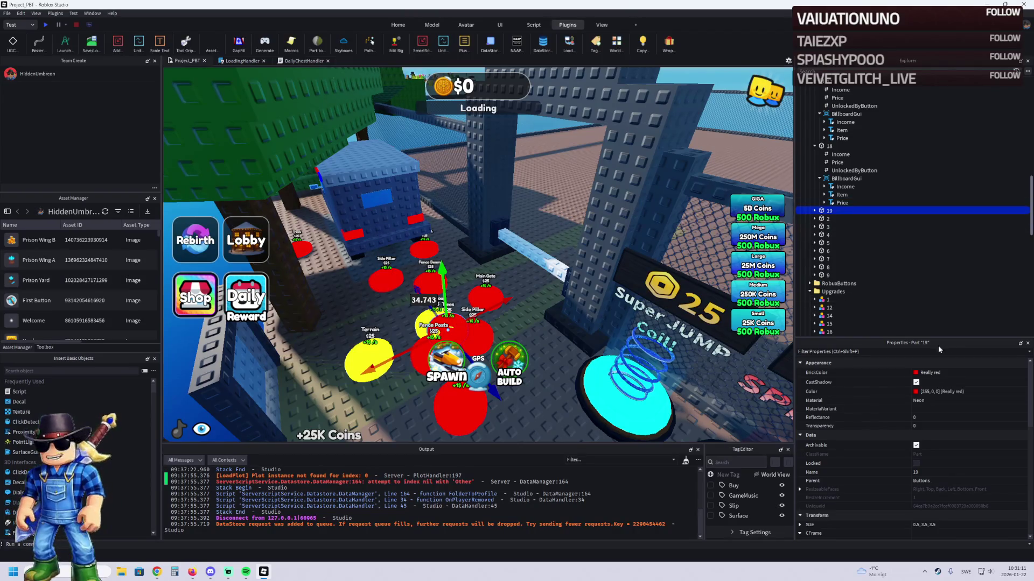
Change the Item label on pad 19's billboard to Prison Van.
{"action": "left_click", "coordinate": [883, 214]}
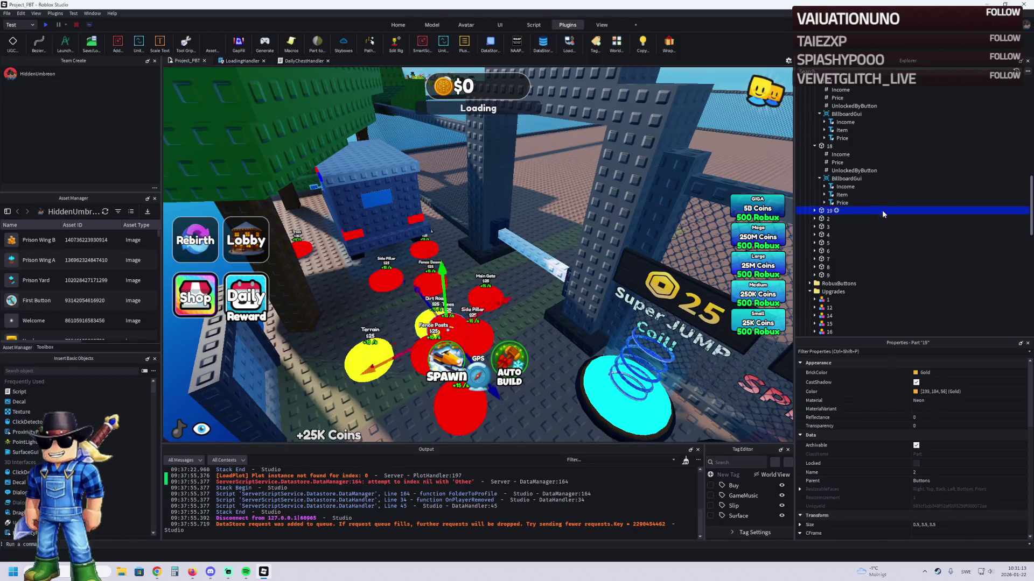
{"action": "left_click", "coordinate": [814, 210]}
{"action": "left_click", "coordinate": [838, 227]}
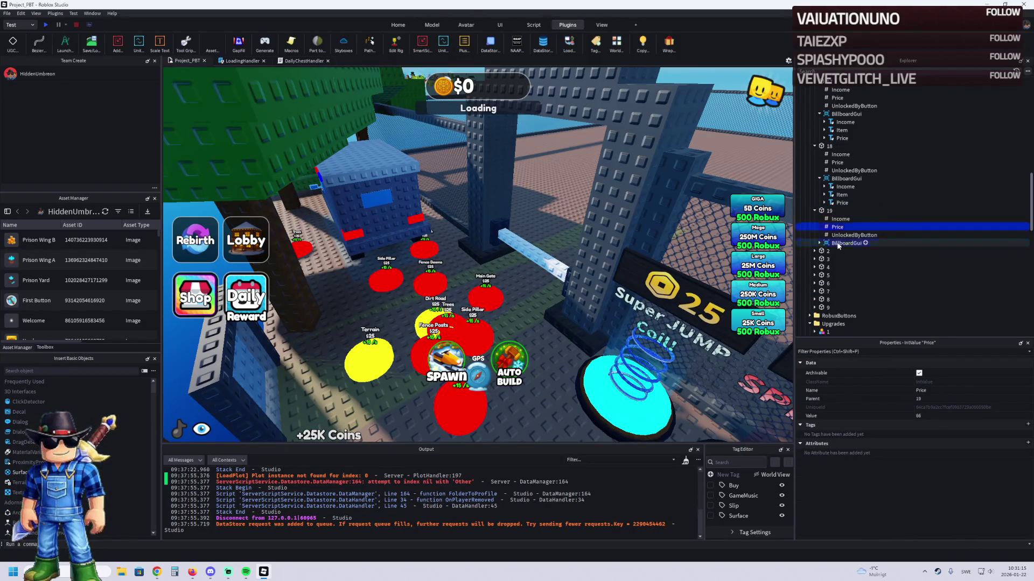
{"action": "double_click", "coordinate": [837, 246]}
{"action": "left_click", "coordinate": [842, 259]}
{"action": "scroll", "coordinate": [932, 404], "scroll_direction": "down", "scroll_amount": 10}
{"action": "scroll", "coordinate": [942, 428], "scroll_direction": "down", "scroll_amount": 3}
{"action": "left_click", "coordinate": [942, 474]}
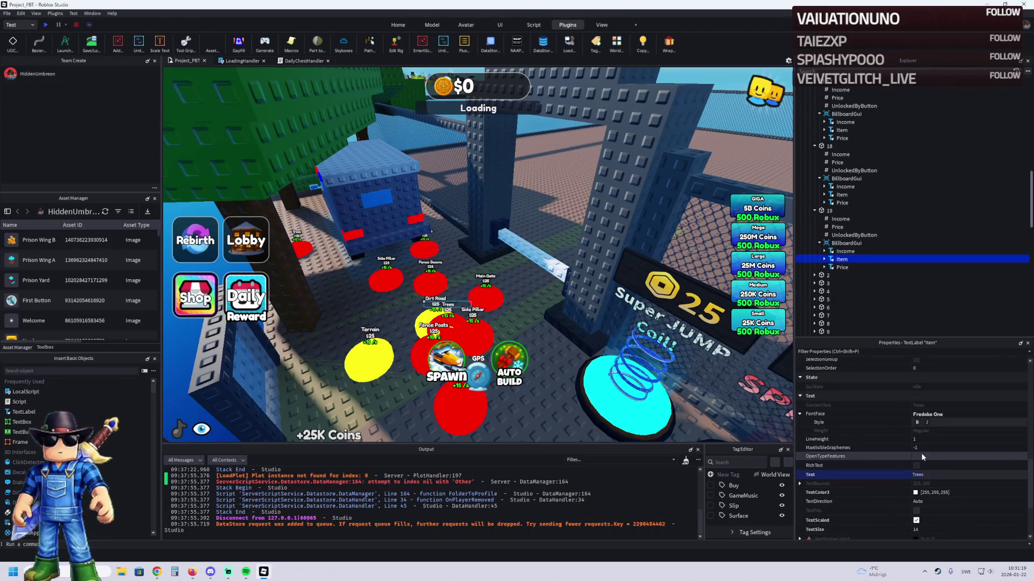
{"action": "type", "text": "Prison Van"}
{"action": "key", "text": "Return"}
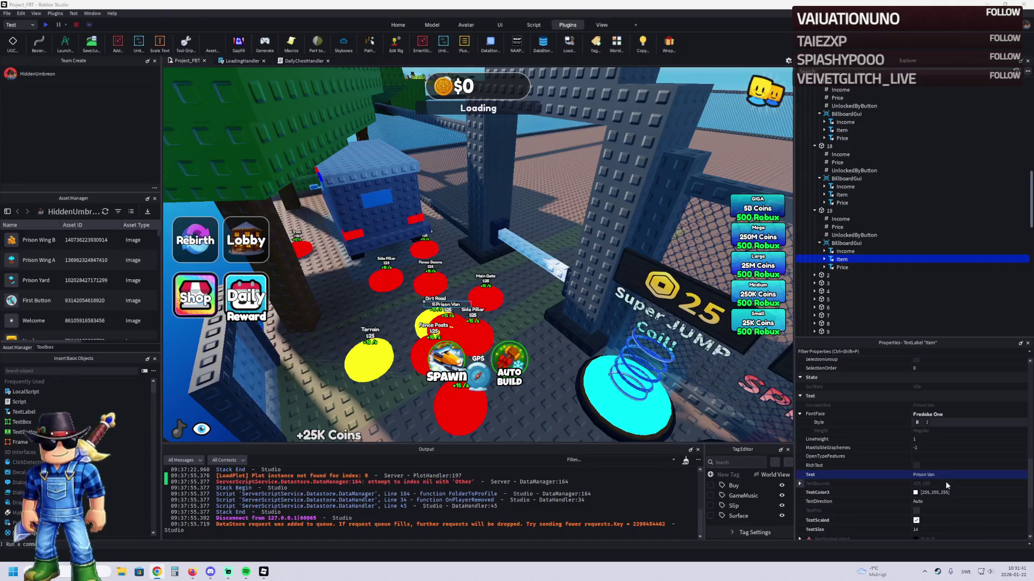
Check pad 19's Price and set its UnlockedByButton value to 18.
{"action": "left_click", "coordinate": [837, 227]}
{"action": "left_click", "coordinate": [963, 417]}
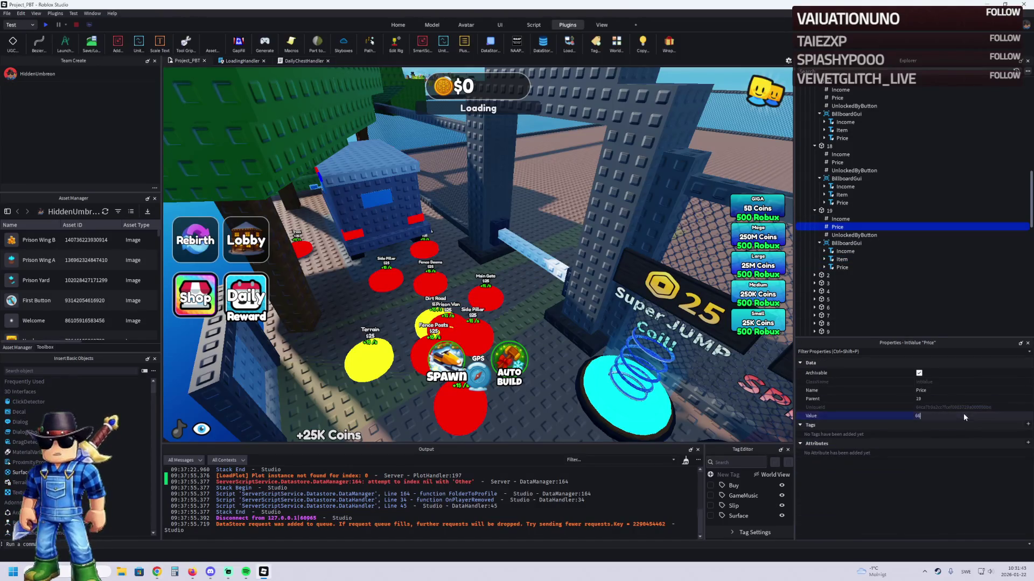
{"action": "left_click", "coordinate": [854, 235]}
{"action": "left_click", "coordinate": [944, 416]}
{"action": "type", "text": "8"}
{"action": "key", "text": "Return"}
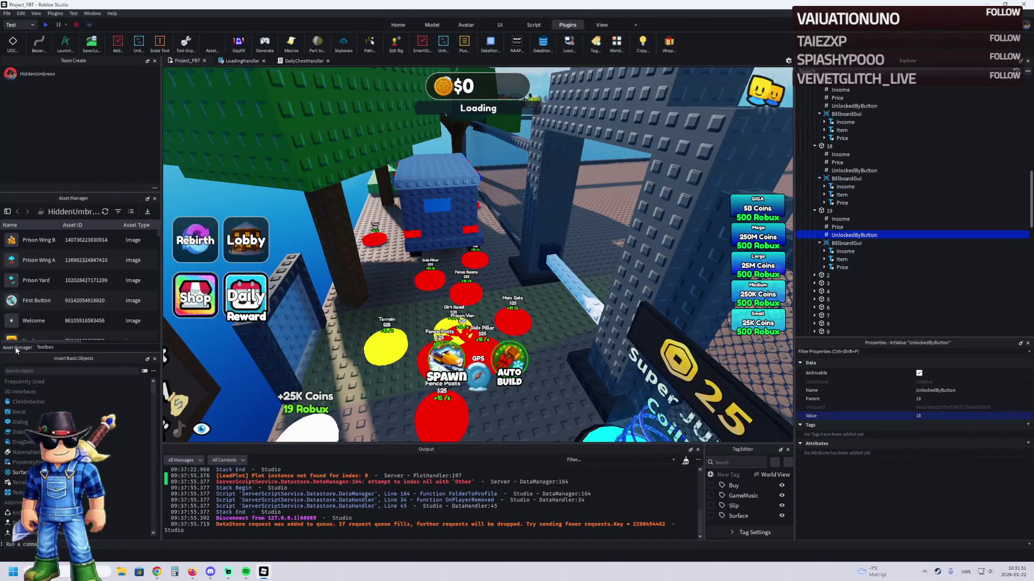
Search the Toolbox free models for 'prison guard'.
{"action": "left_click", "coordinate": [43, 348]}
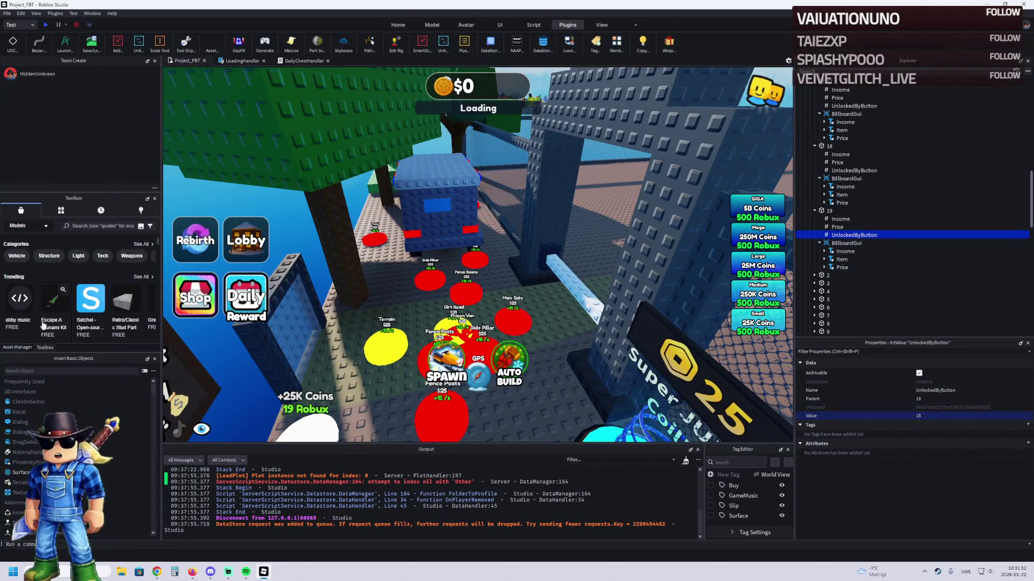
{"action": "left_click", "coordinate": [83, 226]}
{"action": "type", "text": "prison g"}
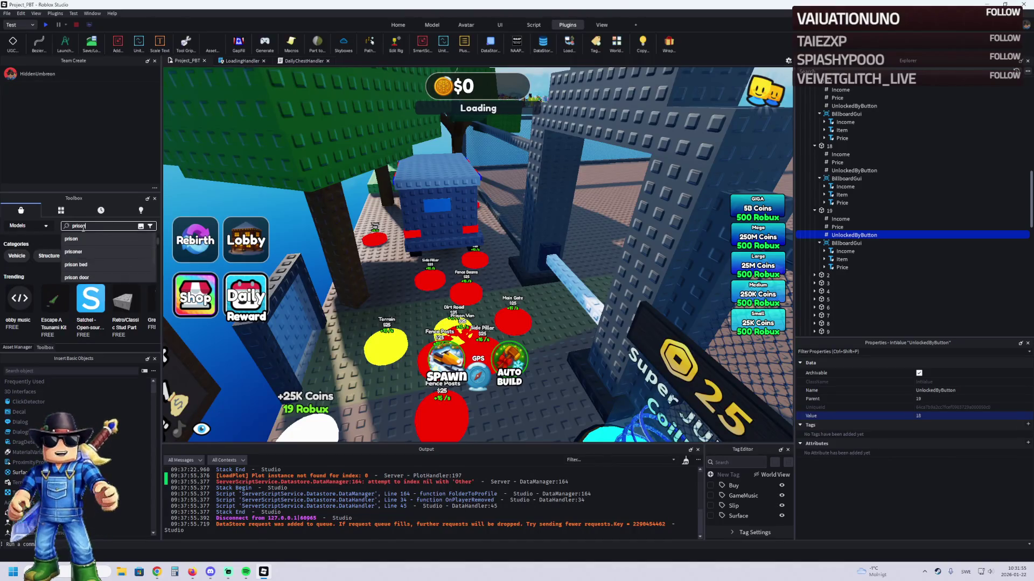
{"action": "type", "text": "at"}
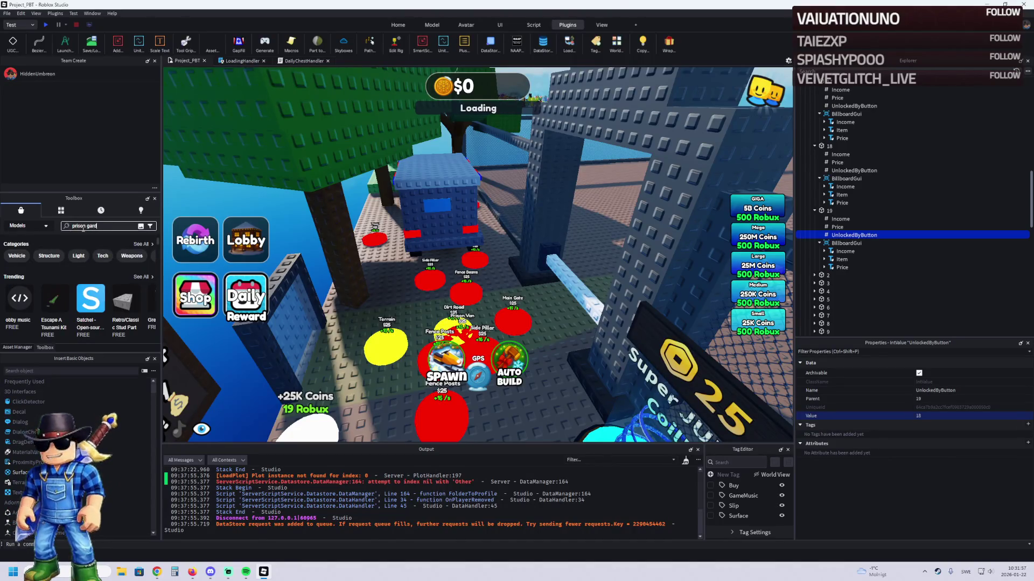
{"action": "key", "text": "BackSpace"}
{"action": "key", "text": "BackSpace"}
{"action": "key", "text": "BackSpace"}
{"action": "type", "text": "uard"}
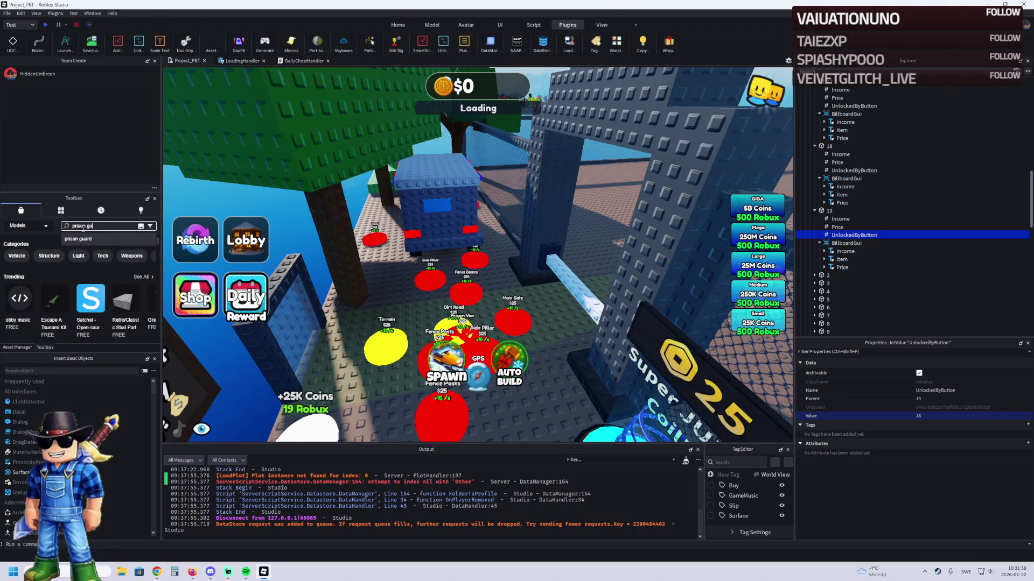
{"action": "key", "text": "Return"}
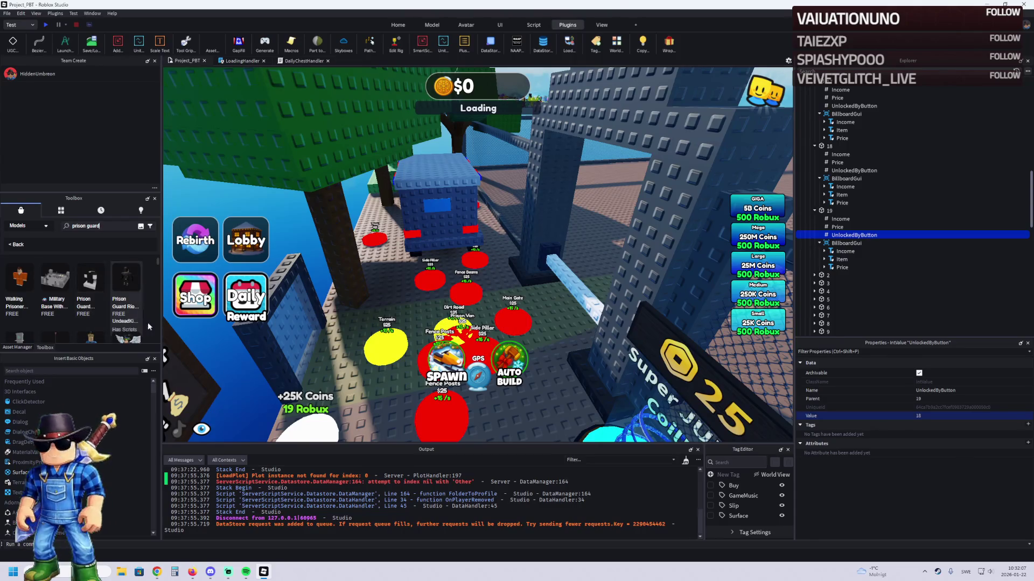
Scroll through the prison guard model results.
{"action": "scroll", "coordinate": [92, 285], "scroll_direction": "down", "scroll_amount": 2}
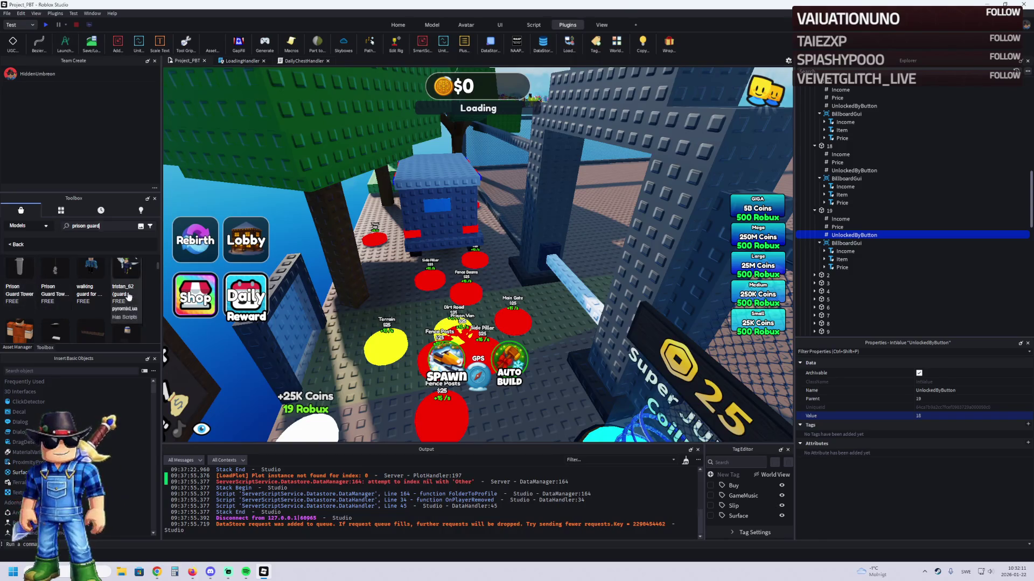
{"action": "scroll", "coordinate": [21, 285], "scroll_direction": "up", "scroll_amount": 2}
{"action": "scroll", "coordinate": [146, 296], "scroll_direction": "down", "scroll_amount": 5}
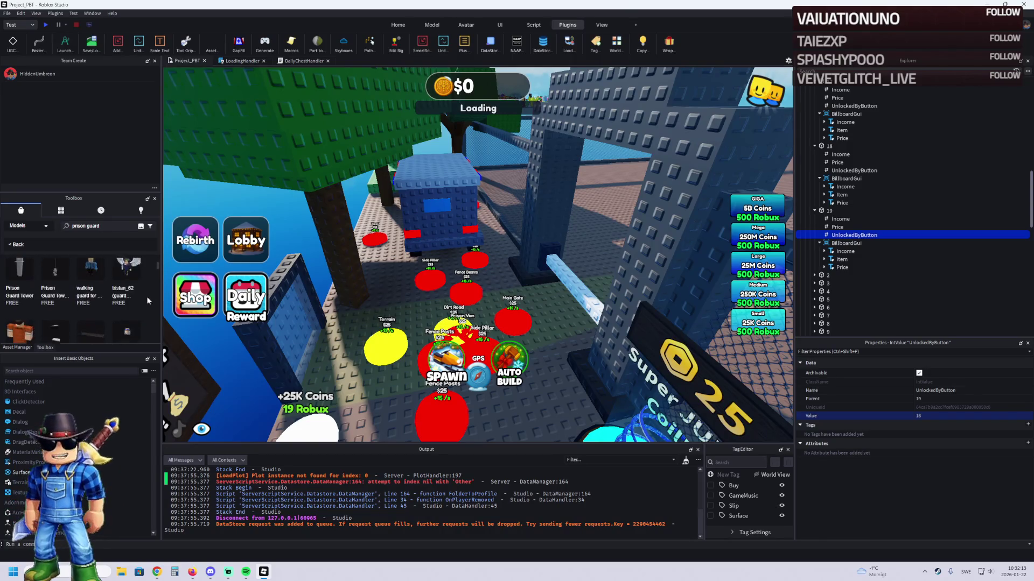
{"action": "scroll", "coordinate": [146, 297], "scroll_direction": "down", "scroll_amount": 3}
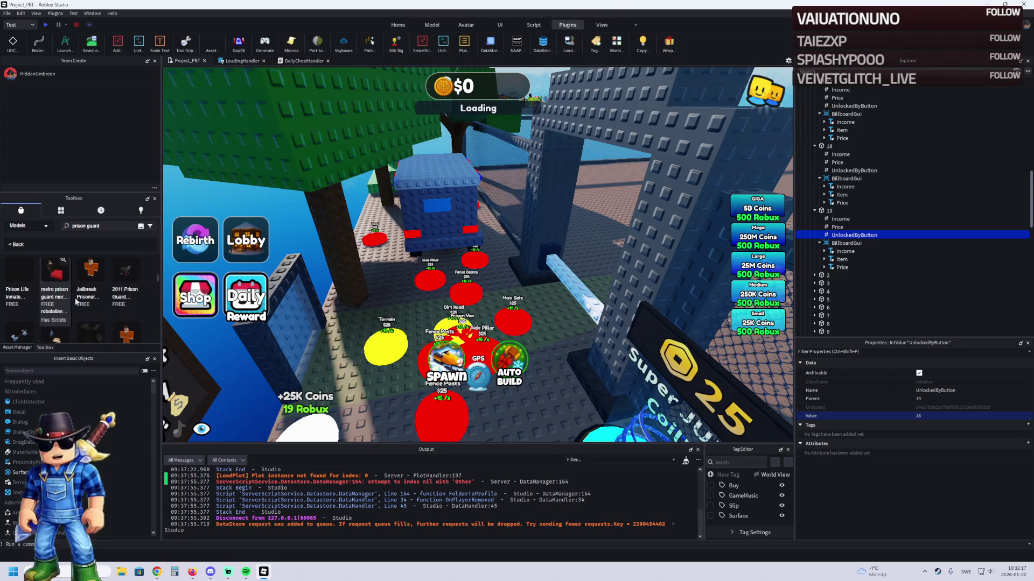
{"action": "scroll", "coordinate": [145, 312], "scroll_direction": "down", "scroll_amount": 1}
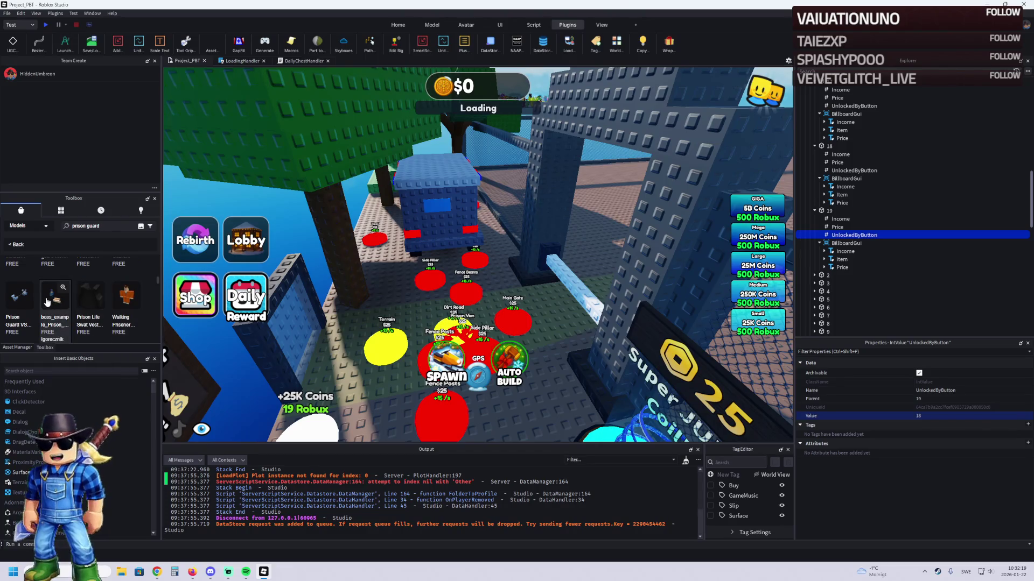
{"action": "scroll", "coordinate": [99, 306], "scroll_direction": "down", "scroll_amount": 3}
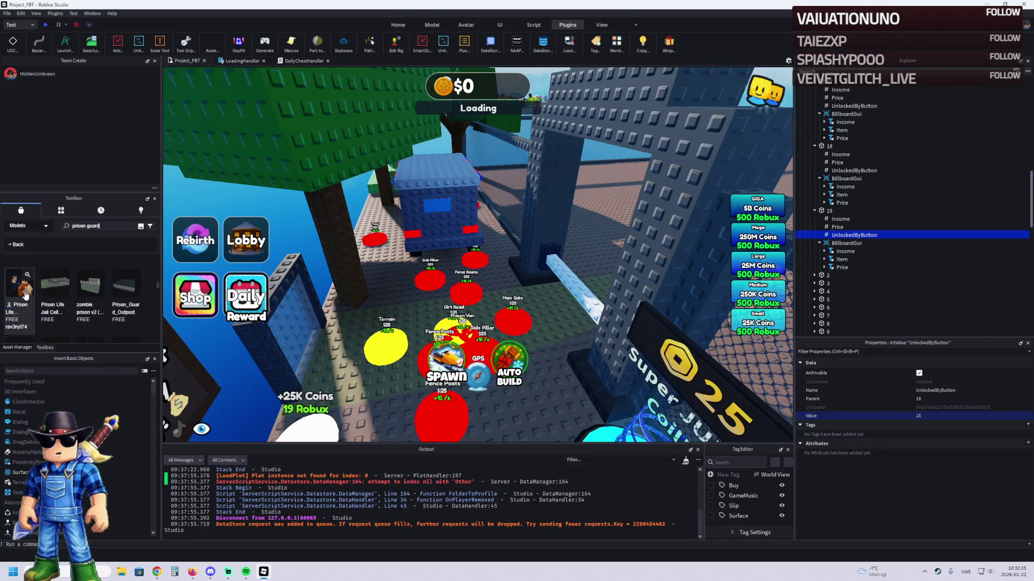
{"action": "scroll", "coordinate": [128, 320], "scroll_direction": "down", "scroll_amount": 1}
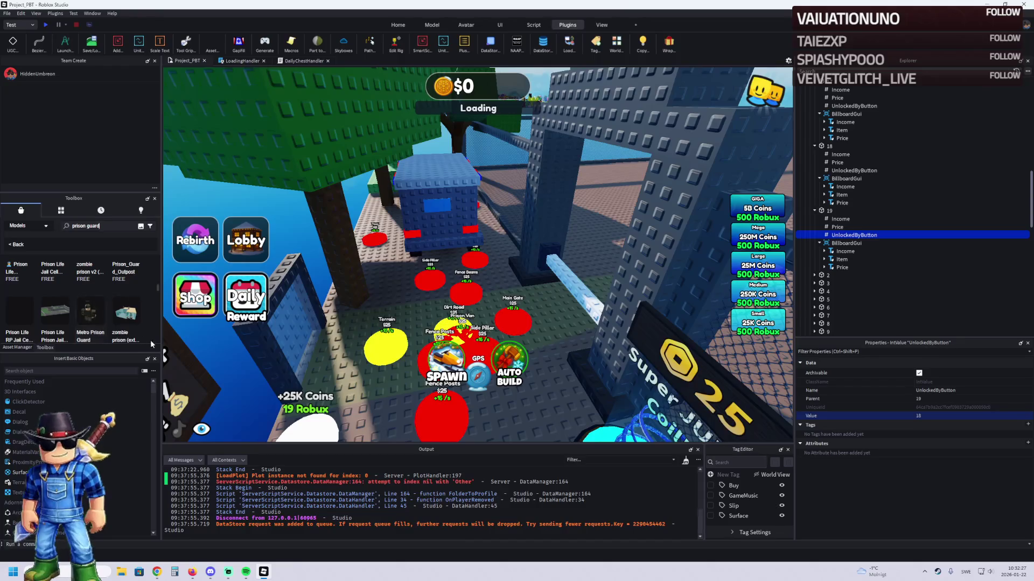
{"action": "scroll", "coordinate": [147, 333], "scroll_direction": "down", "scroll_amount": 1}
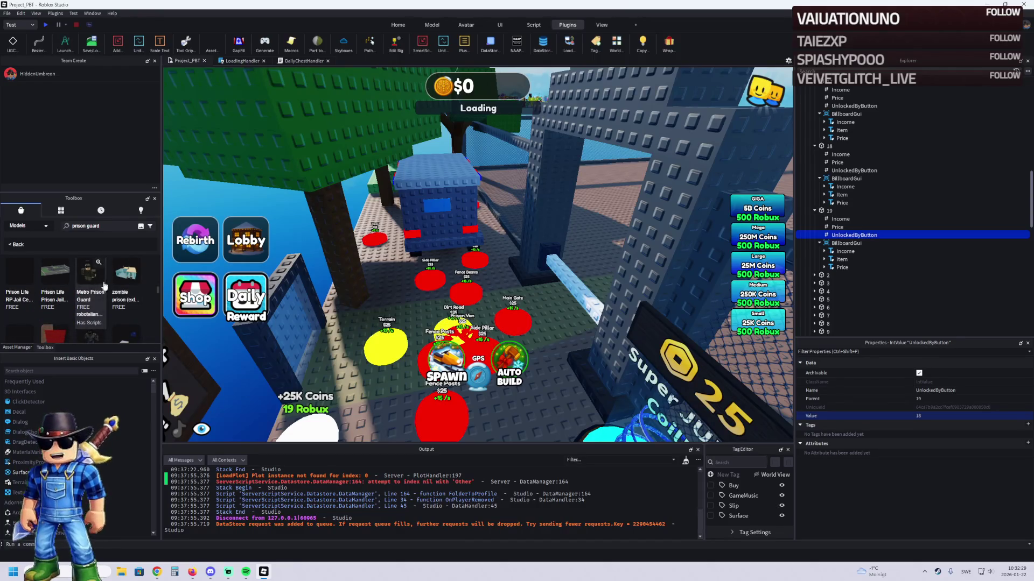
{"action": "scroll", "coordinate": [125, 306], "scroll_direction": "up", "scroll_amount": 2}
{"action": "left_click_drag", "start_coordinate": [12, 286], "coordinate": [406, 266]}
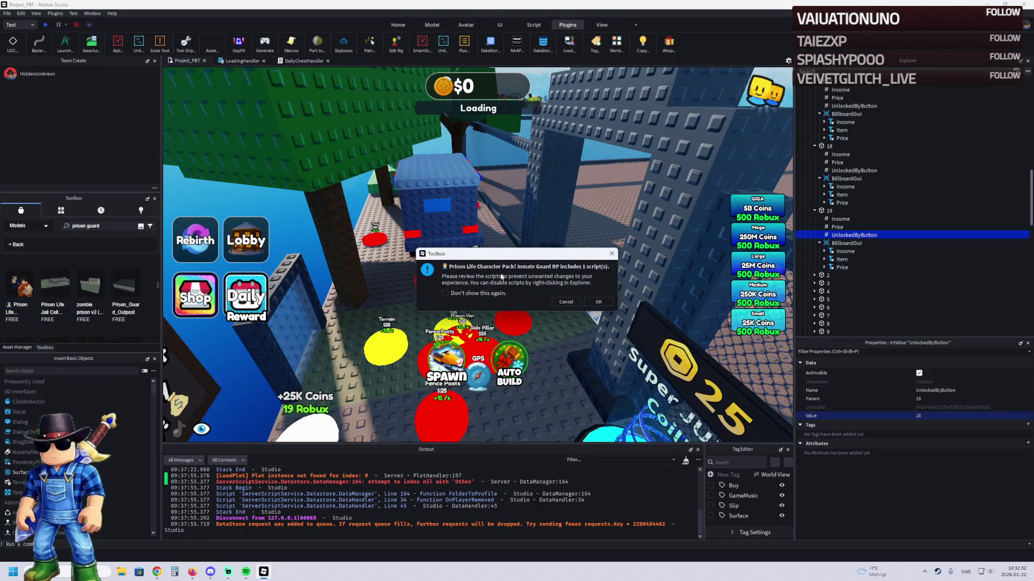
{"action": "left_click", "coordinate": [574, 305]}
{"action": "scroll", "coordinate": [30, 308], "scroll_direction": "down", "scroll_amount": 1}
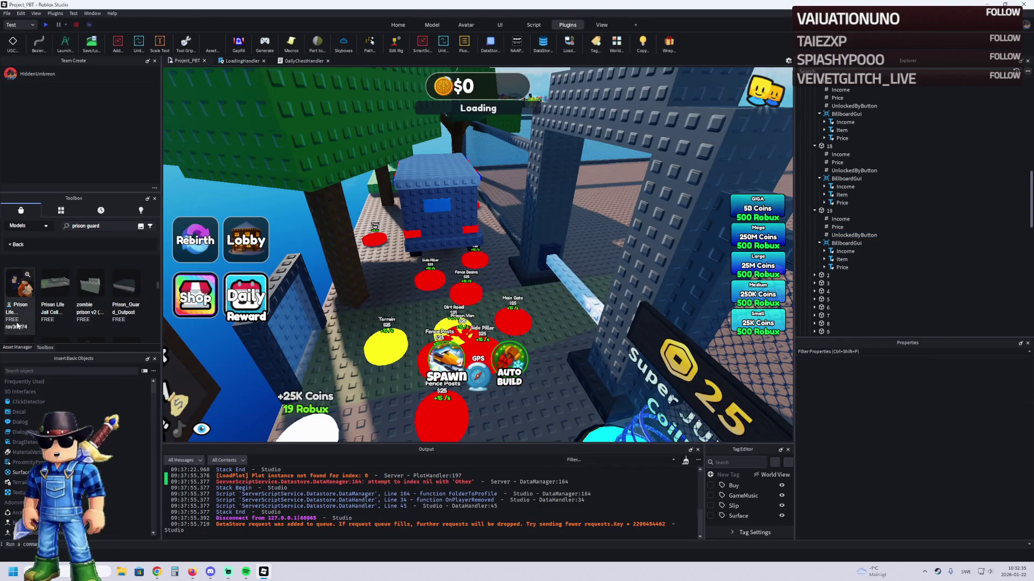
{"action": "scroll", "coordinate": [30, 308], "scroll_direction": "up", "scroll_amount": 1}
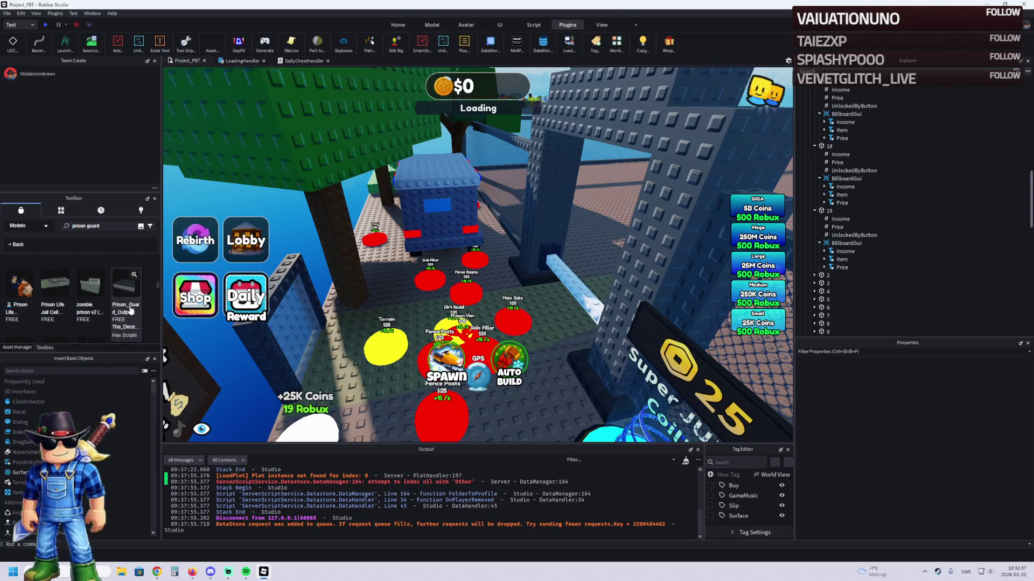
{"action": "scroll", "coordinate": [131, 310], "scroll_direction": "down", "scroll_amount": 3}
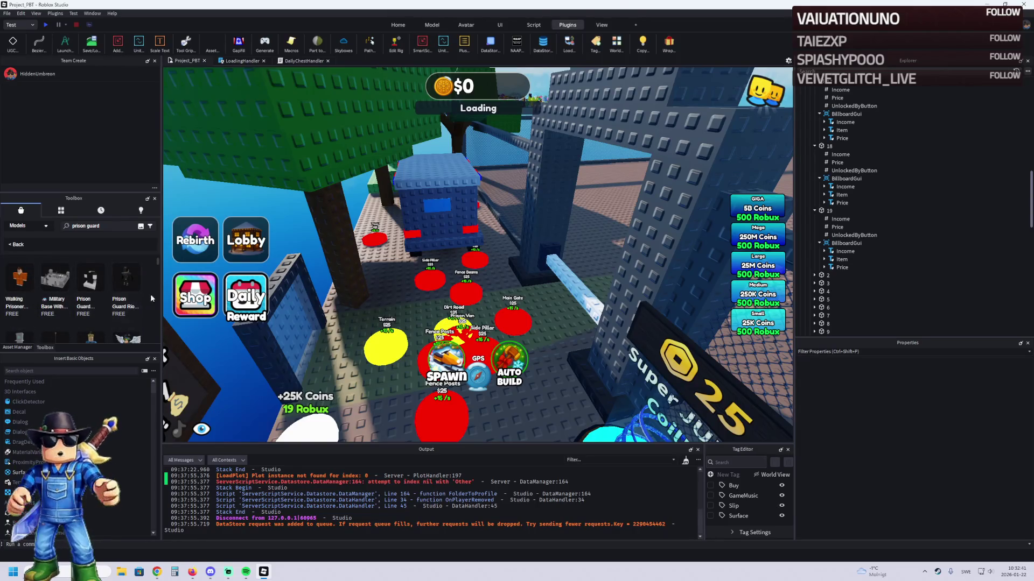
{"action": "scroll", "coordinate": [157, 262], "scroll_direction": "down", "scroll_amount": 2}
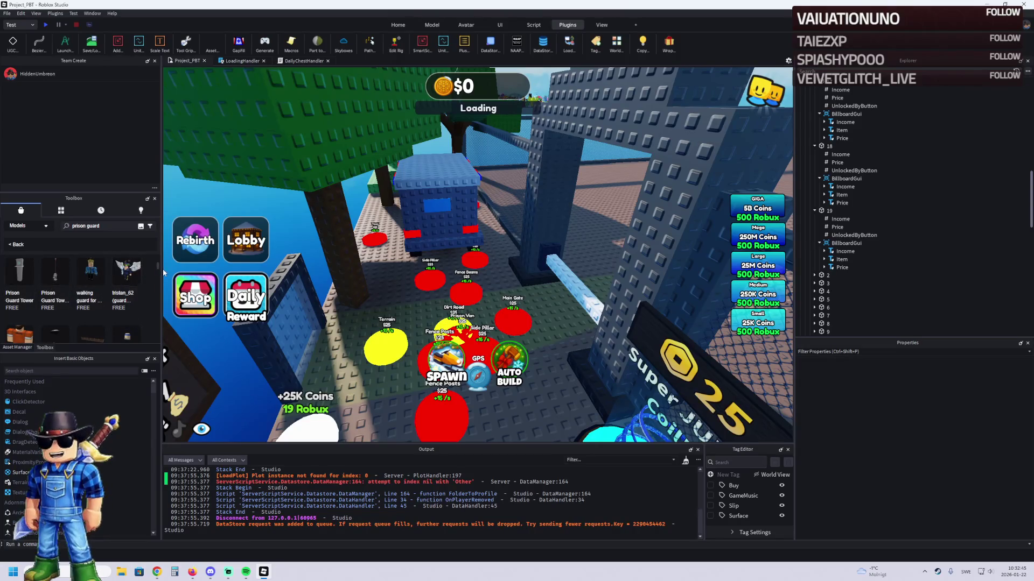
{"action": "scroll", "coordinate": [158, 271], "scroll_direction": "down", "scroll_amount": 3}
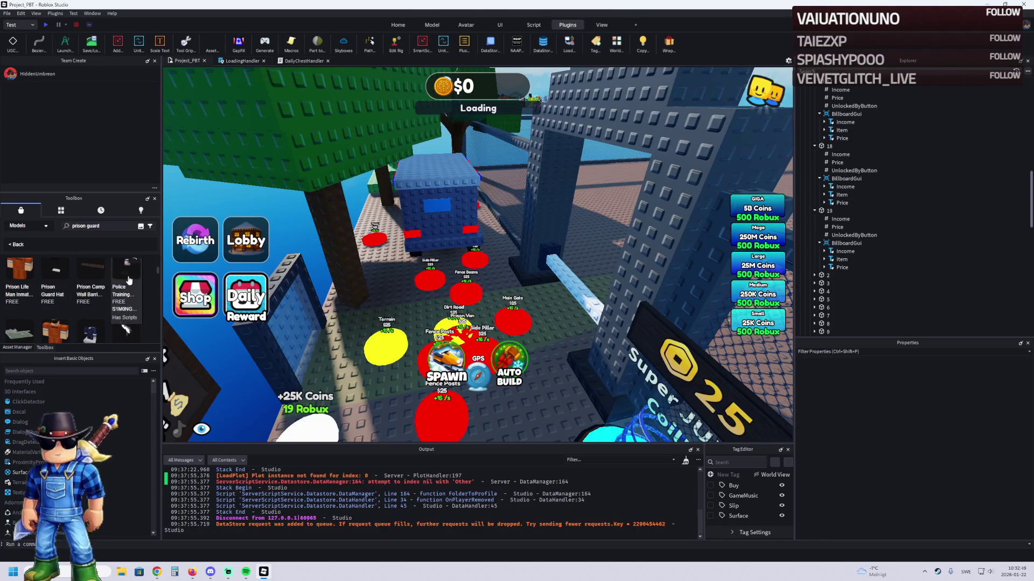
{"action": "scroll", "coordinate": [157, 270], "scroll_direction": "down", "scroll_amount": 3}
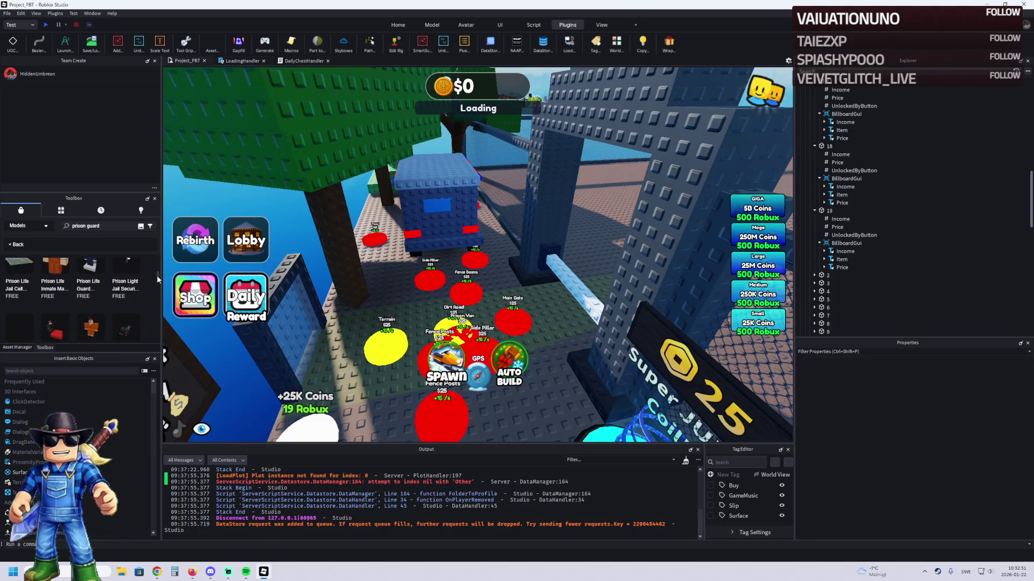
{"action": "scroll", "coordinate": [147, 290], "scroll_direction": "down", "scroll_amount": 3}
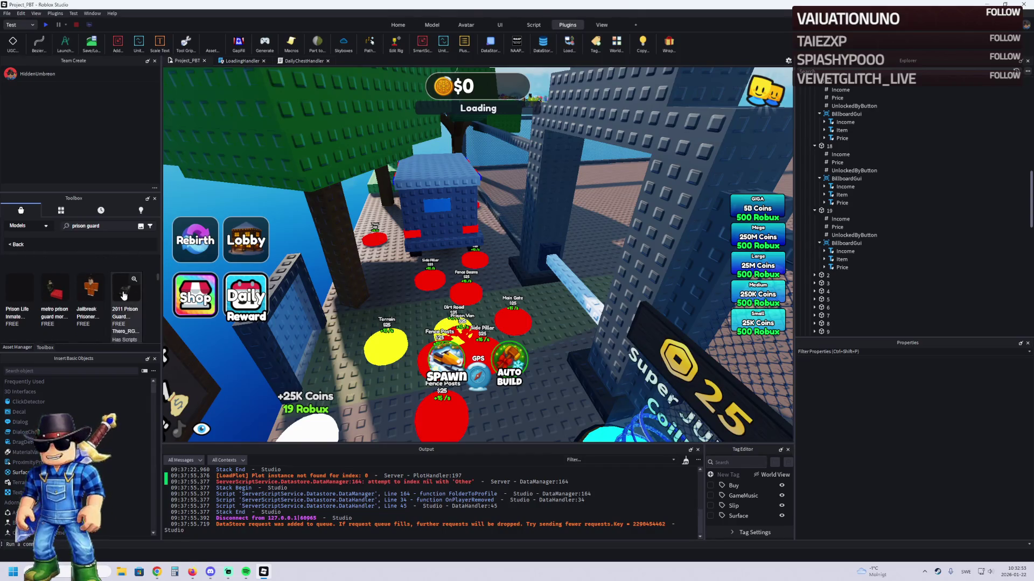
{"action": "scroll", "coordinate": [142, 308], "scroll_direction": "down", "scroll_amount": 3}
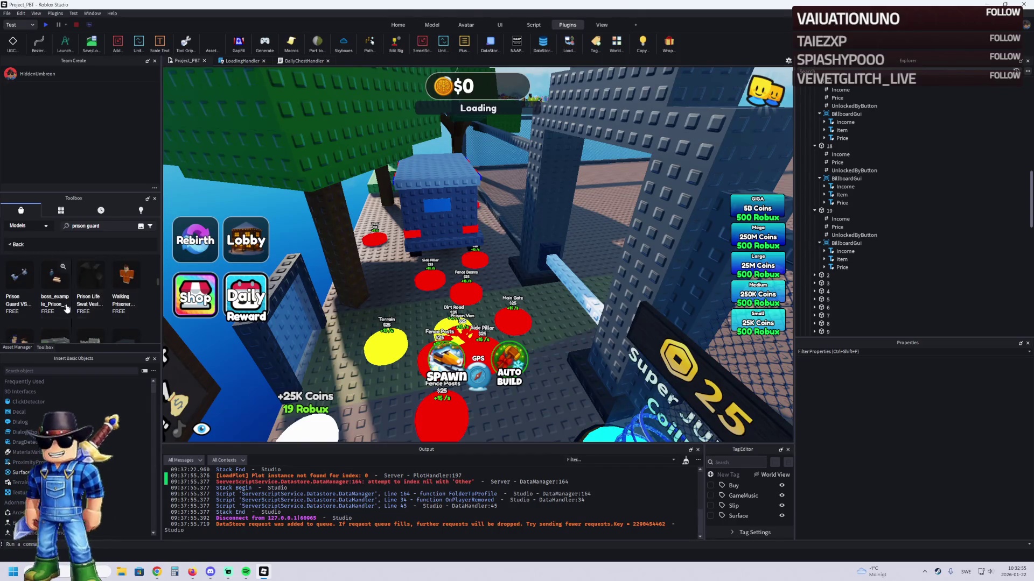
{"action": "scroll", "coordinate": [154, 321], "scroll_direction": "down", "scroll_amount": 3}
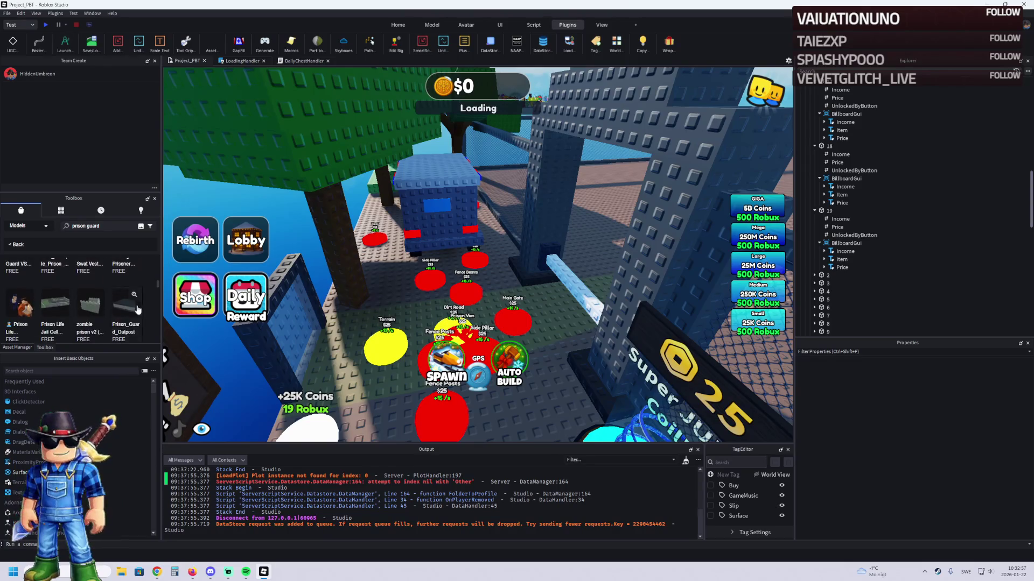
{"action": "scroll", "coordinate": [156, 318], "scroll_direction": "down", "scroll_amount": 3}
Shorten the Toolbox search to 'guard' and insert the Security guard model.
{"action": "left_click", "coordinate": [95, 227]}
{"action": "key", "text": "BackSpace"}
{"action": "key", "text": "BackSpace"}
{"action": "key", "text": "BackSpace"}
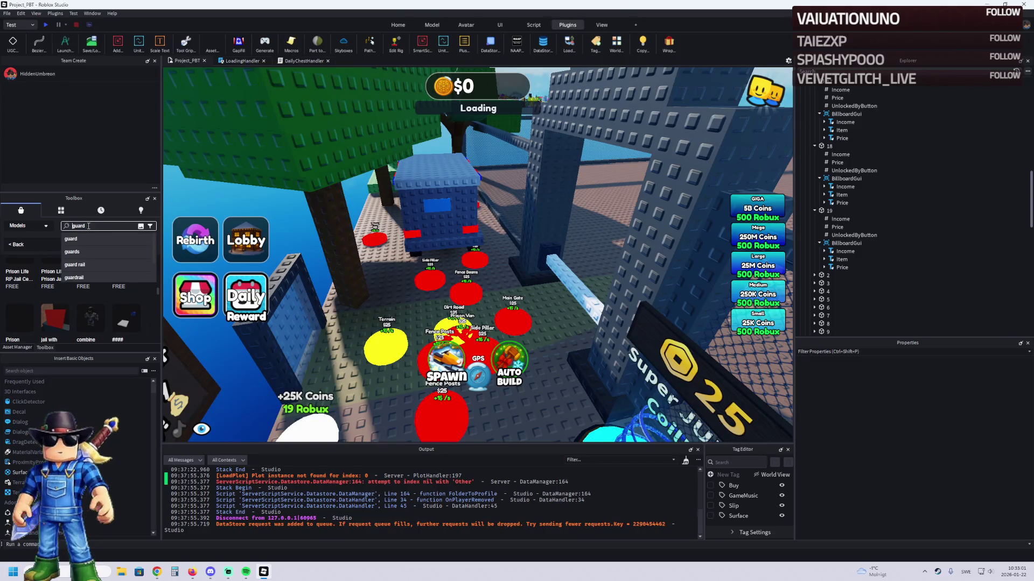
{"action": "key", "text": "Return"}
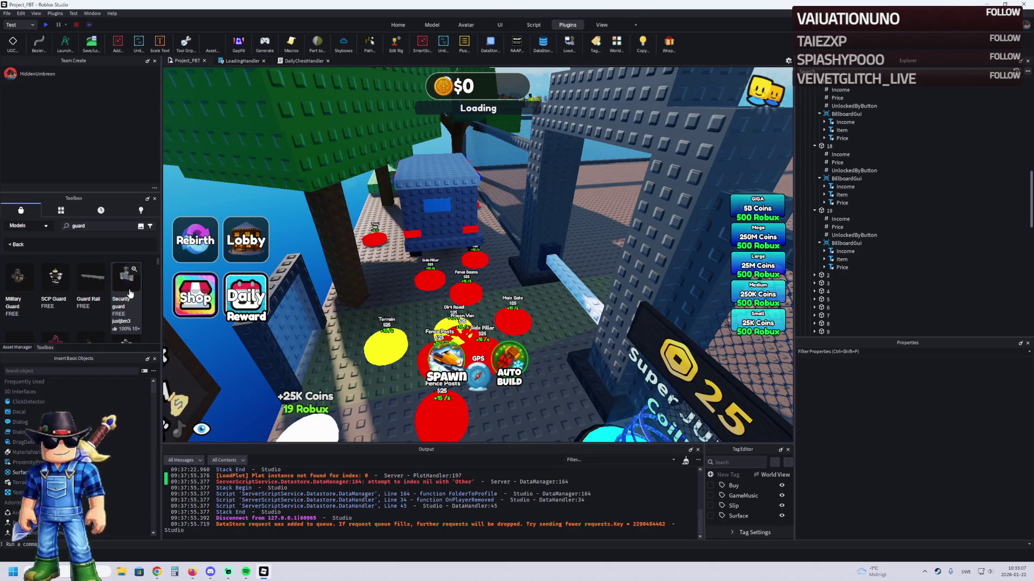
{"action": "left_click", "coordinate": [130, 294]}
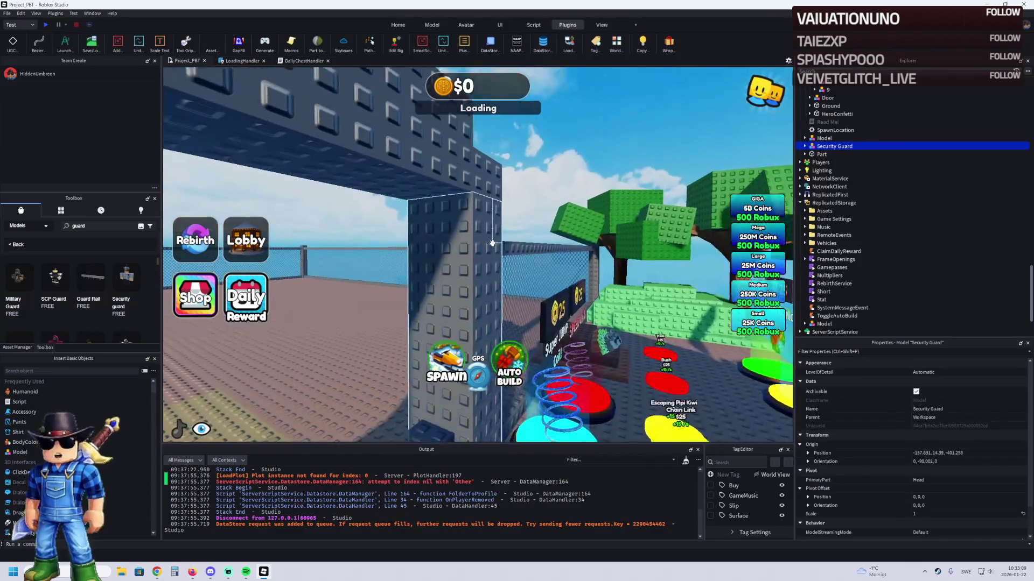
Lower the inserted Security Guard model down onto the plot floor.
{"action": "key", "text": "f"}
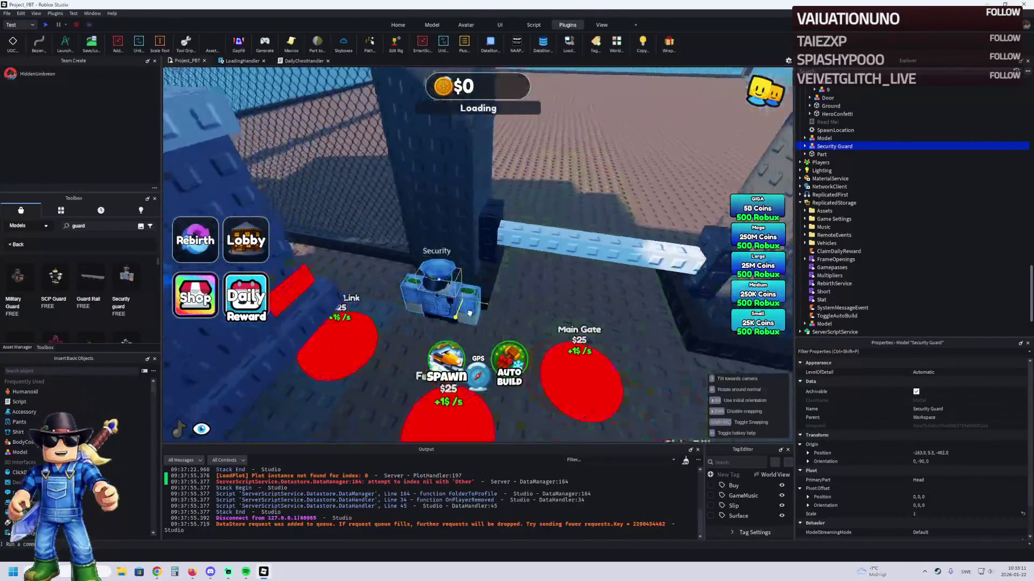
{"action": "mouse_move", "coordinate": [439, 285]}
{"action": "left_mouse_down"}
{"action": "mouse_move", "coordinate": [425, 253]}
{"action": "mouse_move", "coordinate": [406, 319]}
{"action": "left_mouse_up"}
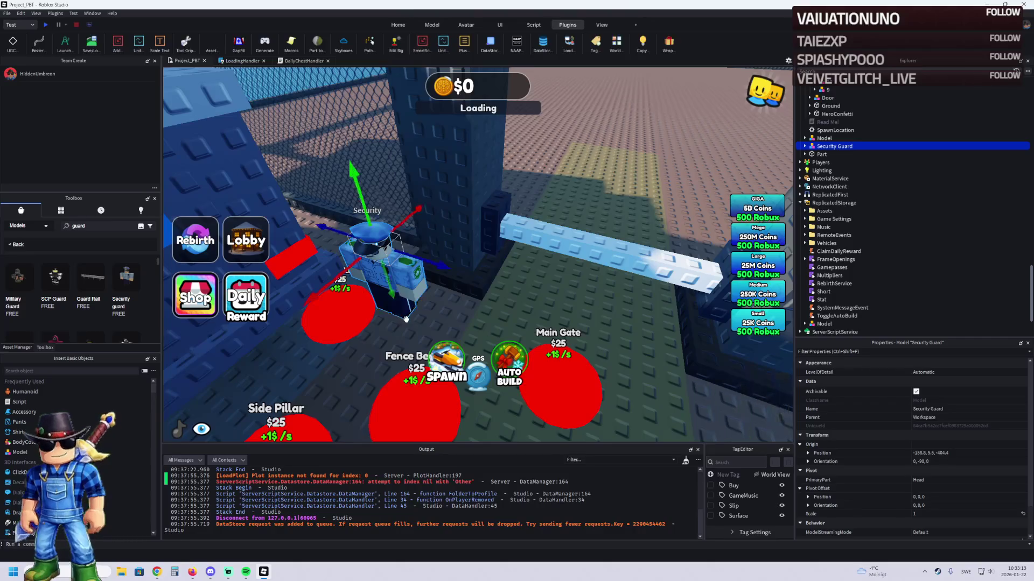
{"action": "key", "text": "w"}
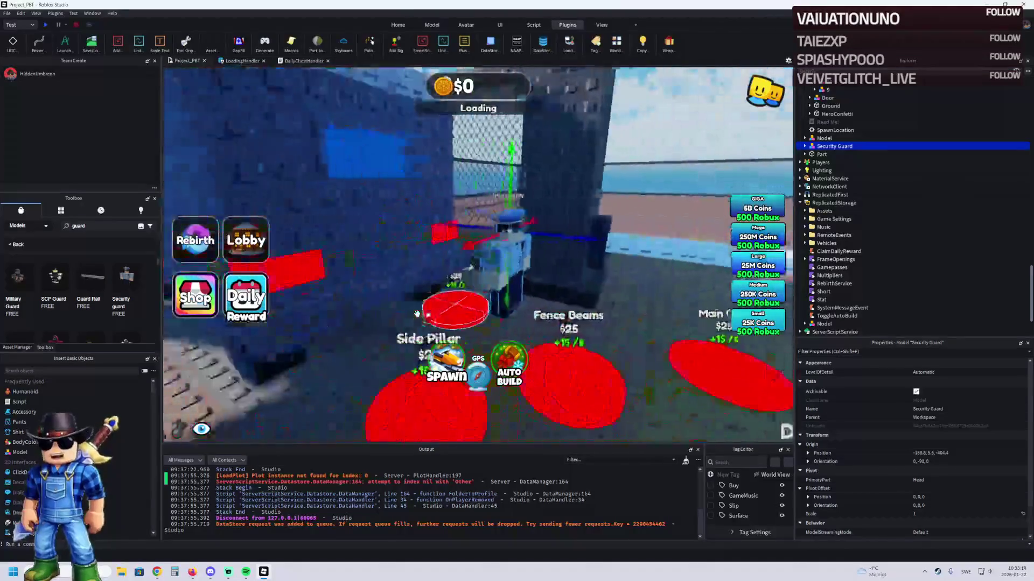
{"action": "key", "text": "s"}
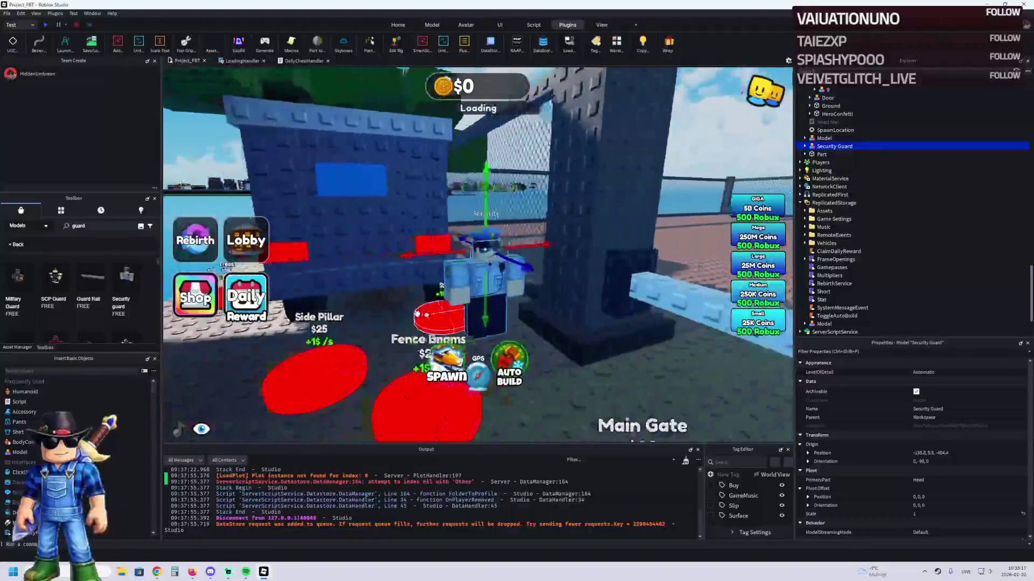
{"action": "key", "text": "a"}
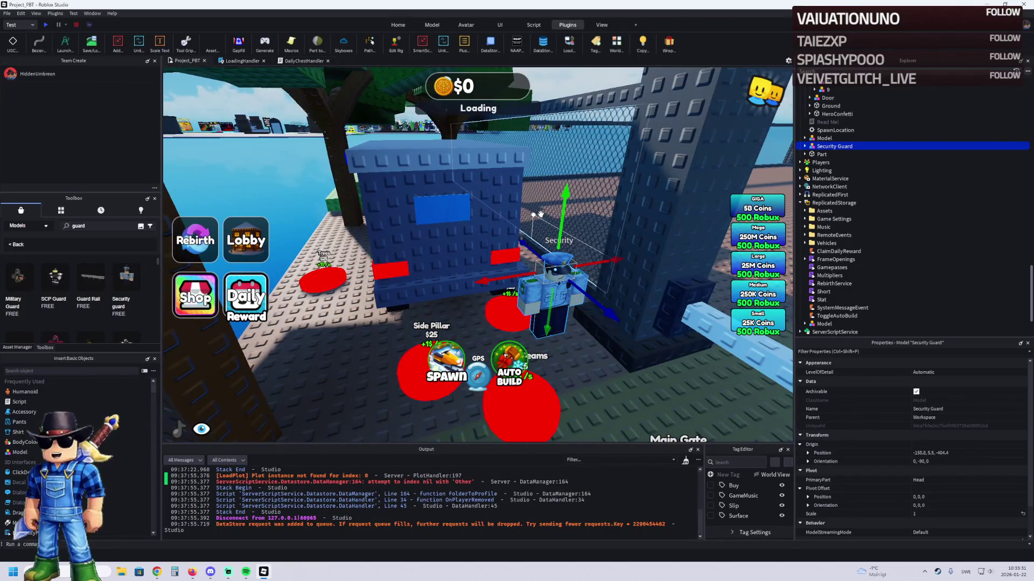
Move the view over to the police truck and select the OLD truck model.
{"action": "key", "text": "a"}
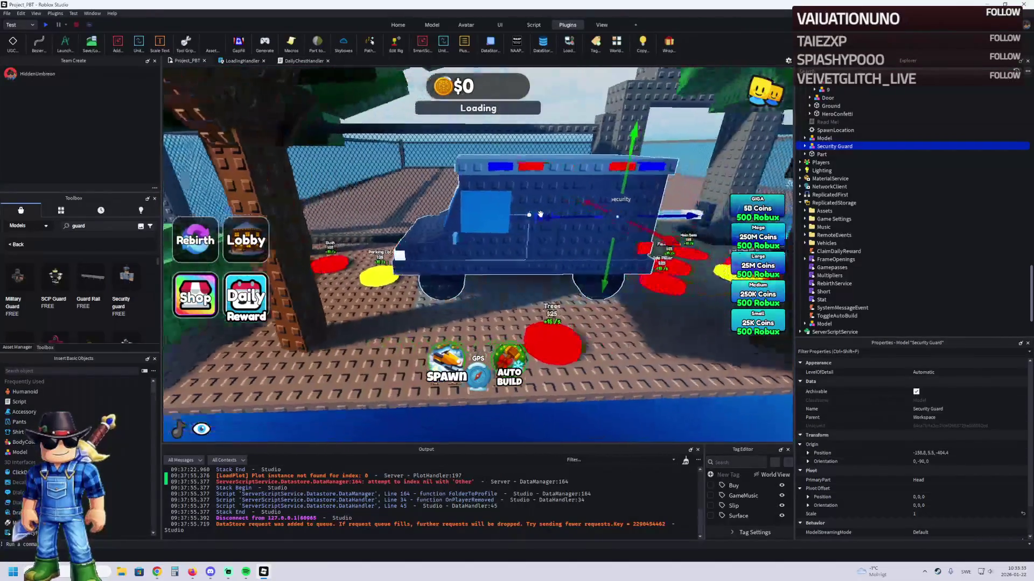
{"action": "key", "text": "a"}
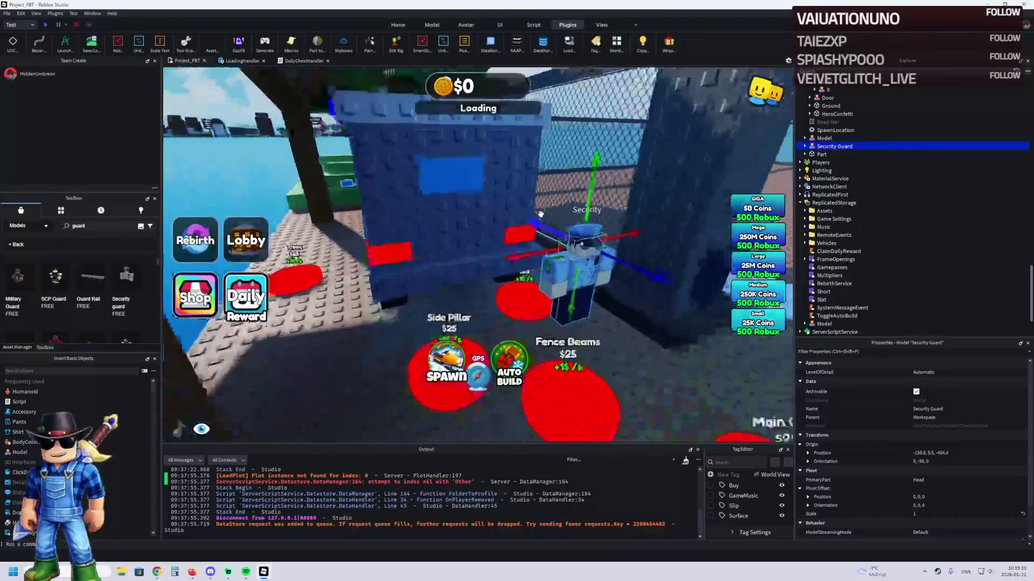
{"action": "key", "text": "a"}
{"action": "left_click", "coordinate": [540, 214]}
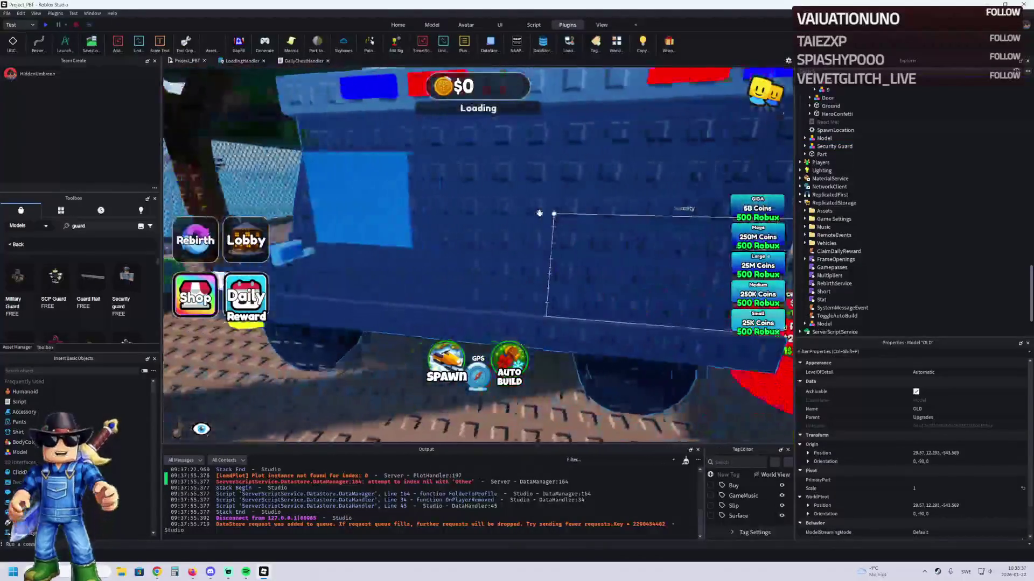
{"action": "key", "text": "f"}
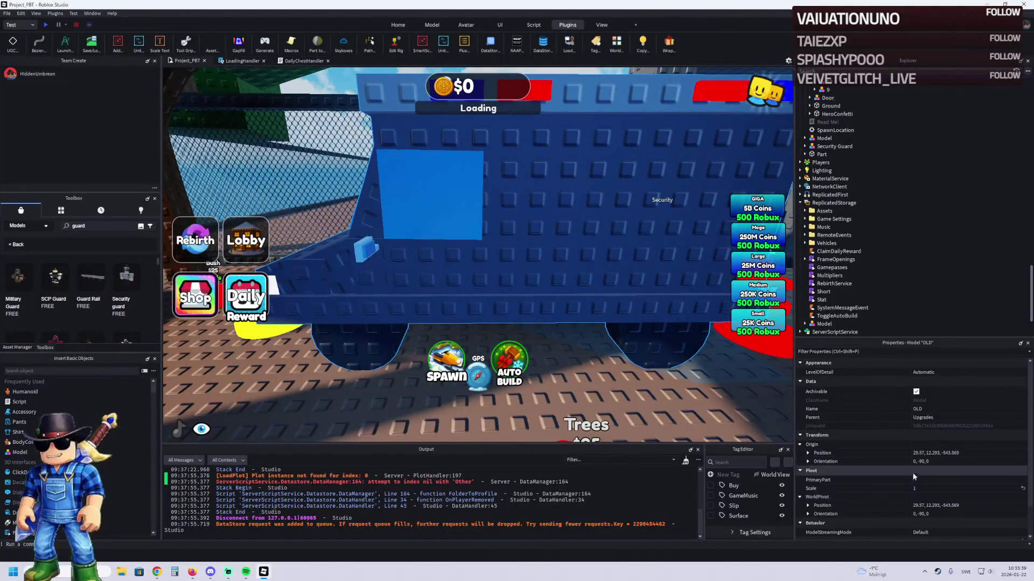
{"action": "key", "text": "d"}
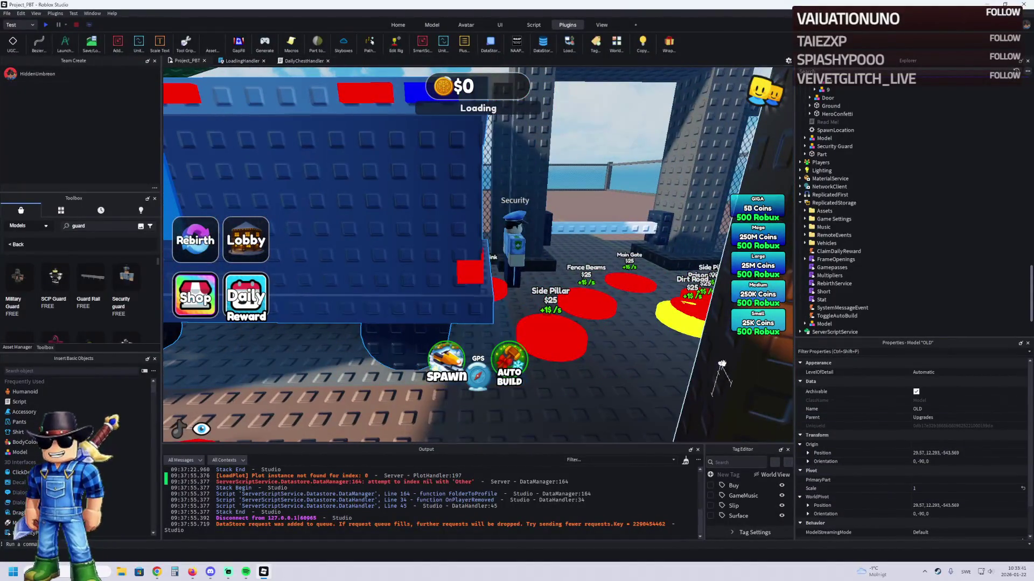
Rename the truck model OLD to Old.
{"action": "scroll", "coordinate": [871, 161], "scroll_direction": "up", "scroll_amount": 3}
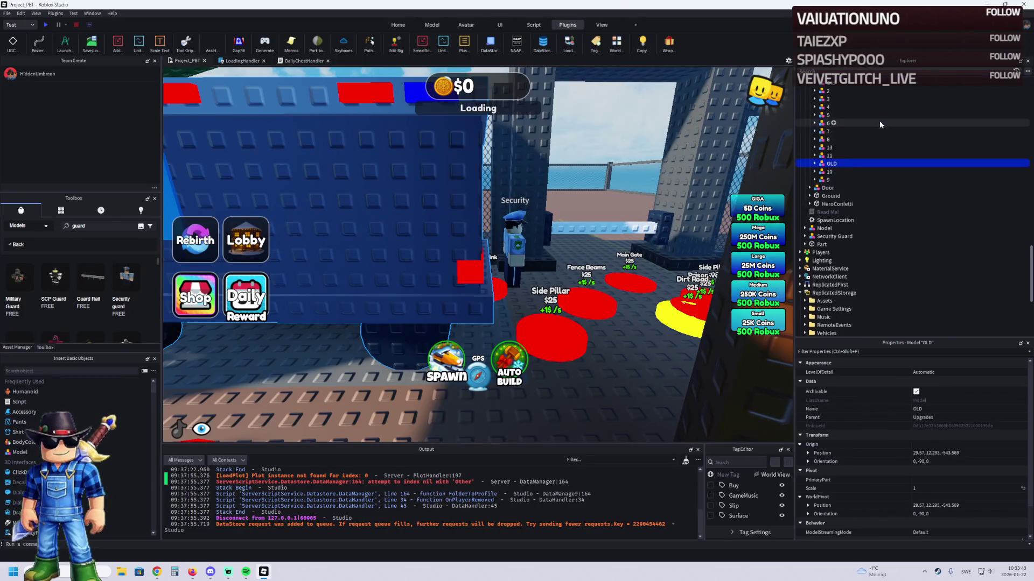
{"action": "double_click", "coordinate": [871, 162]}
{"action": "type", "text": "Old"}
{"action": "key", "text": "Return"}
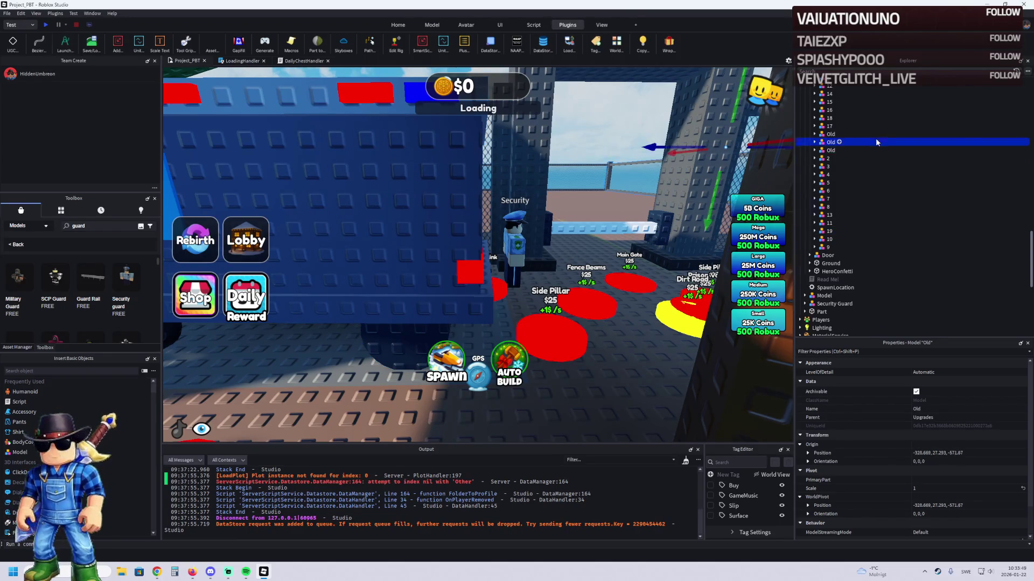
Move TemplatePlot into ReplicatedStorage and start a play test with F5.
{"action": "scroll", "coordinate": [875, 141], "scroll_direction": "up", "scroll_amount": 5}
{"action": "left_click", "coordinate": [833, 147]}
{"action": "left_click_drag", "start_coordinate": [833, 147], "coordinate": [833, 236]}
{"action": "key", "text": "F5"}
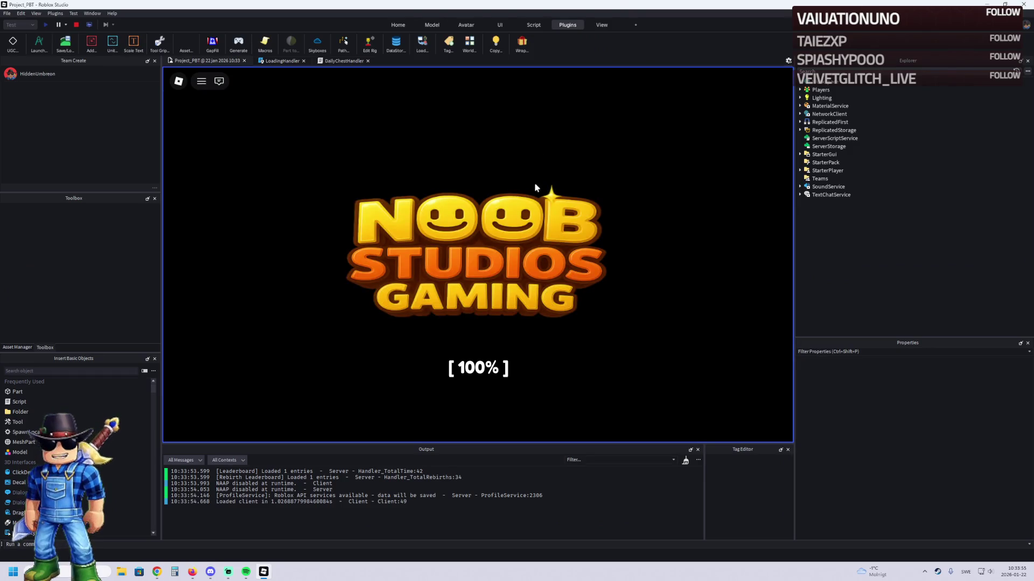
Walk the test character across the plot to the blue police truck, then stop the test.
{"action": "key", "text": "w"}
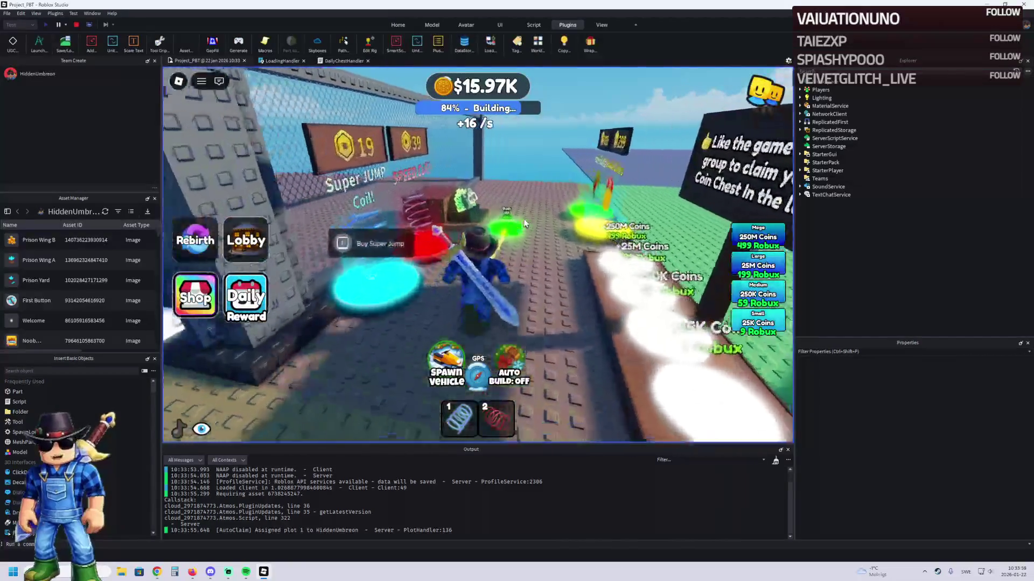
{"action": "key", "text": "w"}
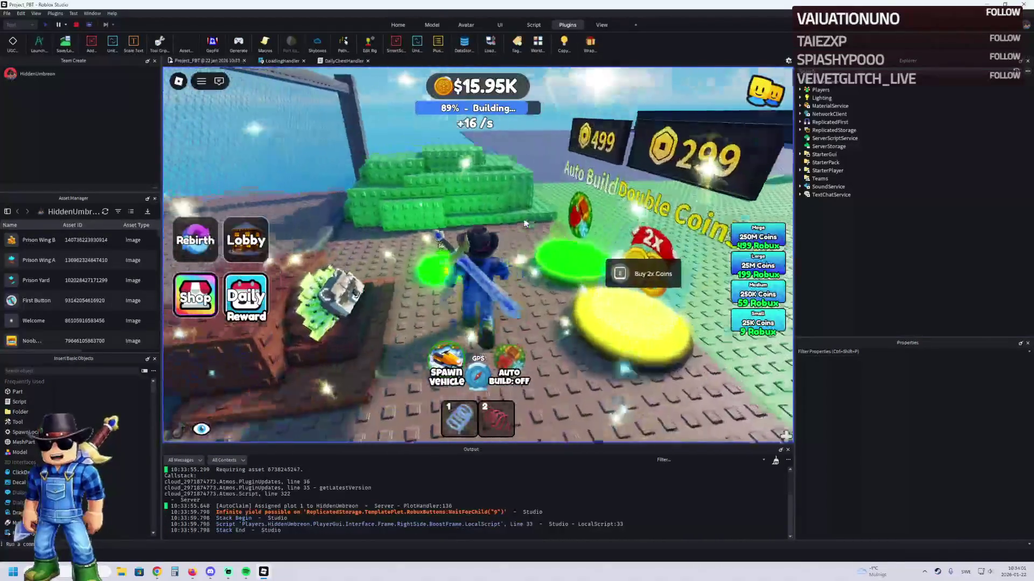
{"action": "key", "text": "w"}
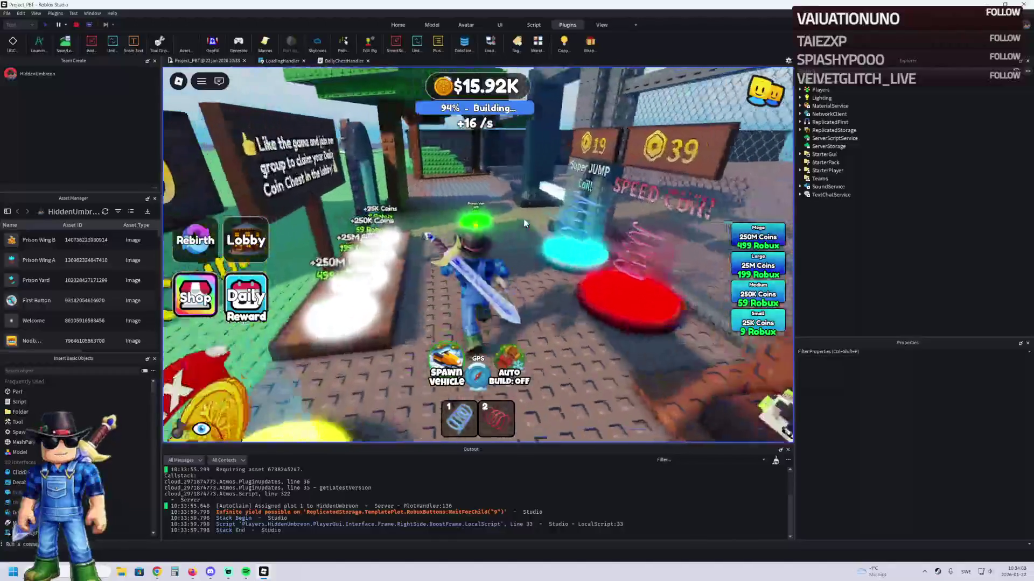
{"action": "key", "text": "w"}
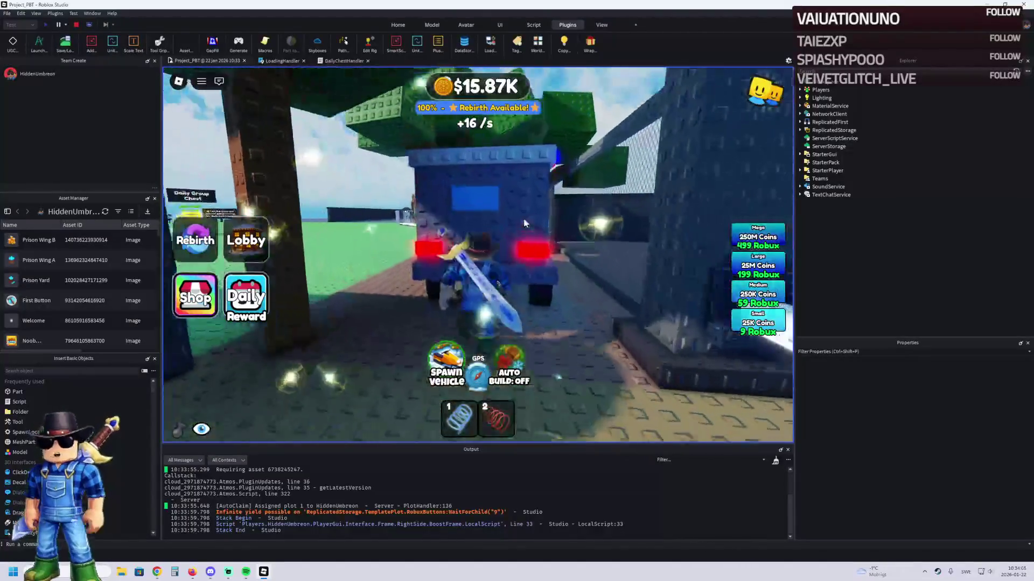
{"action": "key", "text": "w"}
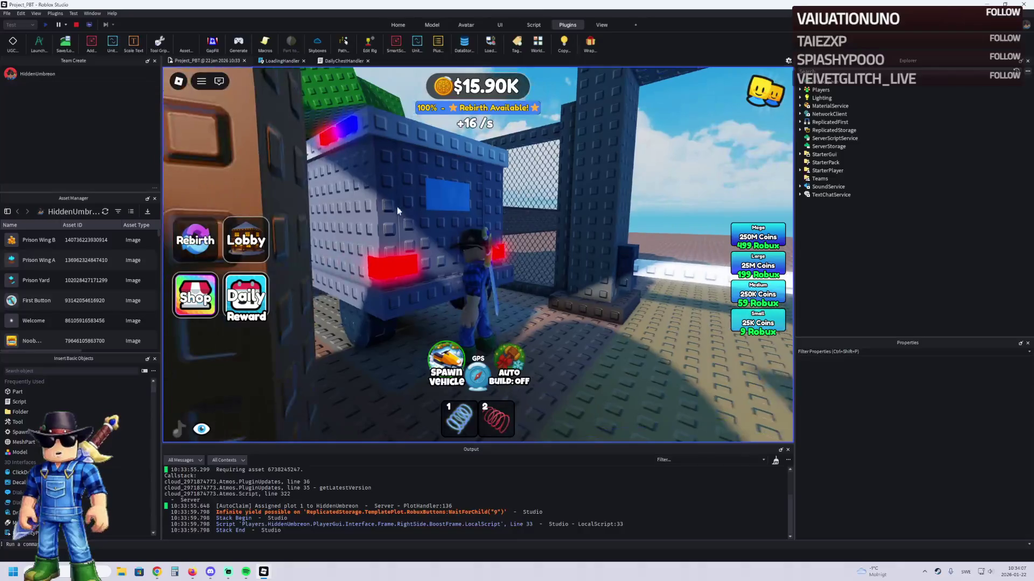
{"action": "left_click", "coordinate": [77, 25]}
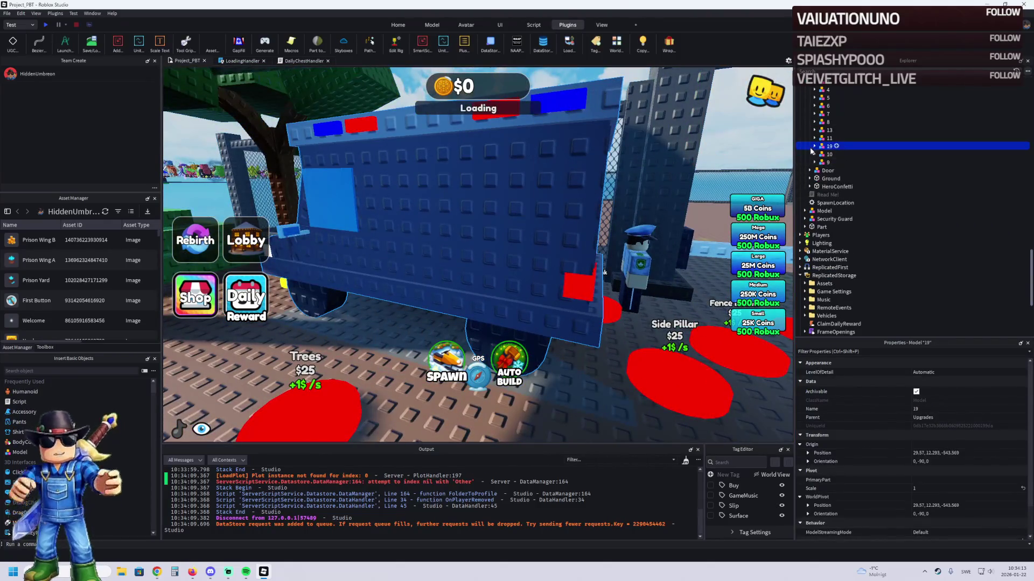
Set the truck Model under upgrade 19 to a scale of 0.8.
{"action": "left_click", "coordinate": [814, 146]}
{"action": "left_click", "coordinate": [820, 154]}
{"action": "left_click", "coordinate": [836, 156]}
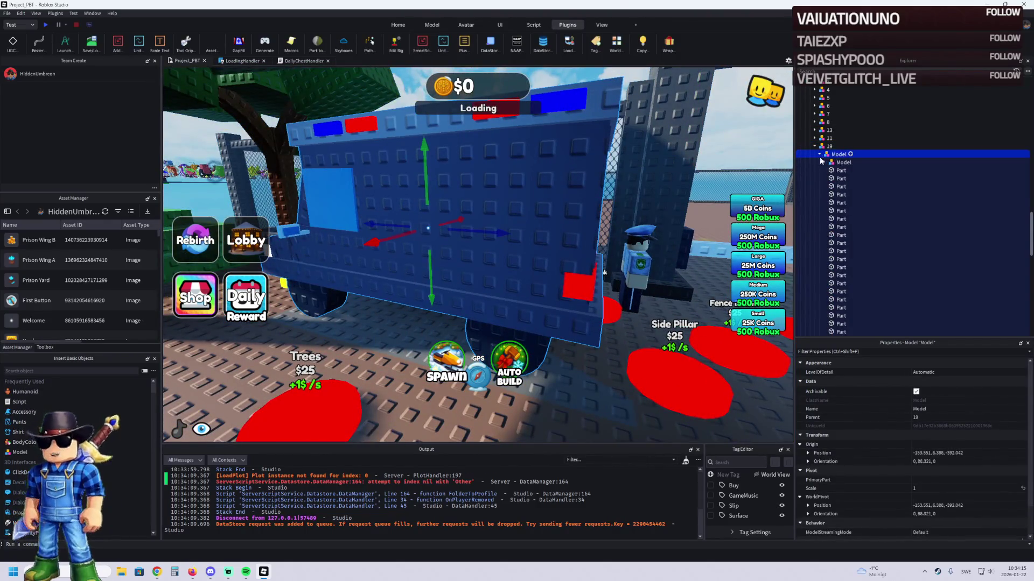
{"action": "left_click", "coordinate": [820, 154]}
{"action": "left_click", "coordinate": [945, 490]}
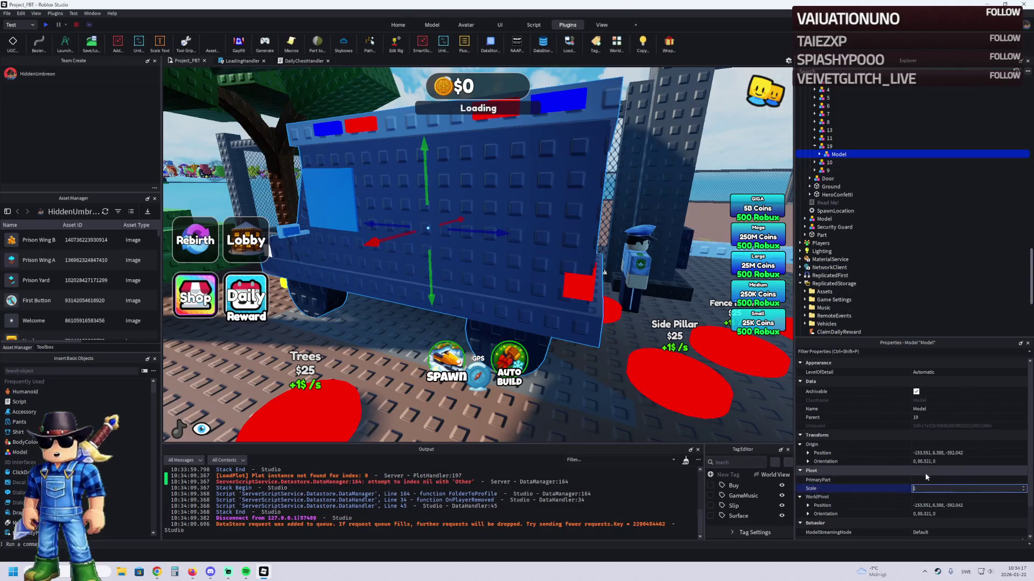
{"action": "type", "text": "0.8"}
{"action": "key", "text": "Return"}
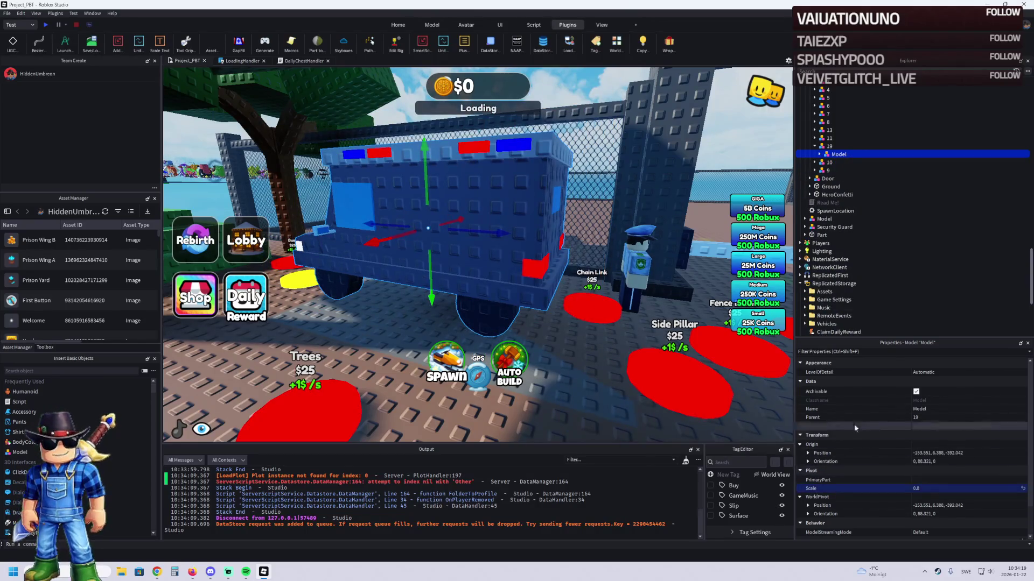
Lower the truck about 1.2 studs and shift it slightly sideways.
{"action": "key", "text": "w"}
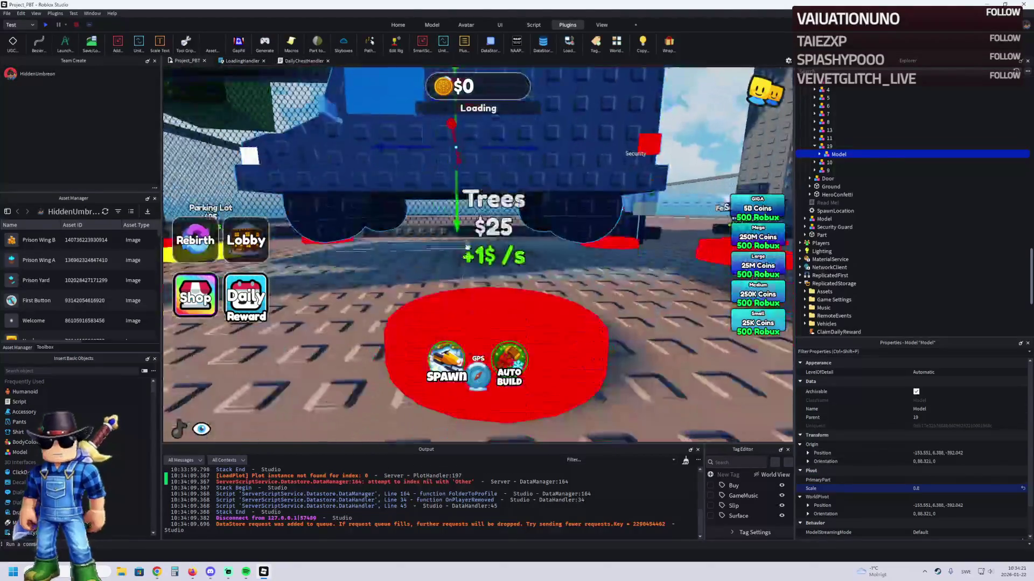
{"action": "left_click_drag", "start_coordinate": [453, 223], "coordinate": [471, 248]}
{"action": "key", "text": "s"}
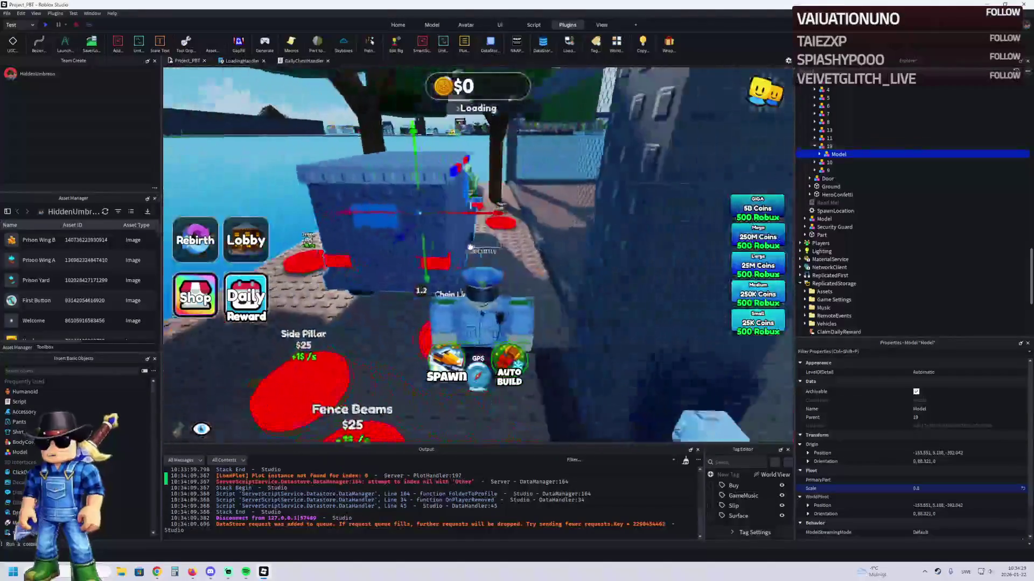
{"action": "key", "text": "s"}
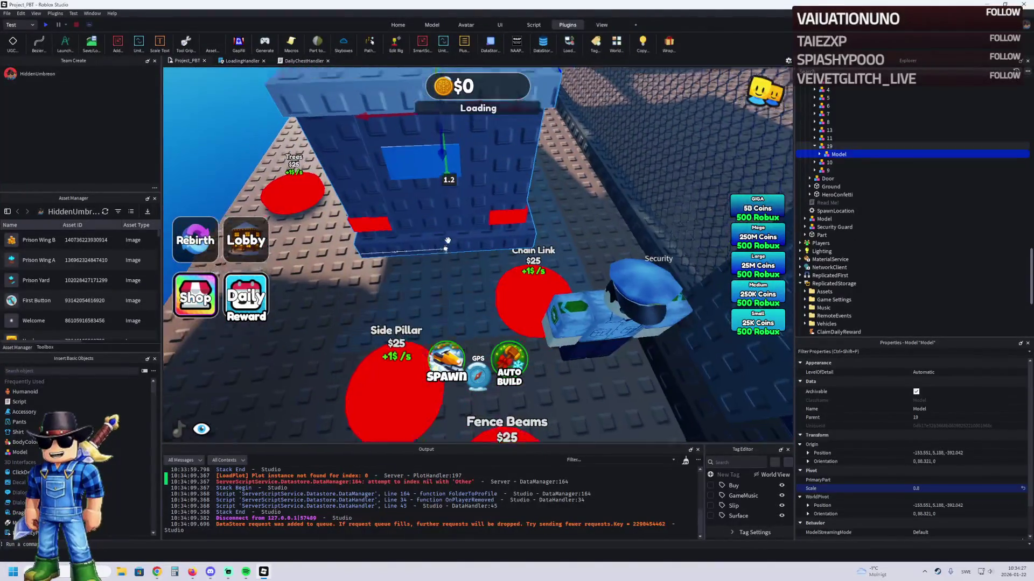
{"action": "mouse_move", "coordinate": [521, 170]}
{"action": "left_mouse_down"}
{"action": "mouse_move", "coordinate": [516, 157]}
{"action": "mouse_move", "coordinate": [529, 162]}
{"action": "mouse_move", "coordinate": [539, 212]}
{"action": "left_mouse_up"}
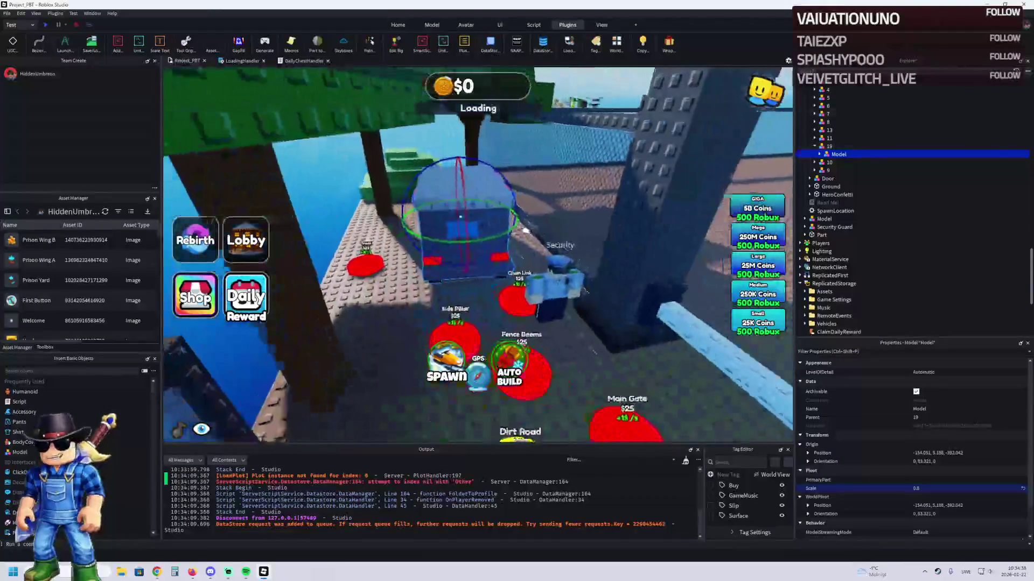
{"action": "left_click", "coordinate": [431, 25]}
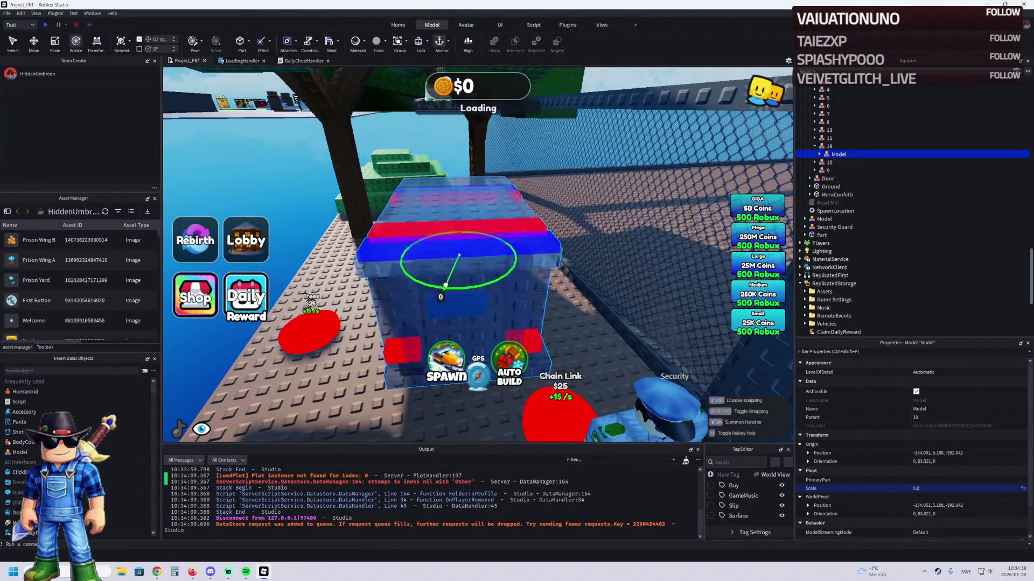
Drag the Security Guard figure to stand beside the police truck near the Chain Link pad.
{"action": "key", "text": "ctrl+2"}
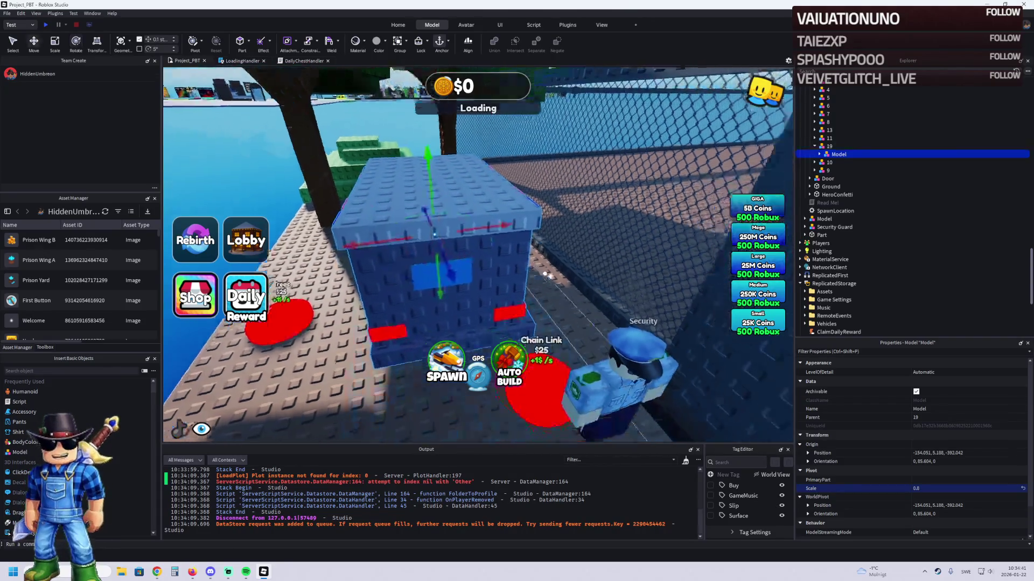
{"action": "left_click", "coordinate": [377, 231]}
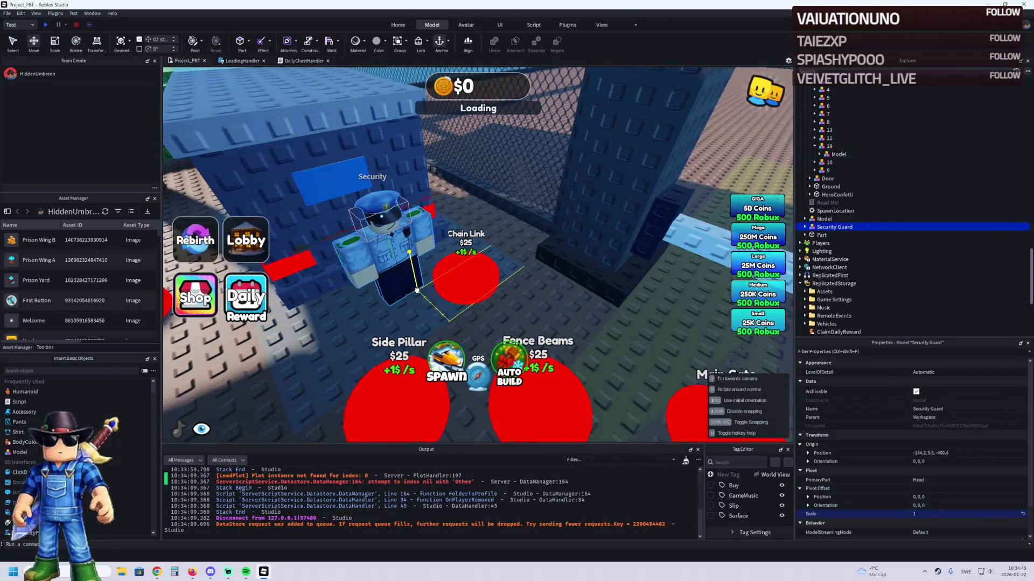
{"action": "key", "text": "s"}
{"action": "key", "text": "f"}
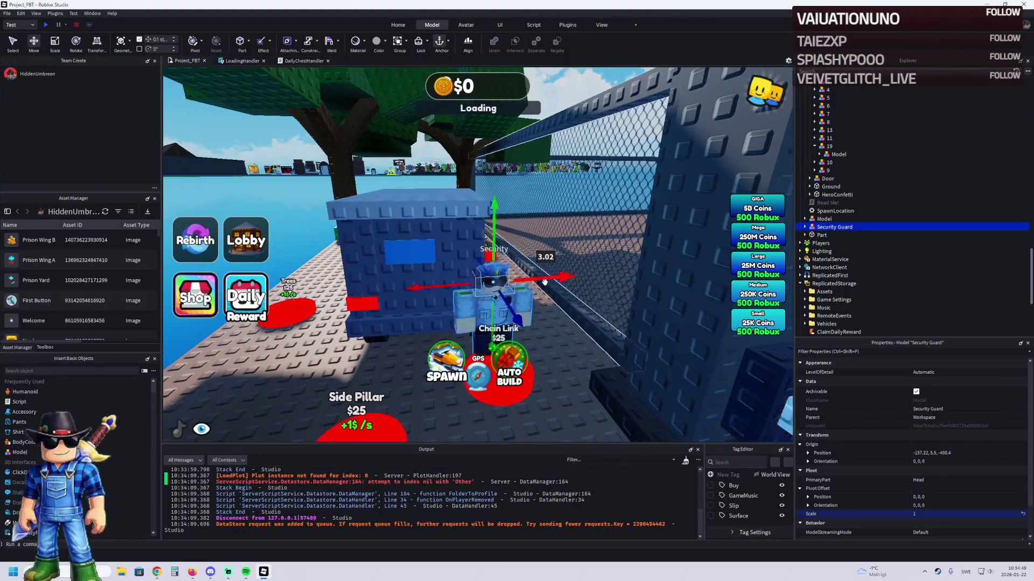
{"action": "key", "text": "f"}
{"action": "left_click_drag", "start_coordinate": [509, 267], "coordinate": [759, 212]}
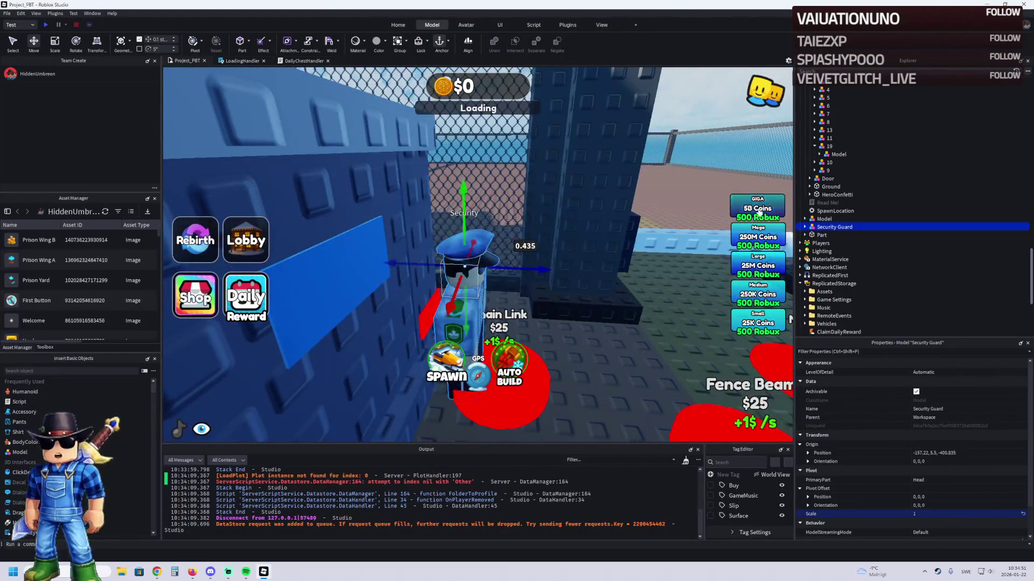
Expand and collapse the Security Guard in Explorer, then reselect the Security Guard.
{"action": "double_click", "coordinate": [886, 227]}
{"action": "scroll", "coordinate": [900, 240], "scroll_direction": "down", "scroll_amount": 3}
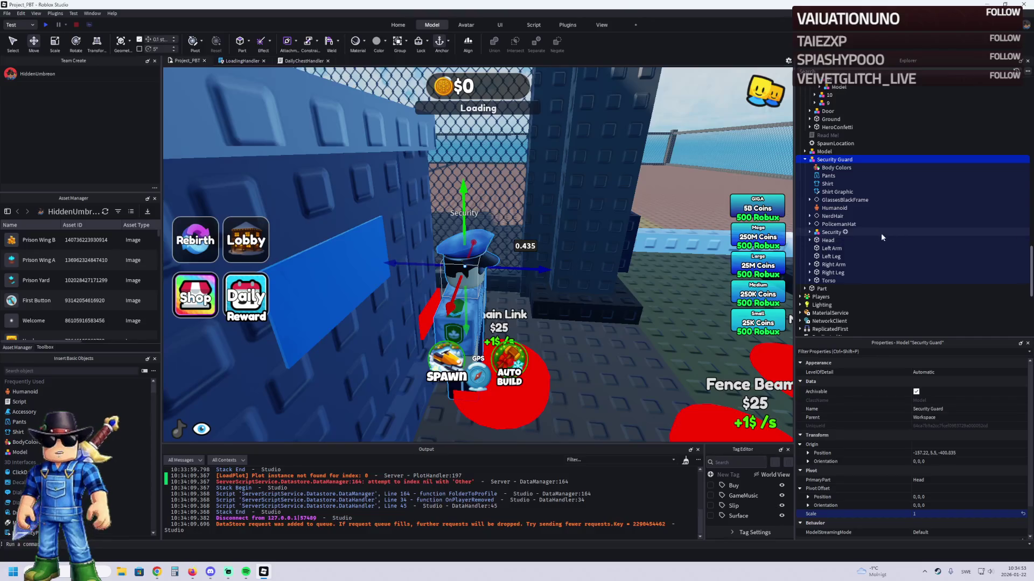
{"action": "double_click", "coordinate": [829, 160]}
{"action": "left_click", "coordinate": [824, 153]}
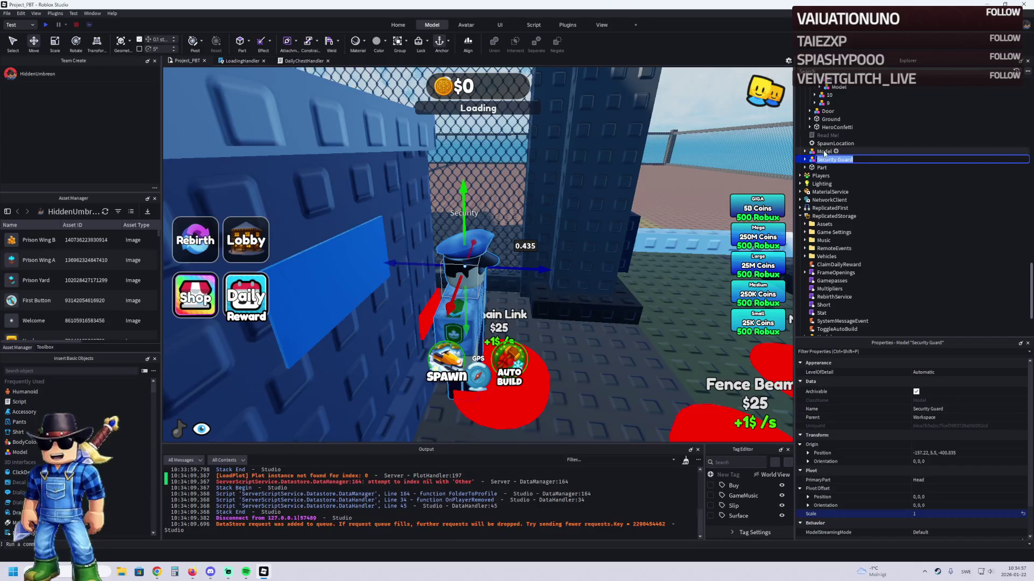
{"action": "left_click", "coordinate": [832, 160]}
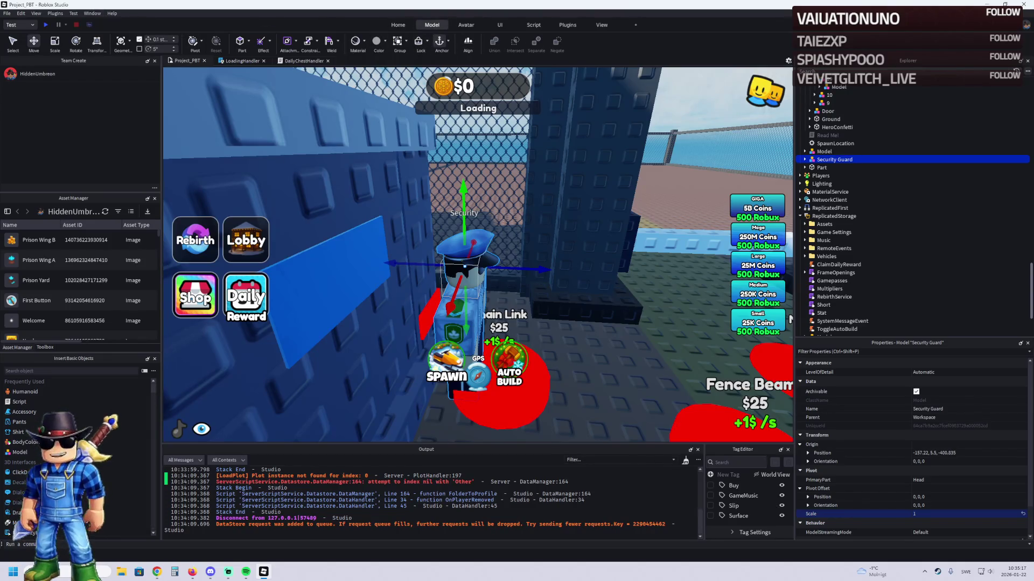
Move the Security Guard into plot model 19 in Explorer.
{"action": "left_click", "coordinate": [367, 226], "text": "ctrl"}
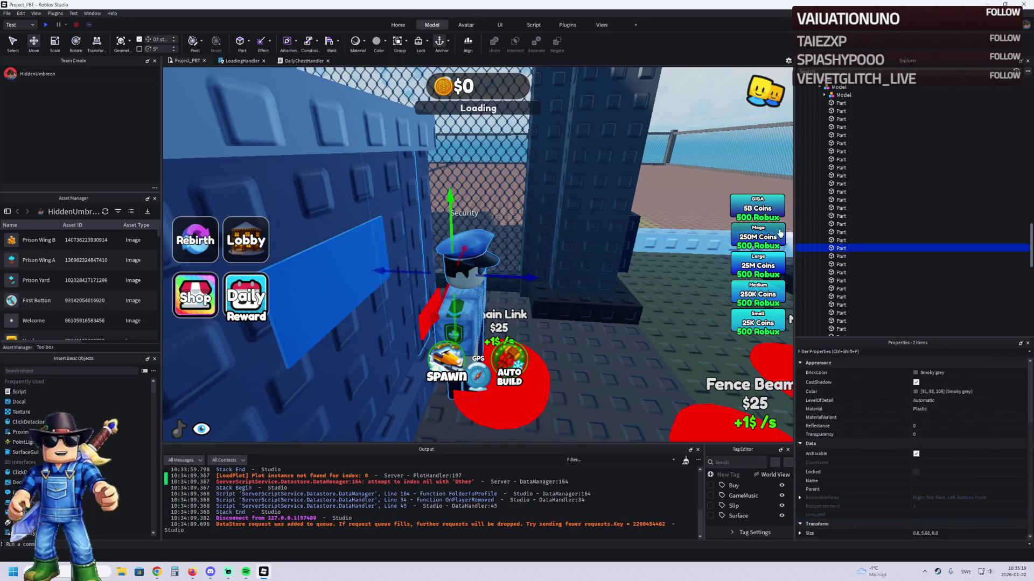
{"action": "left_click_drag", "start_coordinate": [841, 100], "coordinate": [841, 102]}
{"action": "left_click", "coordinate": [850, 193]}
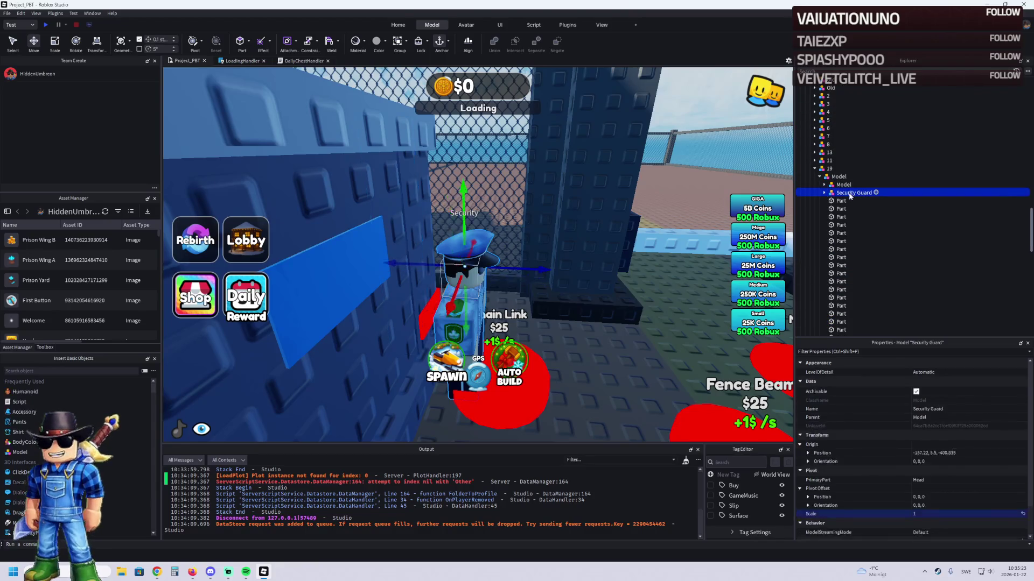
{"action": "left_click_drag", "start_coordinate": [834, 170], "coordinate": [833, 170]}
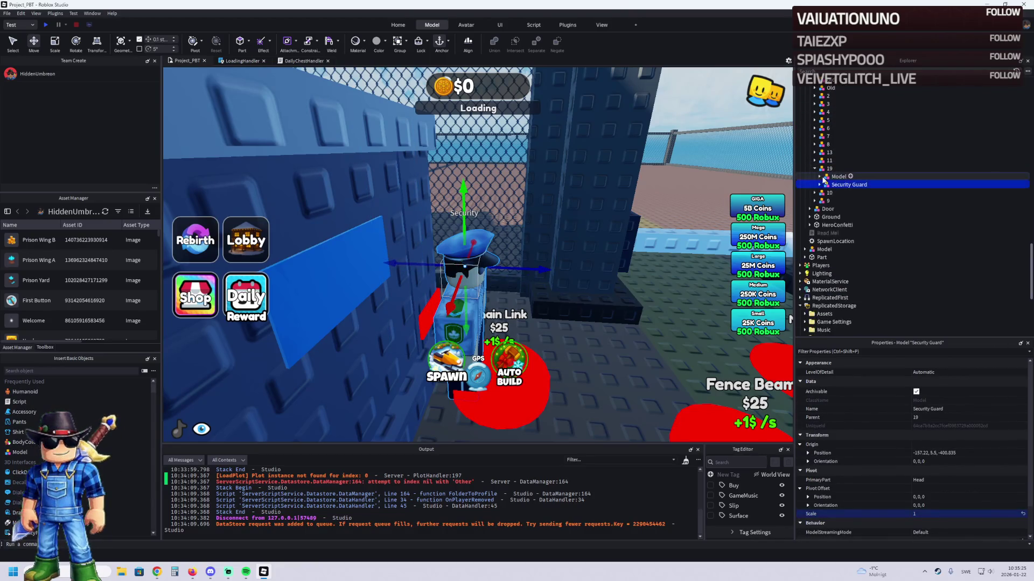
Nudge the Security Guard 0.7 studs along its depth, then show File > Recent places.
{"action": "key", "text": "w"}
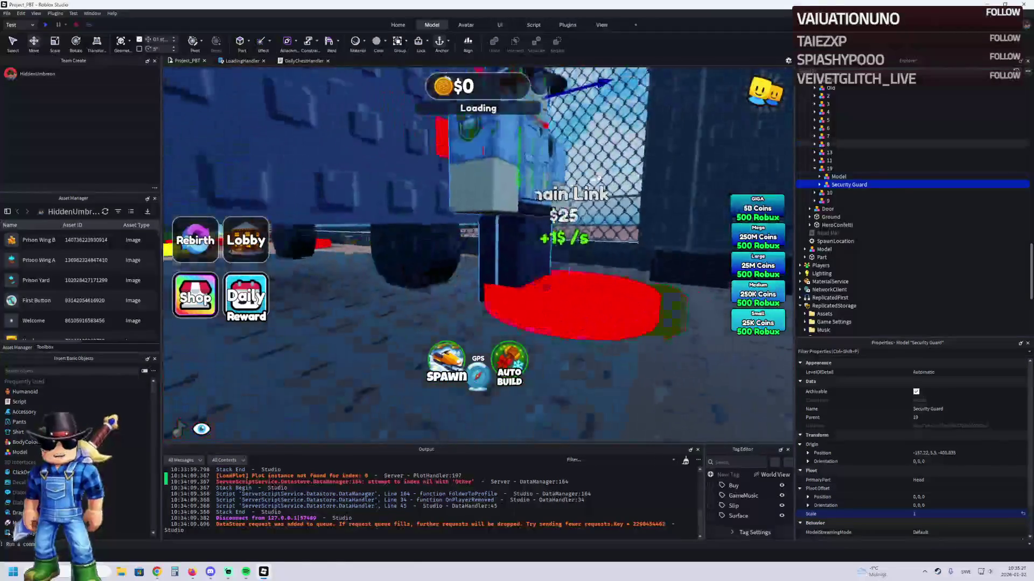
{"action": "key", "text": "ctrl+3"}
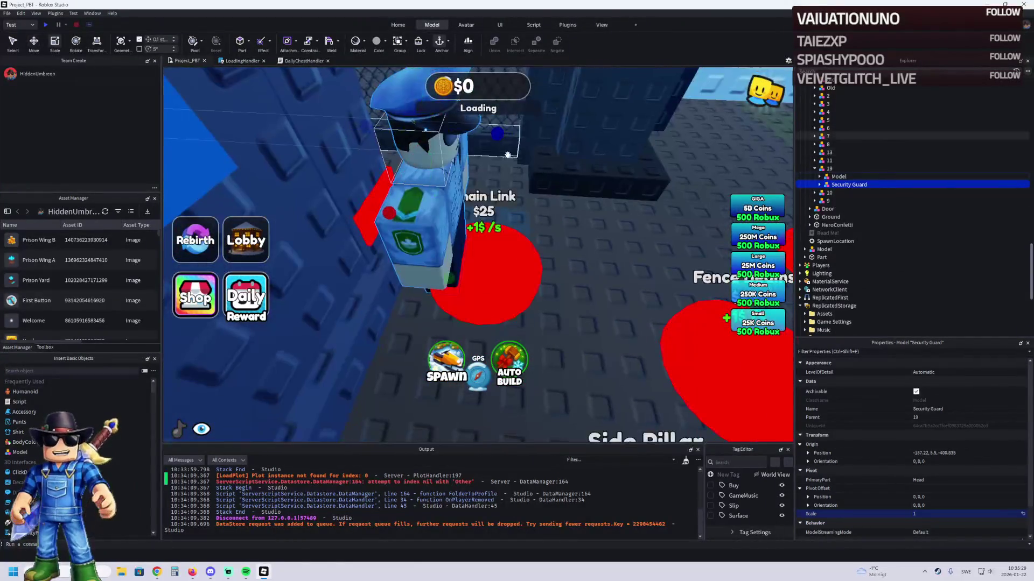
{"action": "left_click_drag", "start_coordinate": [487, 150], "coordinate": [540, 156]}
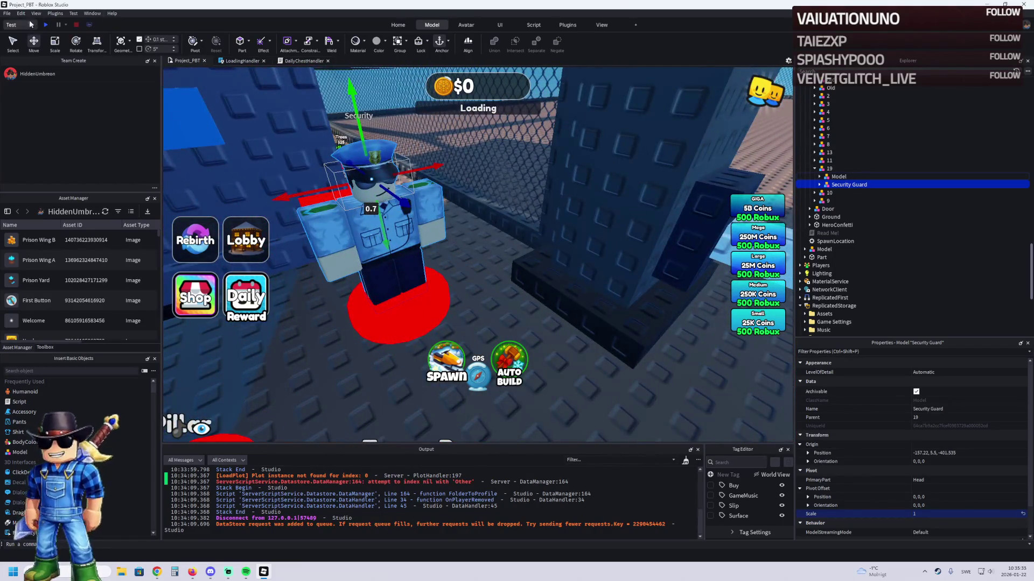
{"action": "left_click", "coordinate": [7, 13]}
{"action": "mouse_move", "coordinate": [21, 52]}
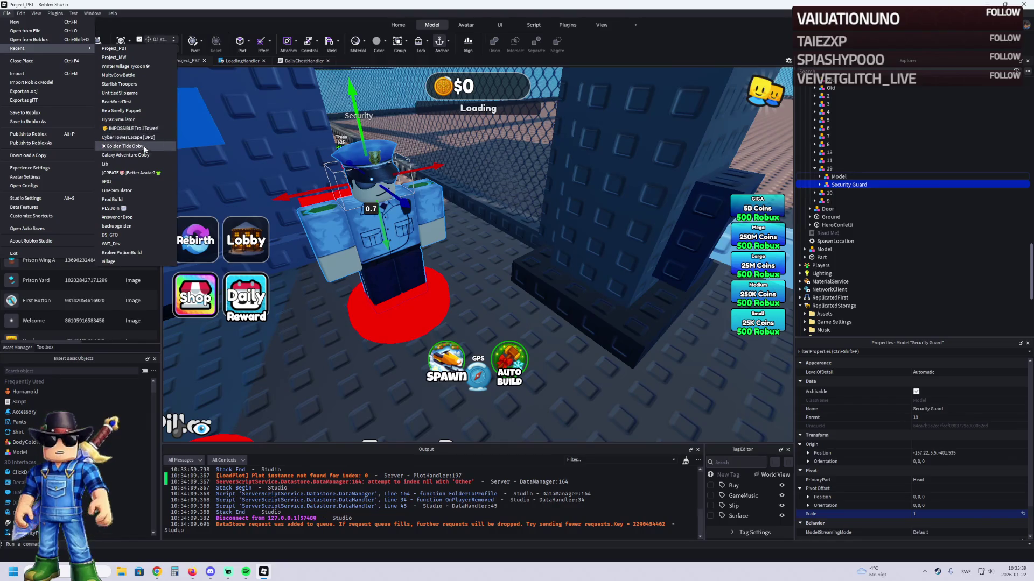
Open the Better Avatar place from recent places and look over the weapon displays.
{"action": "left_click", "coordinate": [136, 174]}
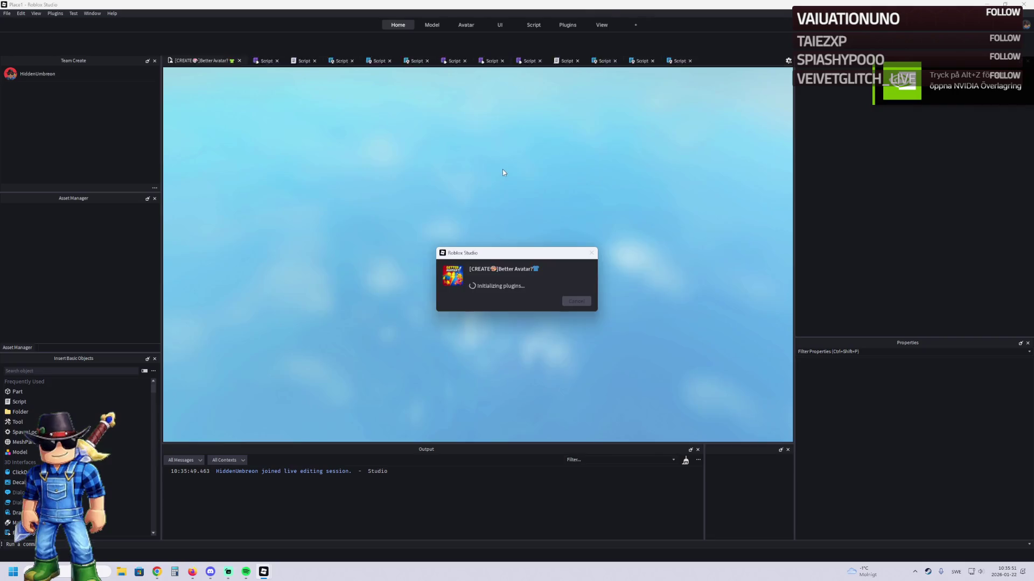
{"action": "key", "text": "a"}
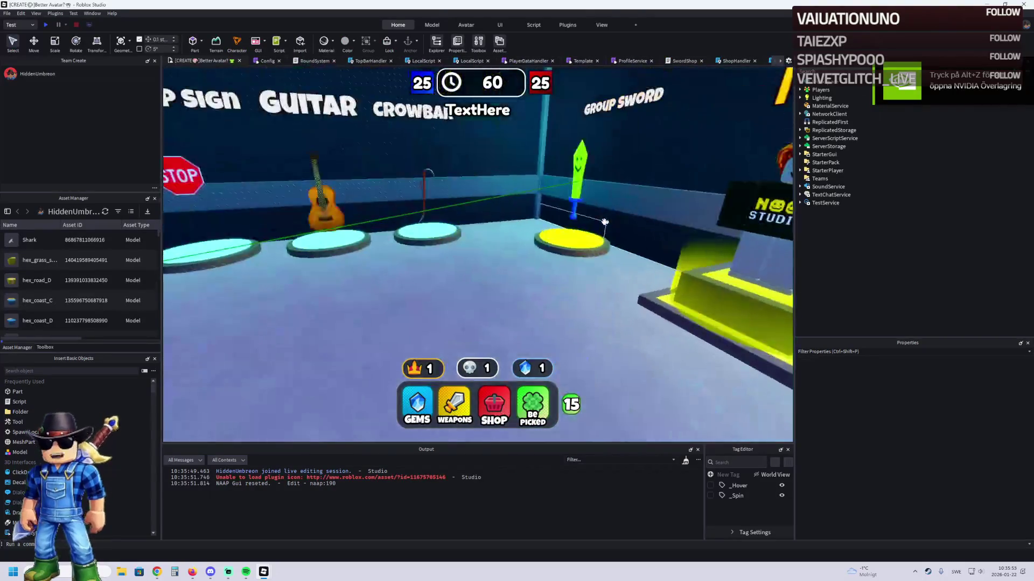
{"action": "key", "text": "a"}
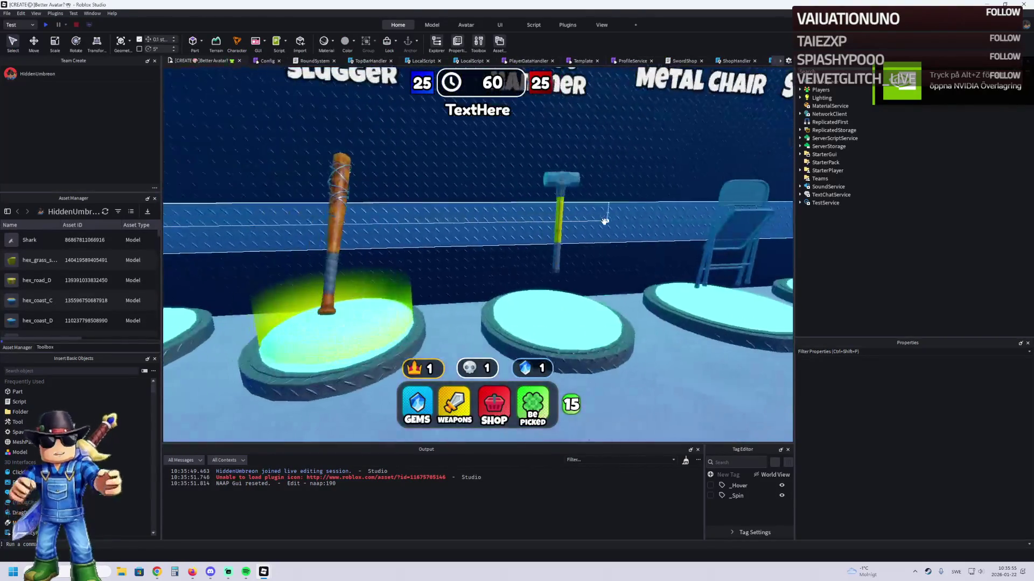
{"action": "key", "text": "d"}
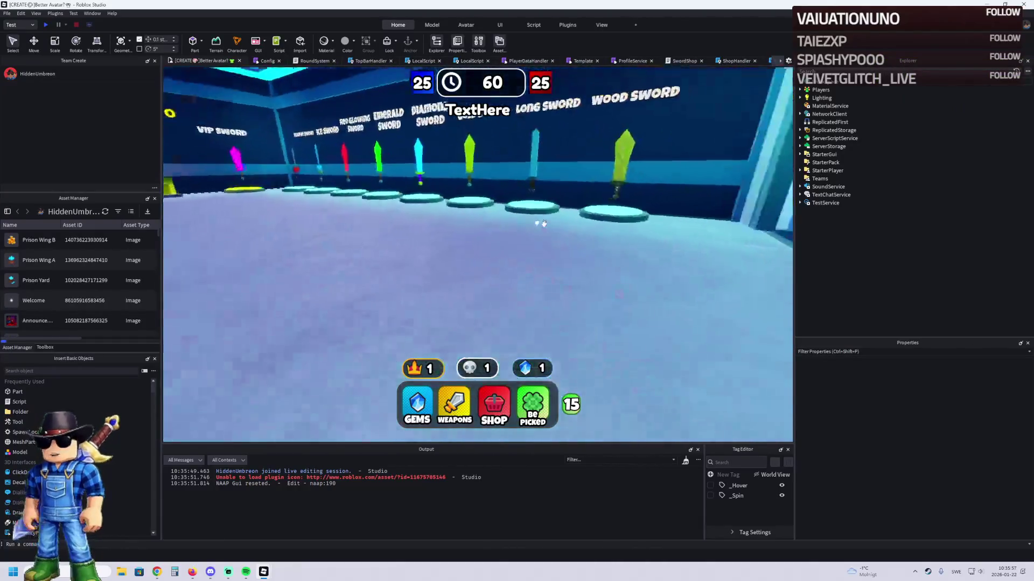
{"action": "key", "text": "a"}
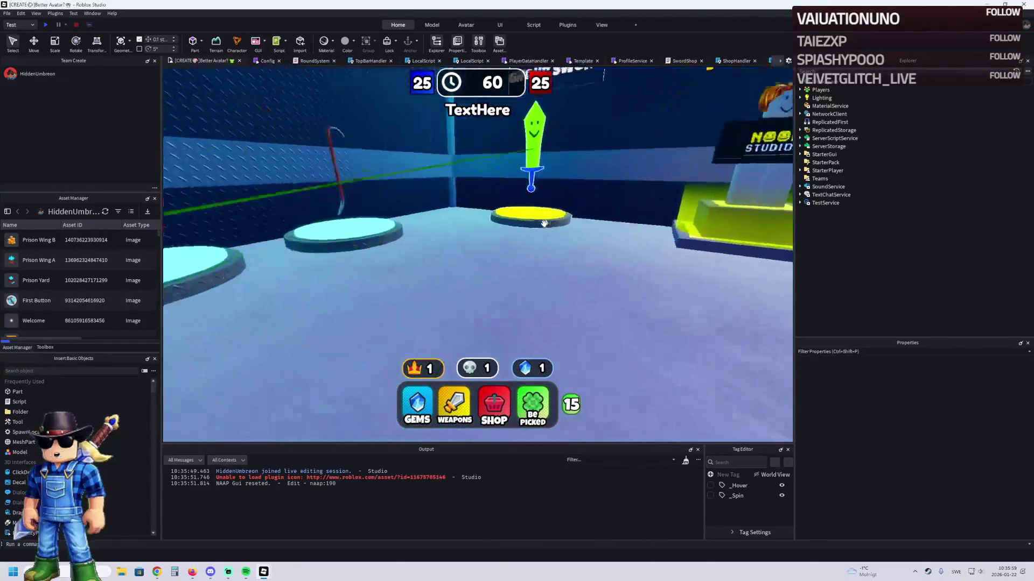
{"action": "key", "text": "d"}
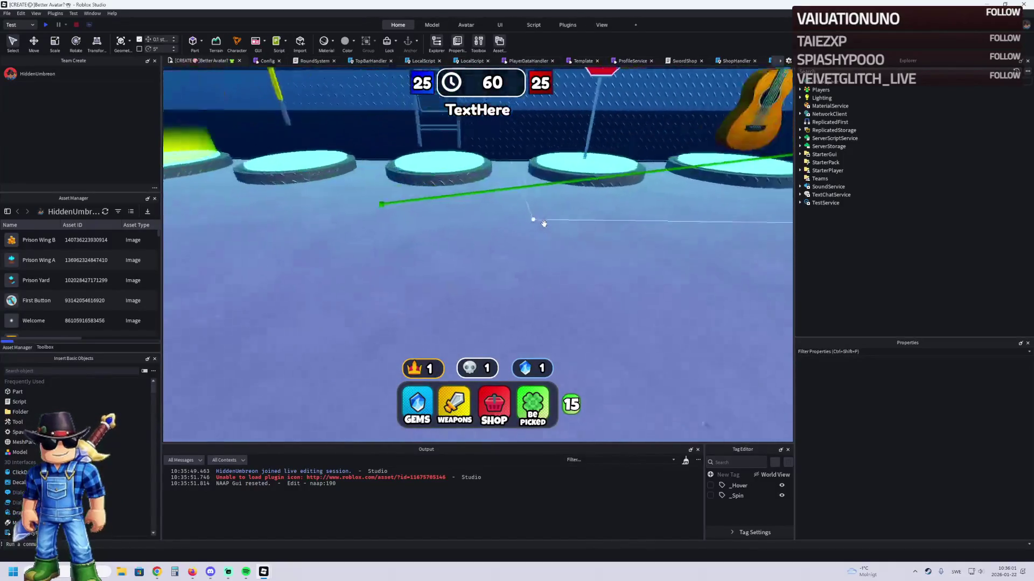
Delete the Noob Sword's Handle from the weapon display.
{"action": "left_click", "coordinate": [379, 185]}
{"action": "key", "text": "s"}
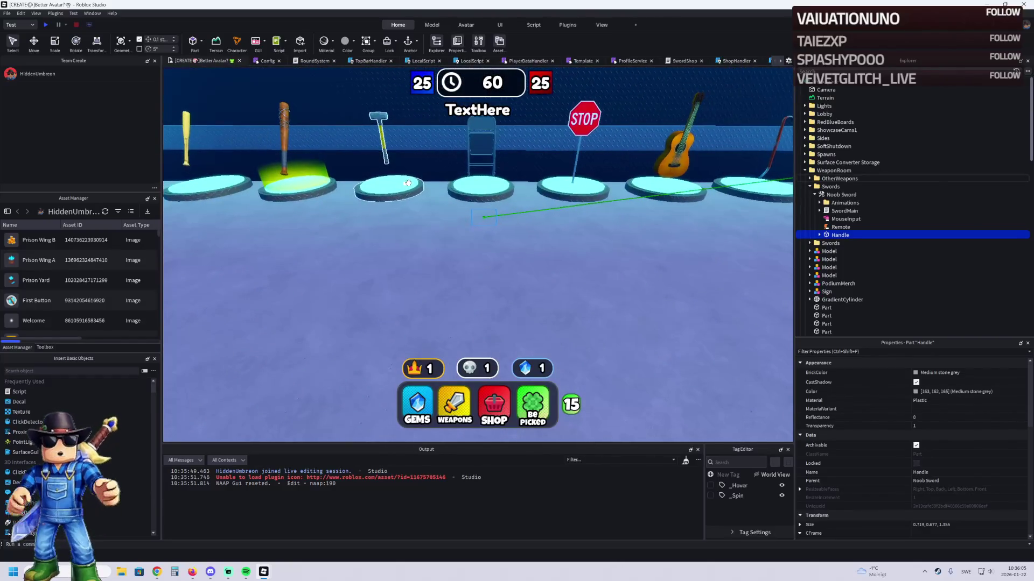
{"action": "key", "text": "a"}
{"action": "key", "text": "d"}
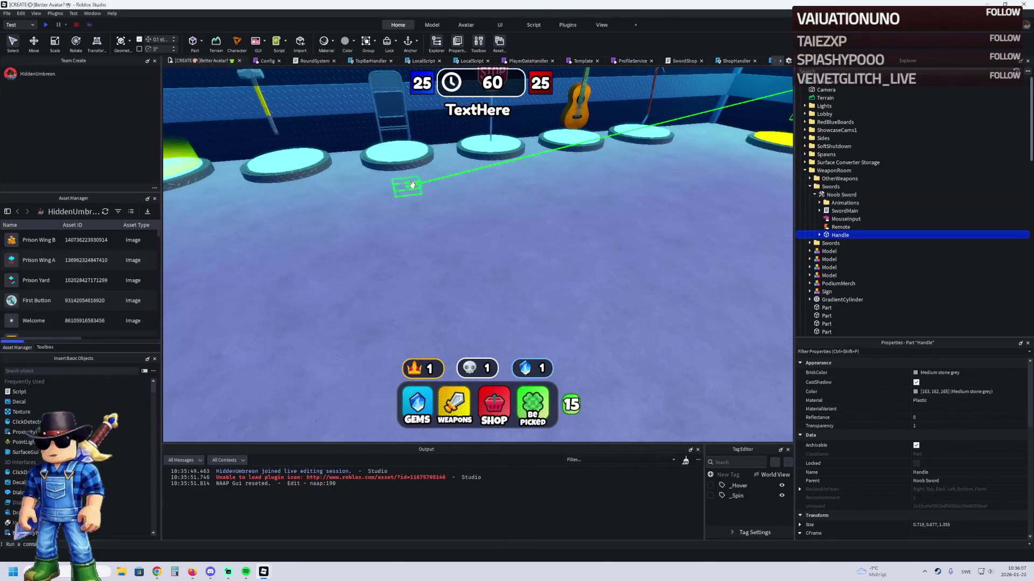
{"action": "key", "text": "w"}
{"action": "key", "text": "Delete"}
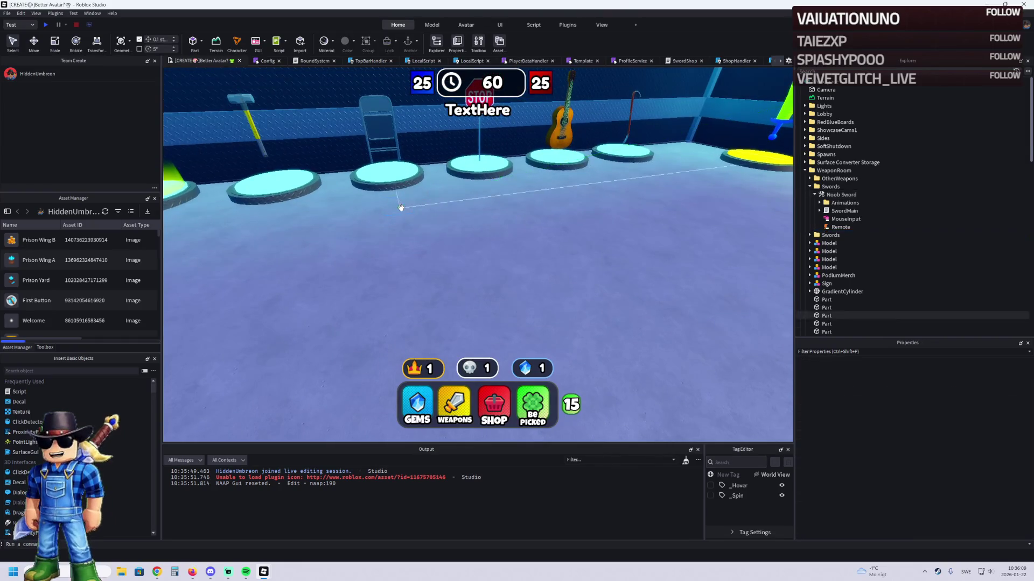
Survey the weapon pads up to the sledgehammer pad and select the WeaponRoom folder.
{"action": "key", "text": "s"}
{"action": "key", "text": "a"}
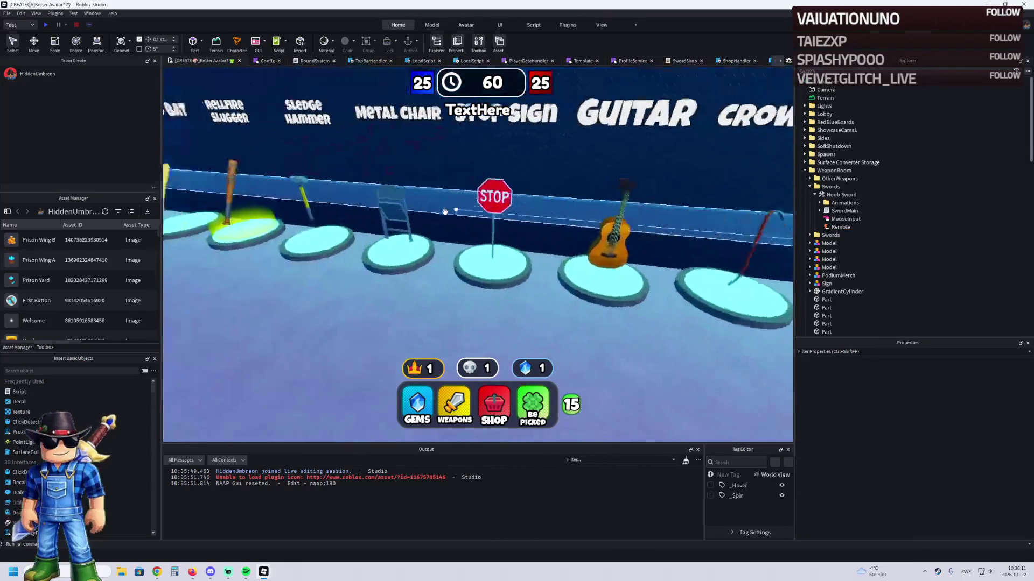
{"action": "key", "text": "a"}
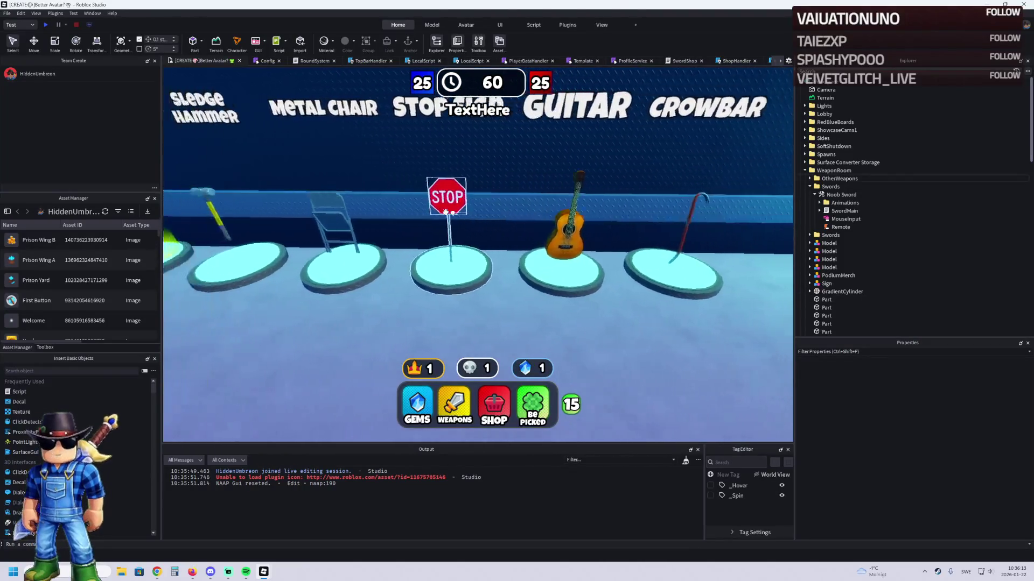
{"action": "key", "text": "d"}
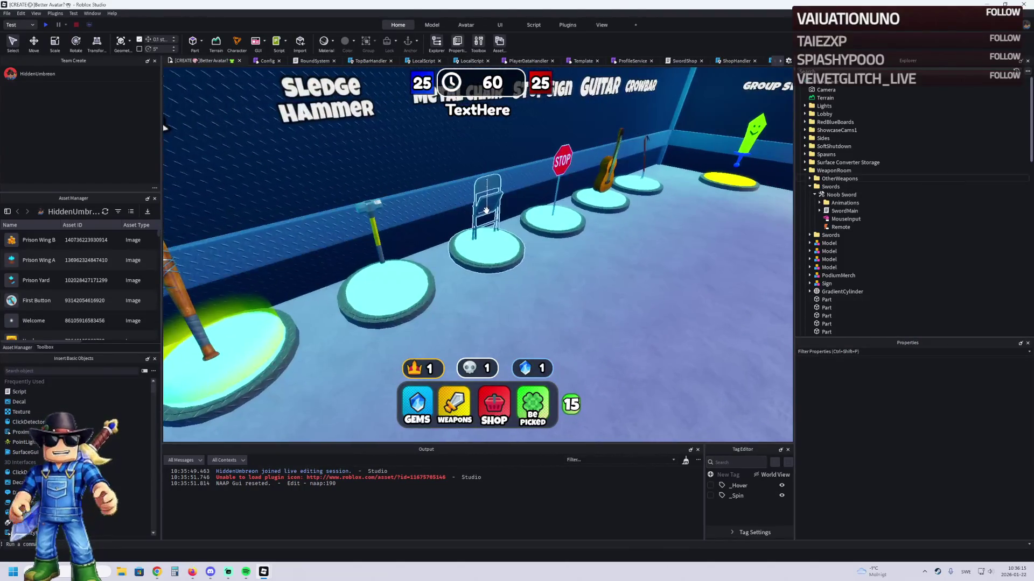
{"action": "key", "text": "a"}
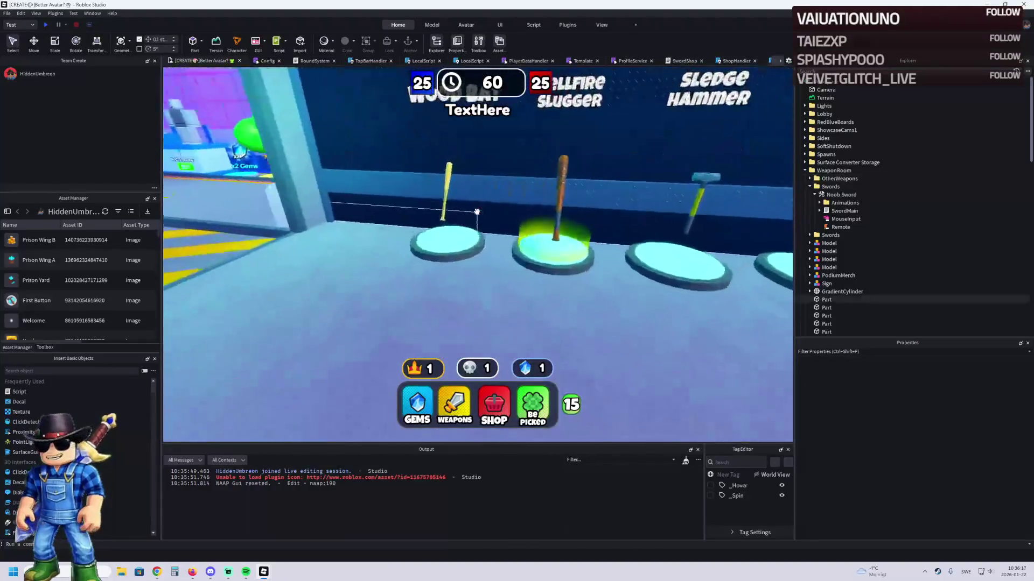
{"action": "key", "text": "d"}
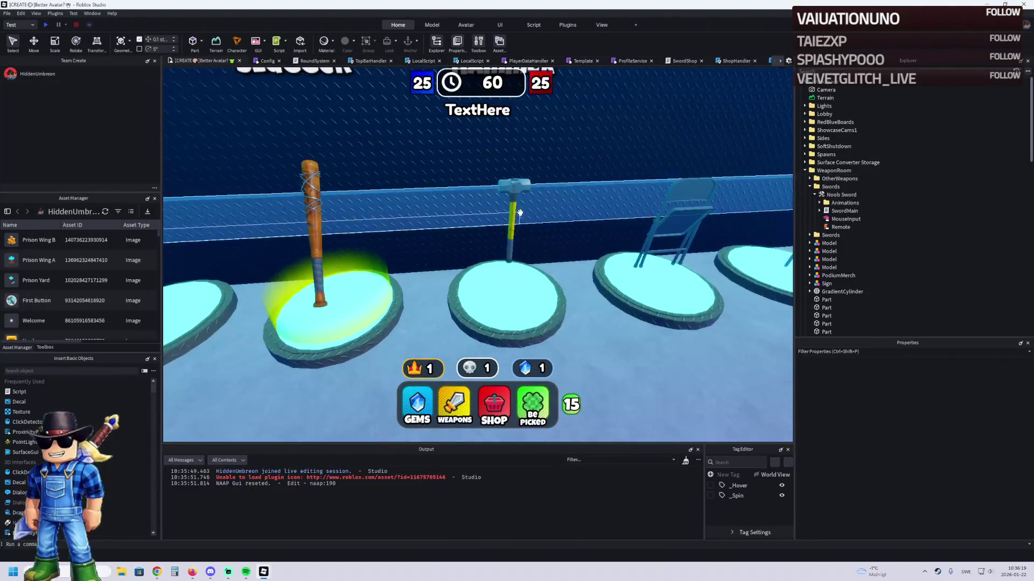
{"action": "left_click", "coordinate": [827, 171]}
Select the Sledge Hammer tool in ServerStorage > Swords, then return to the Project_PBT place.
{"action": "scroll", "coordinate": [832, 243], "scroll_direction": "down", "scroll_amount": 10}
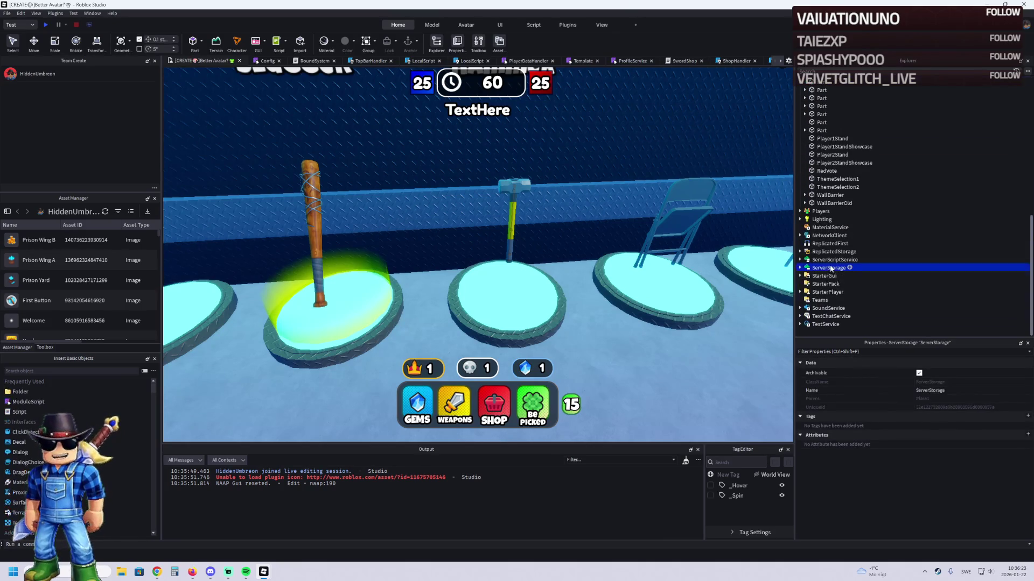
{"action": "left_click", "coordinate": [825, 284]}
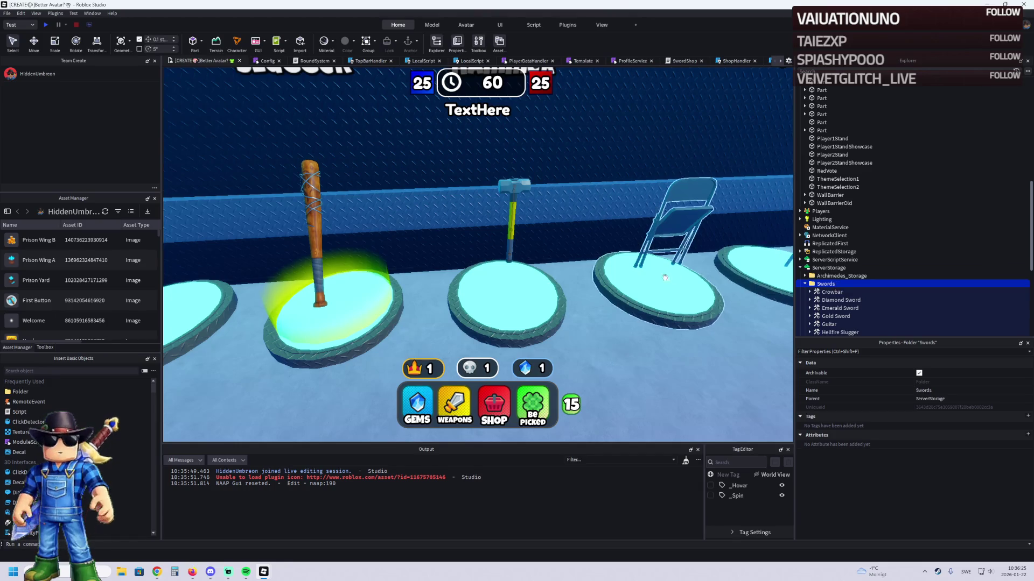
{"action": "left_click_drag", "start_coordinate": [665, 277], "coordinate": [667, 253]}
{"action": "scroll", "coordinate": [839, 298], "scroll_direction": "down", "scroll_amount": 1}
{"action": "scroll", "coordinate": [835, 297], "scroll_direction": "down", "scroll_amount": 2}
{"action": "scroll", "coordinate": [841, 297], "scroll_direction": "down", "scroll_amount": 1}
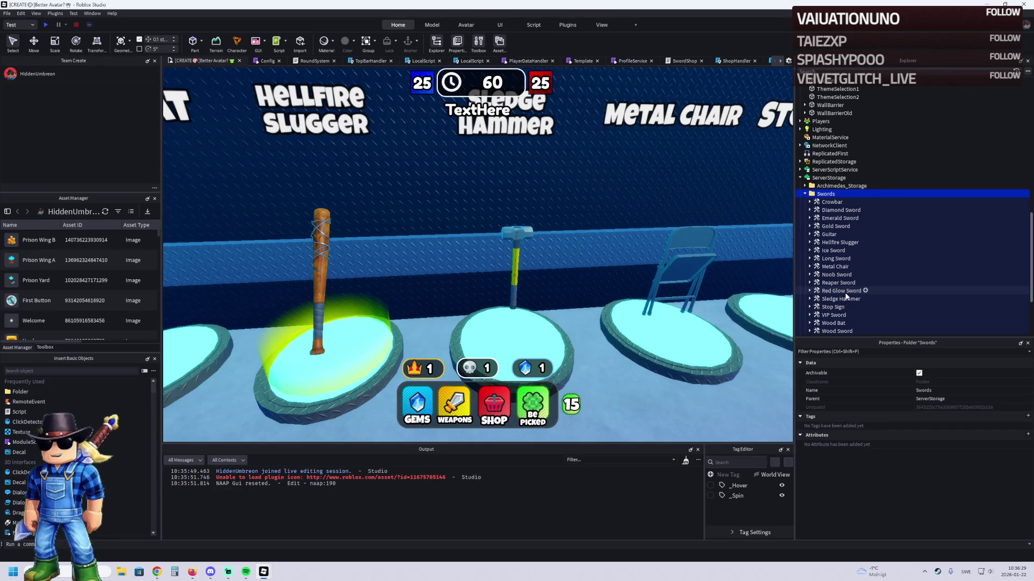
{"action": "left_click", "coordinate": [839, 299]}
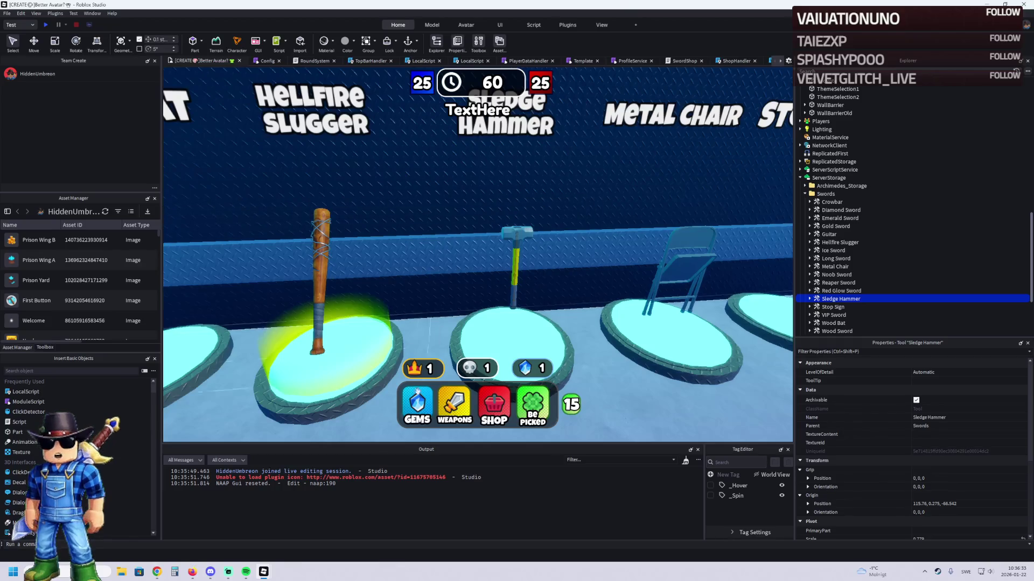
{"action": "mouse_move", "coordinate": [260, 571]}
{"action": "left_click", "coordinate": [291, 527]}
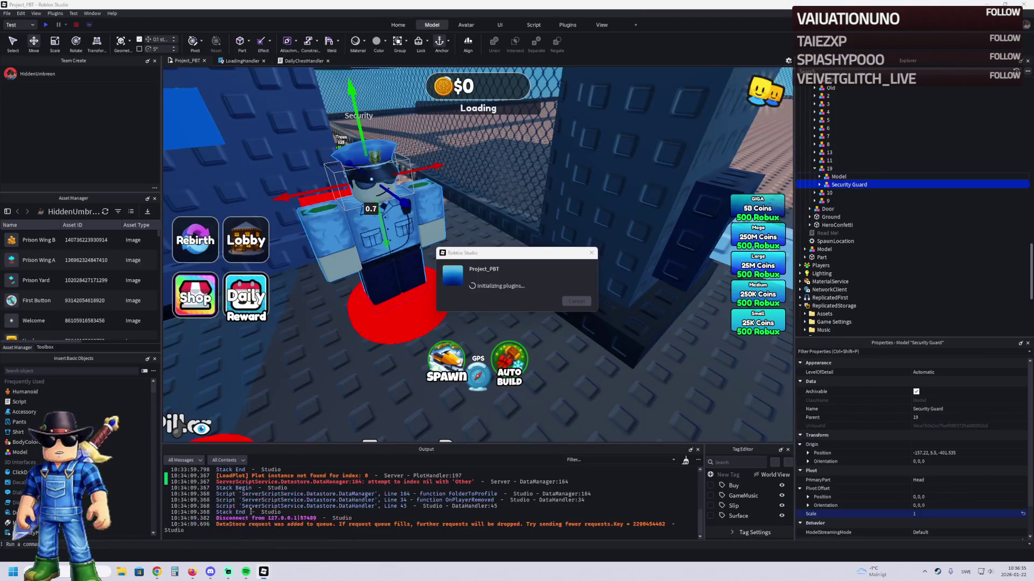
{"action": "left_click", "coordinate": [819, 185]}
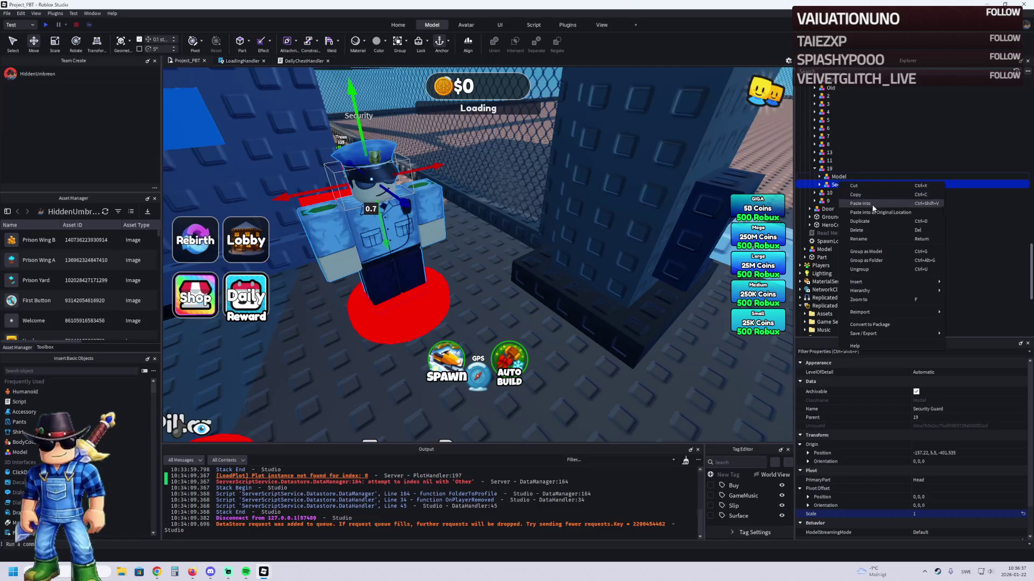
{"action": "left_click", "coordinate": [854, 258]}
{"action": "scroll", "coordinate": [467, 221], "scroll_direction": "up", "scroll_amount": 2}
{"action": "left_click_drag", "start_coordinate": [467, 221], "coordinate": [466, 219]}
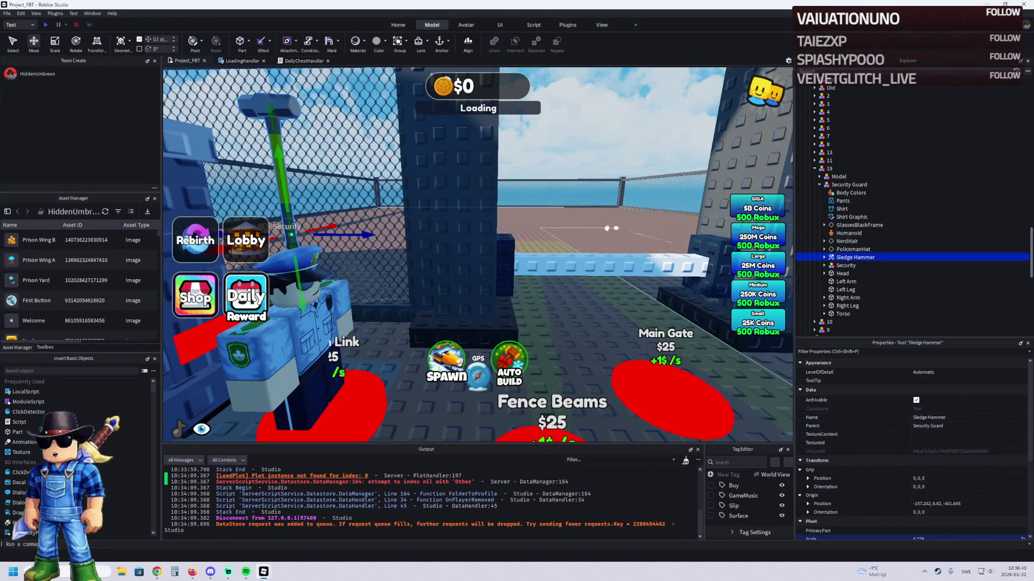
{"action": "key", "text": "f"}
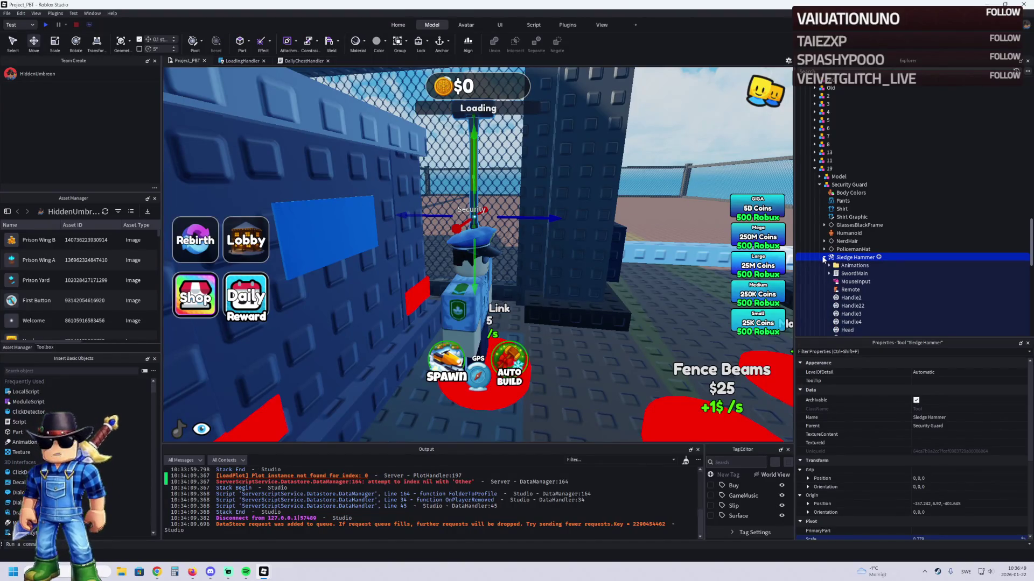
{"action": "key", "text": "a"}
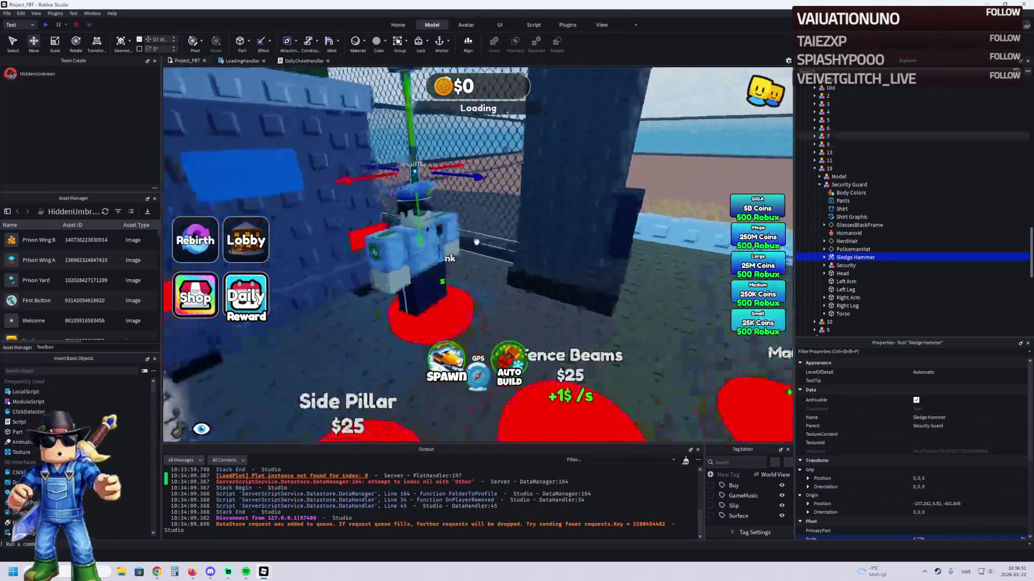
{"action": "key", "text": "Delete"}
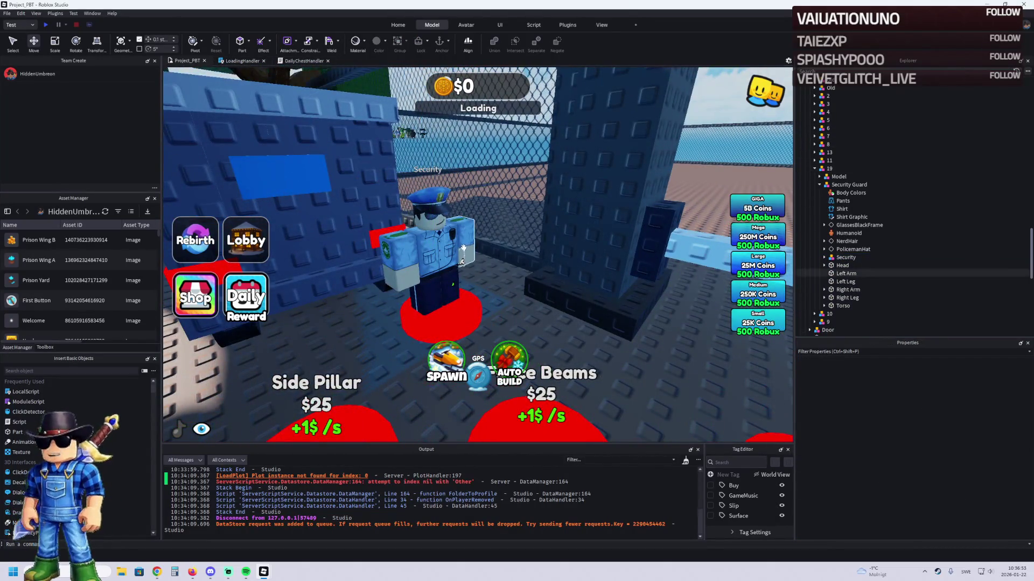
Frame the Security Guard and open its Humanoid's display name property for editing.
{"action": "key", "text": "a"}
{"action": "key", "text": "s"}
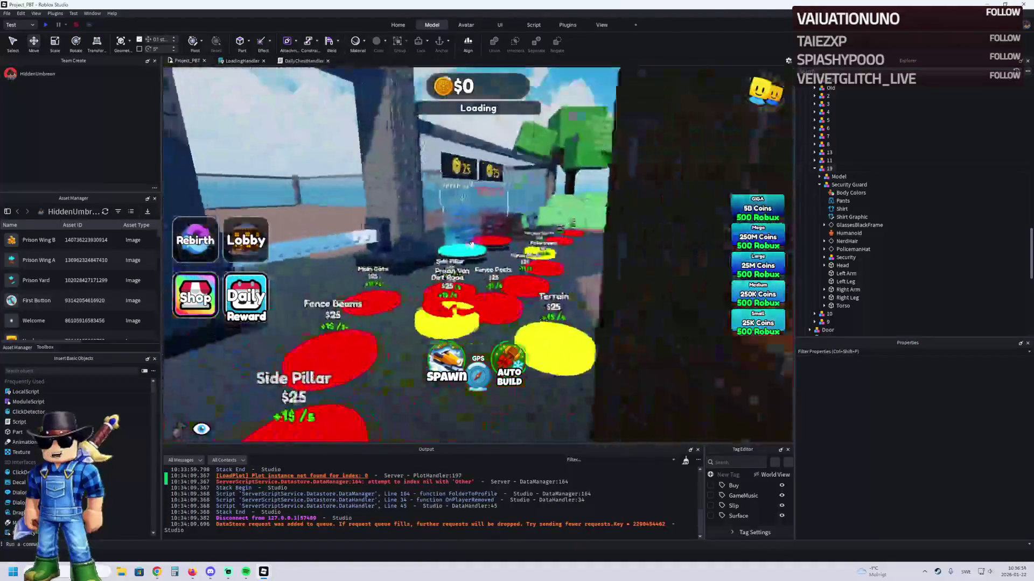
{"action": "key", "text": "f"}
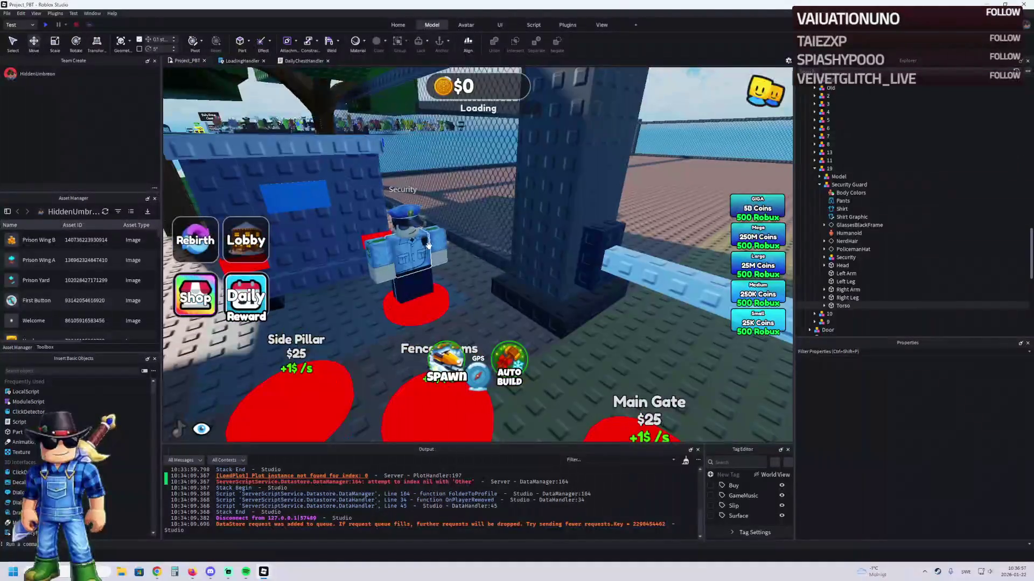
{"action": "left_click", "coordinate": [416, 227]}
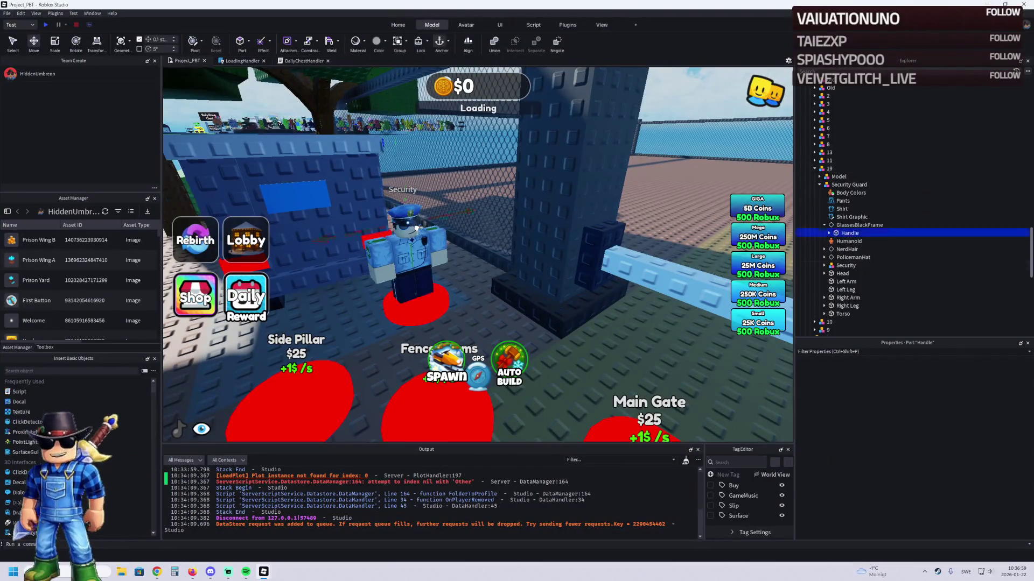
{"action": "left_click", "coordinate": [849, 242]}
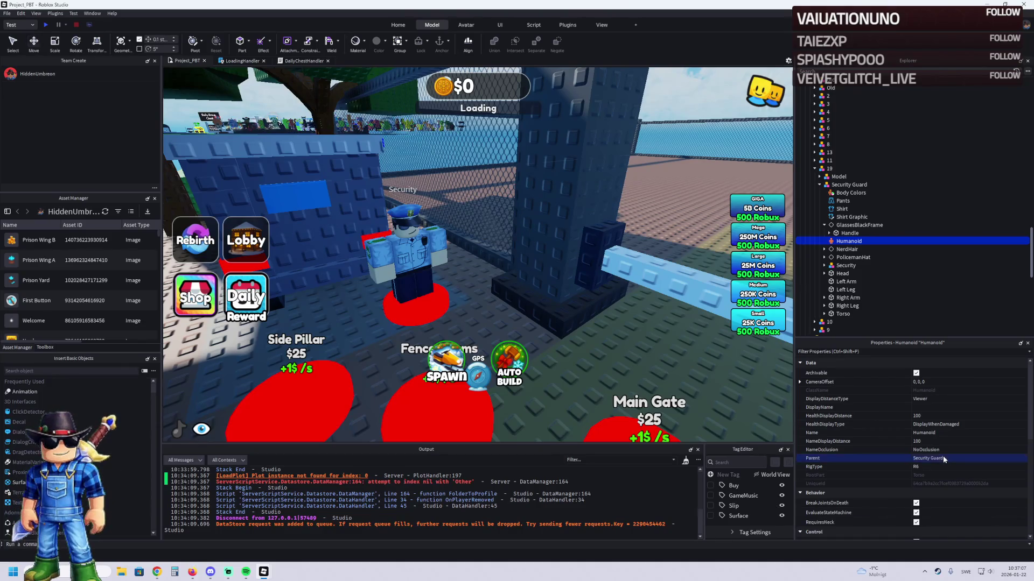
{"action": "left_click", "coordinate": [930, 408]}
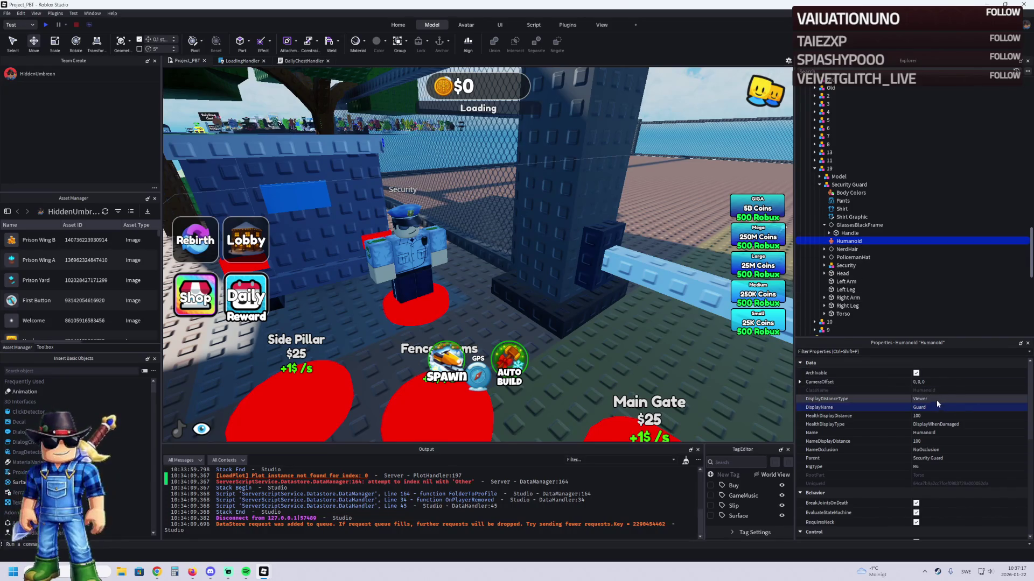
{"action": "key", "text": "Escape"}
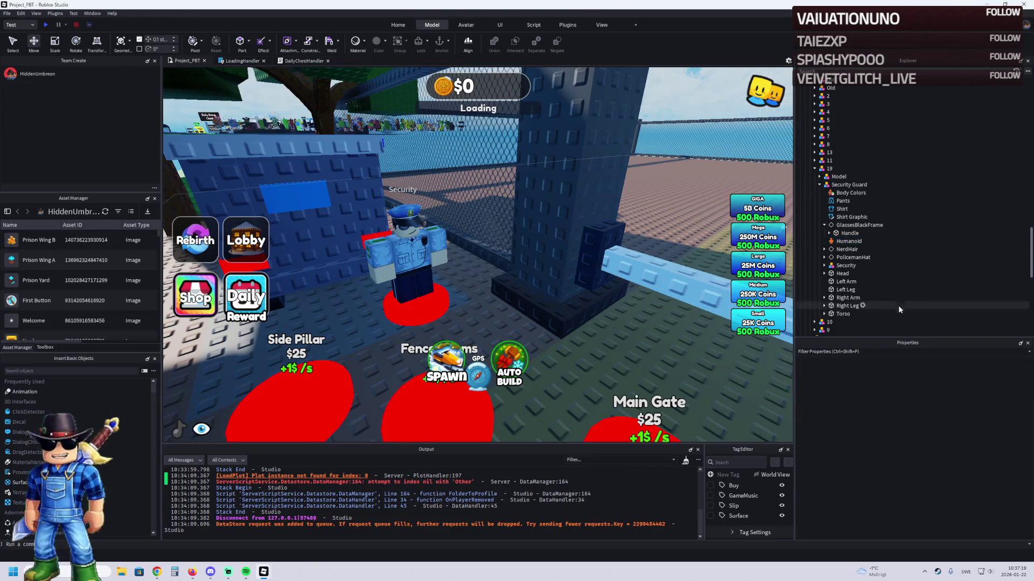
Reselect the guard's Humanoid and edit its display name value.
{"action": "left_click", "coordinate": [847, 241]}
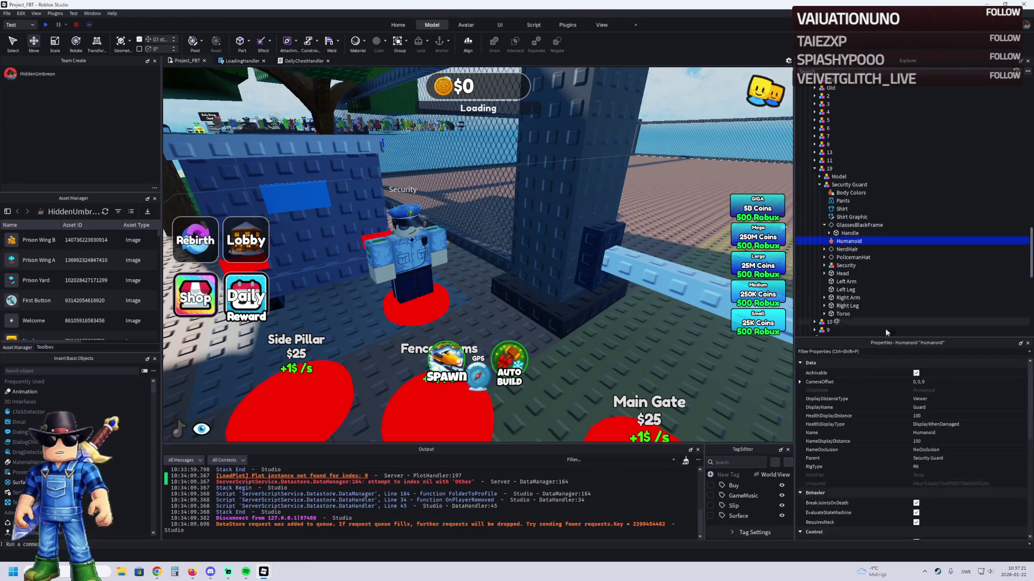
{"action": "key", "text": "f"}
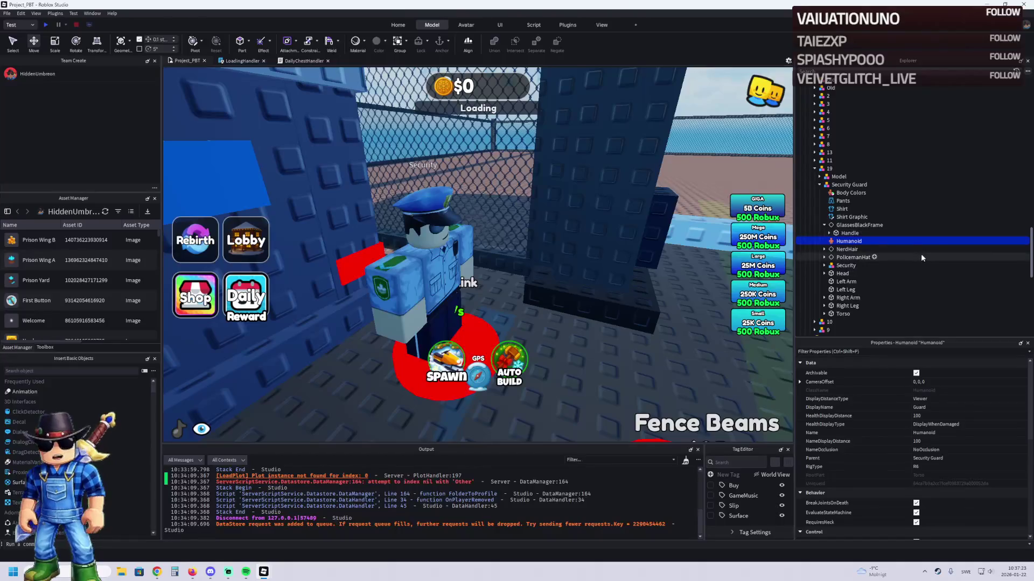
{"action": "scroll", "coordinate": [963, 447], "scroll_direction": "down", "scroll_amount": 1}
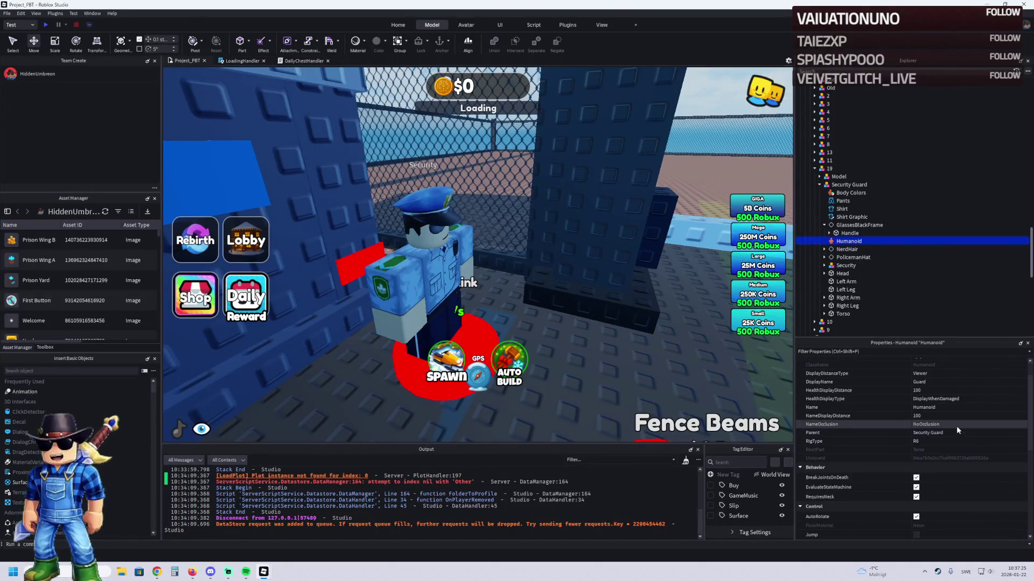
{"action": "left_click", "coordinate": [950, 384]}
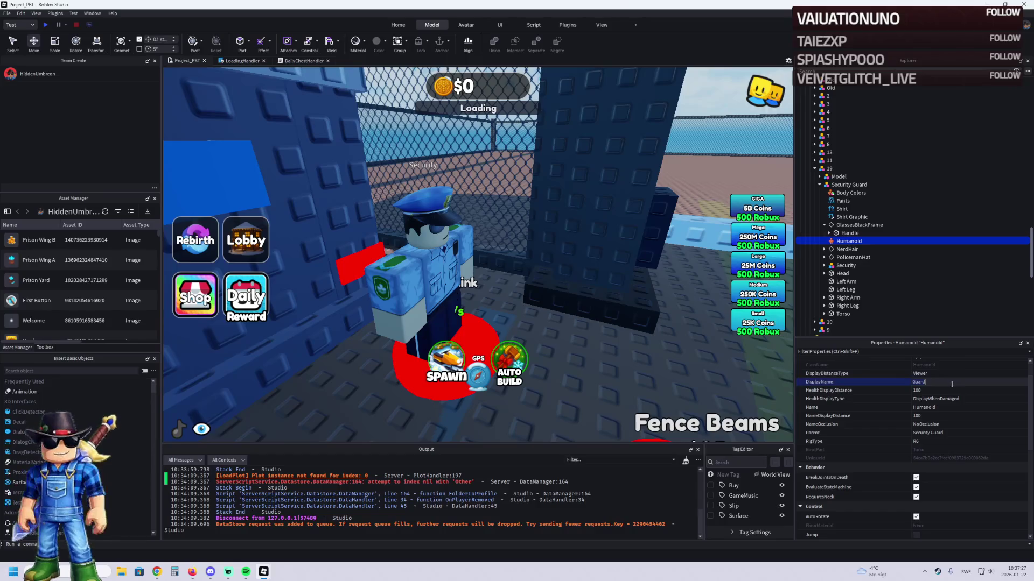
{"action": "scroll", "coordinate": [950, 383], "scroll_direction": "down", "scroll_amount": 1}
{"action": "scroll", "coordinate": [896, 279], "scroll_direction": "up", "scroll_amount": 1}
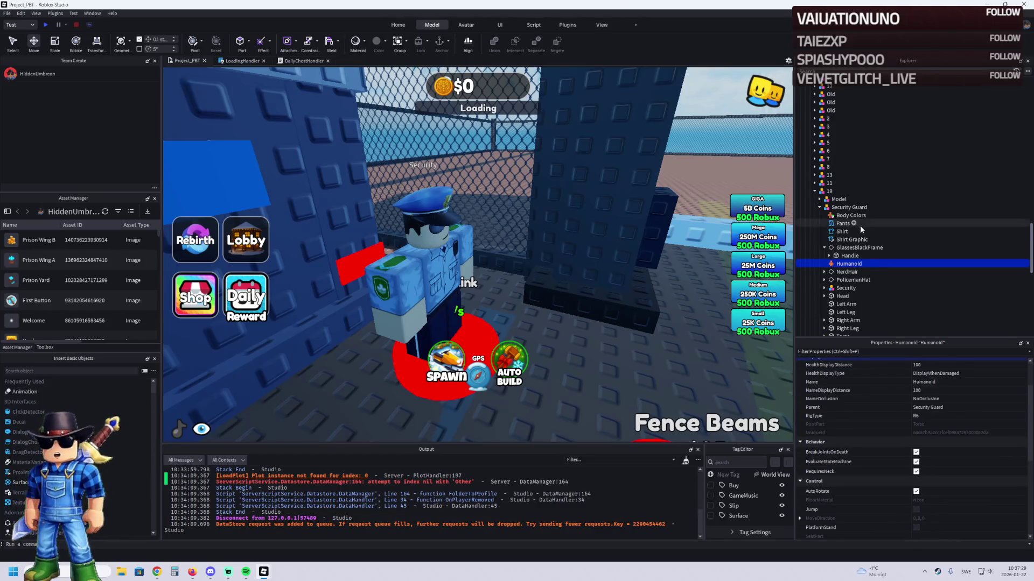
{"action": "scroll", "coordinate": [940, 371], "scroll_direction": "down", "scroll_amount": 1}
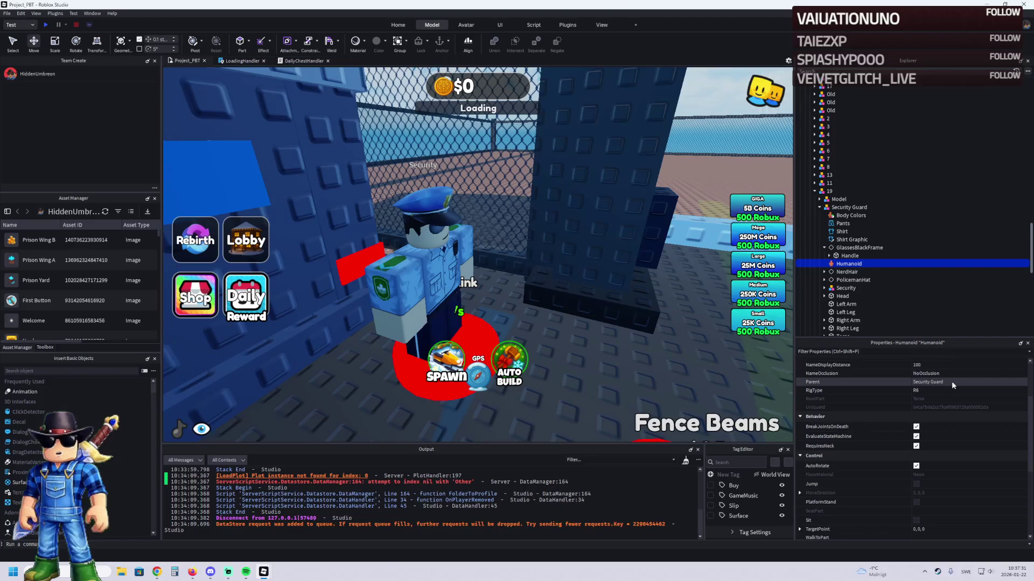
Rename the Security Guard model to Guard.
{"action": "left_click", "coordinate": [848, 208]}
{"action": "left_click", "coordinate": [850, 209]}
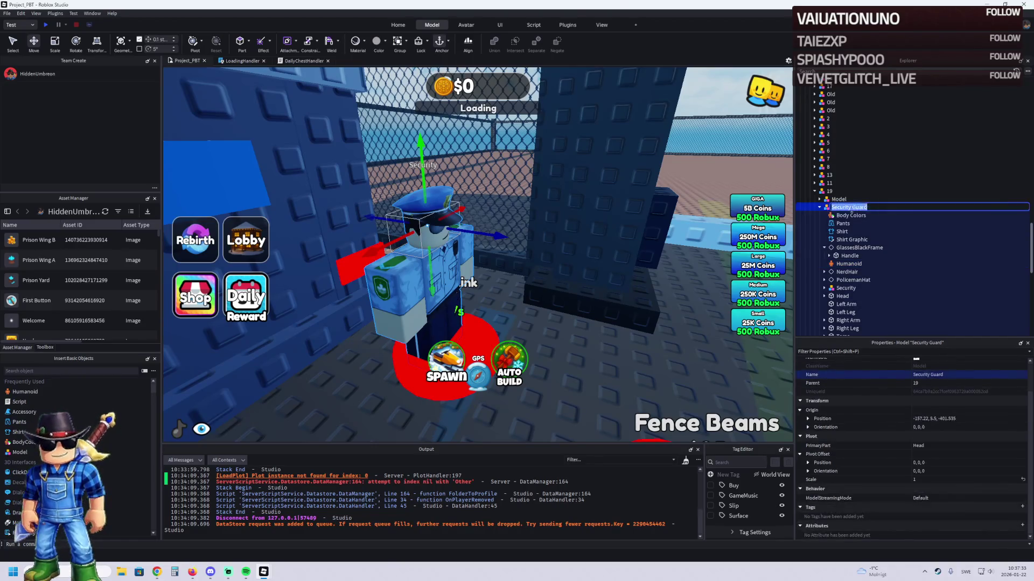
{"action": "type", "text": "Guard"}
{"action": "key", "text": "Return"}
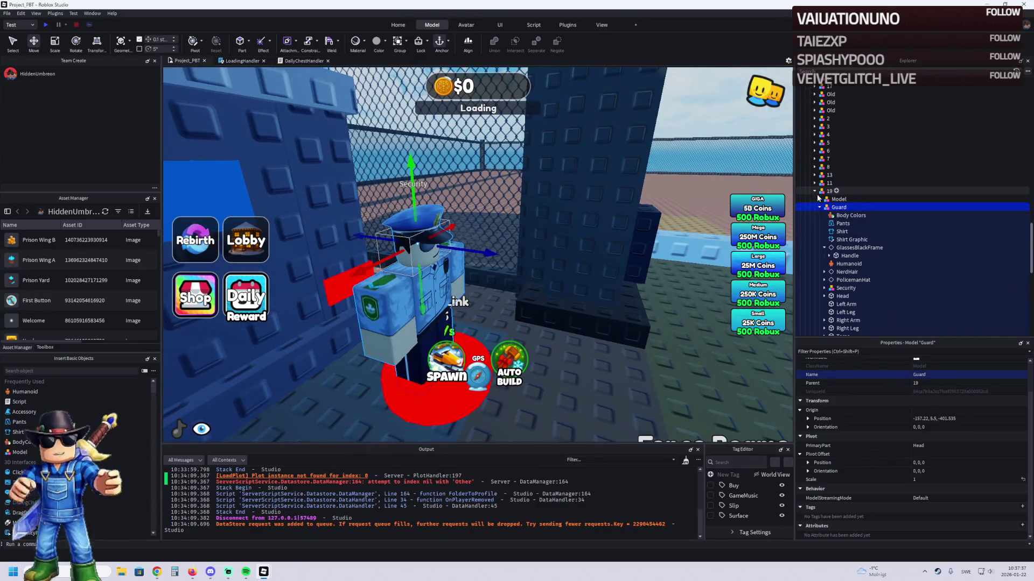
Move TemplatePlot into ReplicatedStorage and start a playtest with F5.
{"action": "left_click", "coordinate": [814, 191]}
{"action": "left_click", "coordinate": [839, 207]}
{"action": "scroll", "coordinate": [857, 195], "scroll_direction": "down", "scroll_amount": 3}
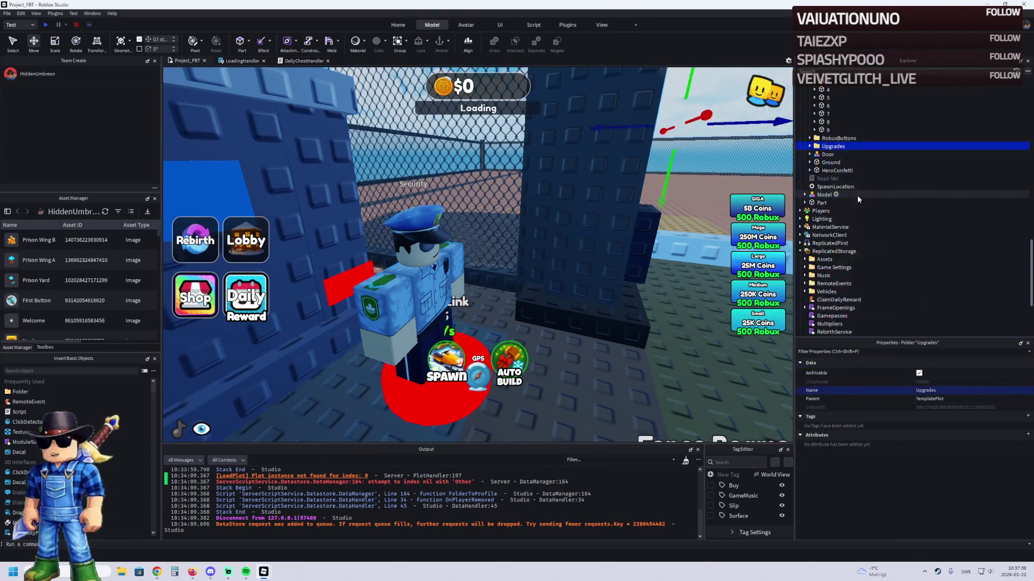
{"action": "left_click_drag", "start_coordinate": [831, 154], "coordinate": [817, 231]}
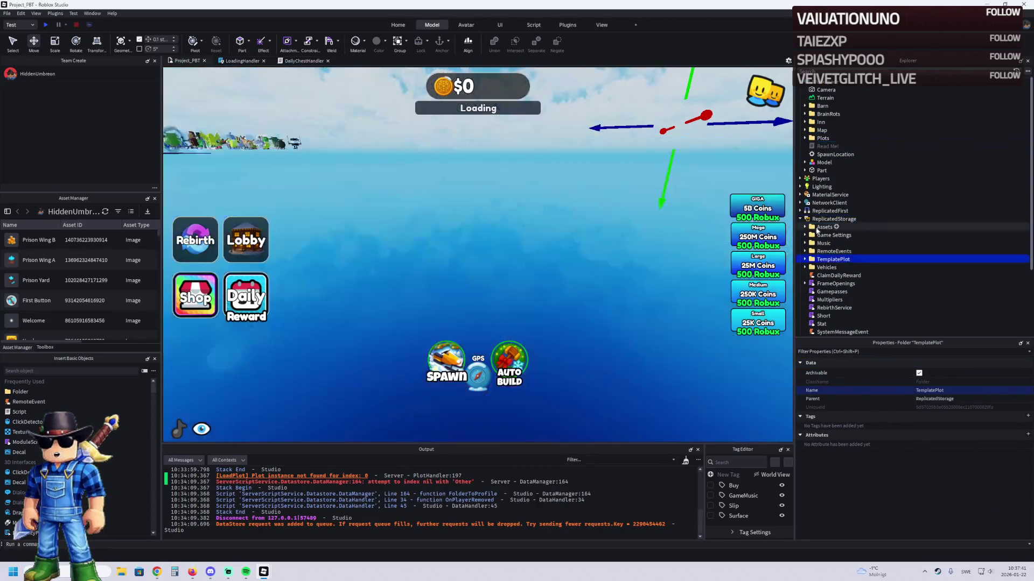
{"action": "key", "text": "F5"}
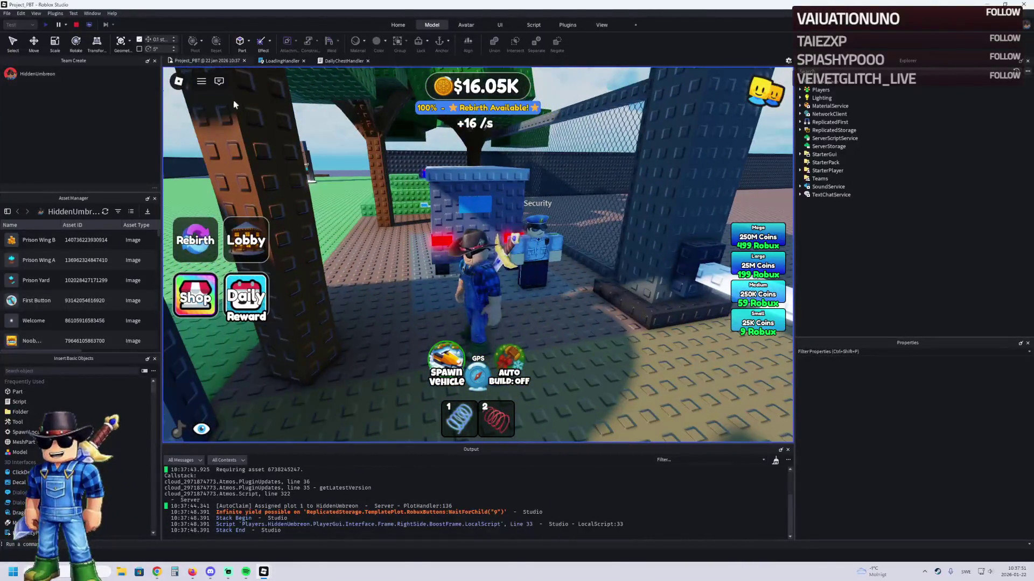
Run past the police truck, through the gate to the Super Jump pad and back, then stop the test.
{"action": "key", "text": "a"}
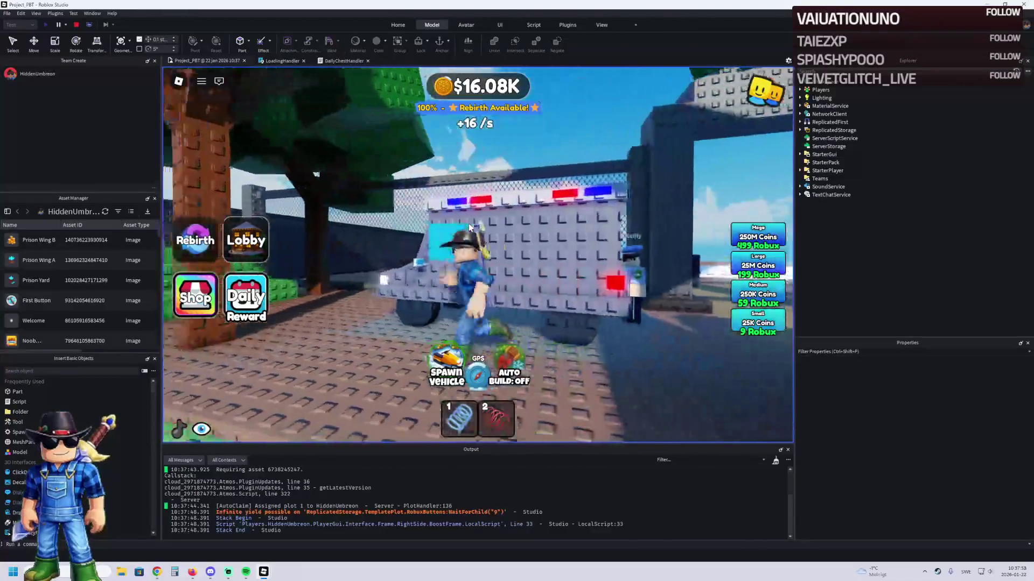
{"action": "key", "text": "w"}
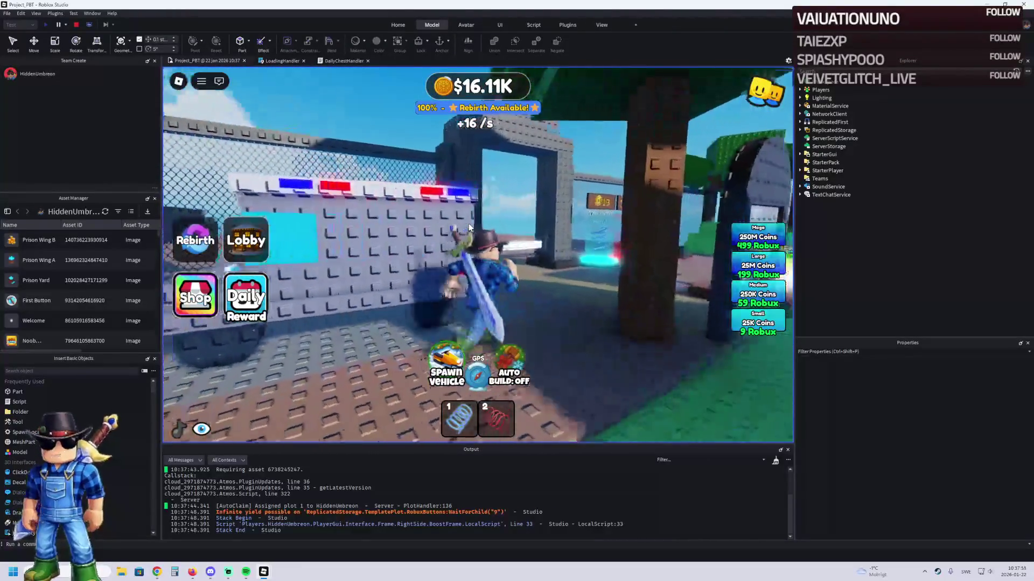
{"action": "key", "text": "w"}
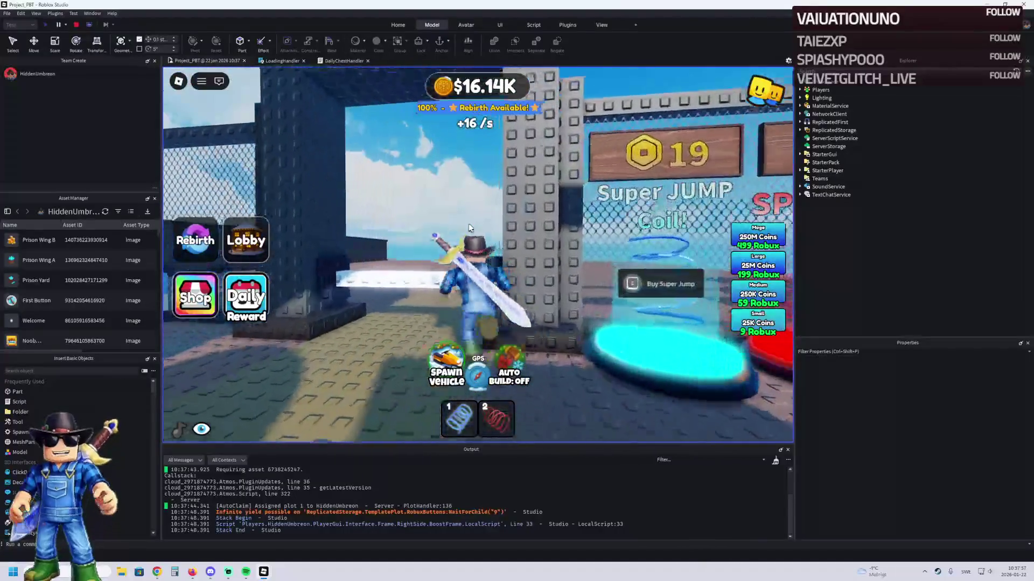
{"action": "key", "text": "s"}
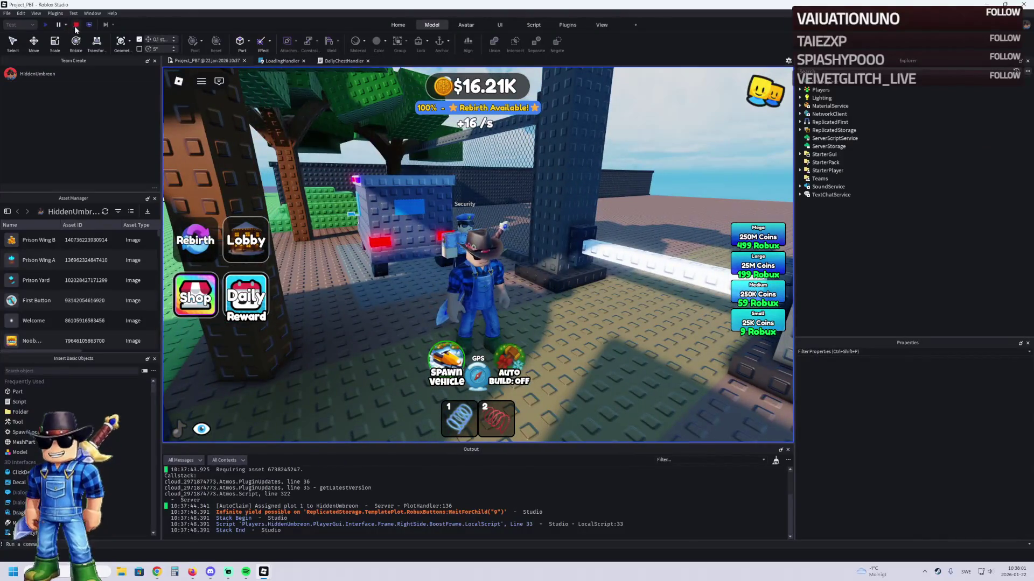
{"action": "left_click", "coordinate": [75, 25]}
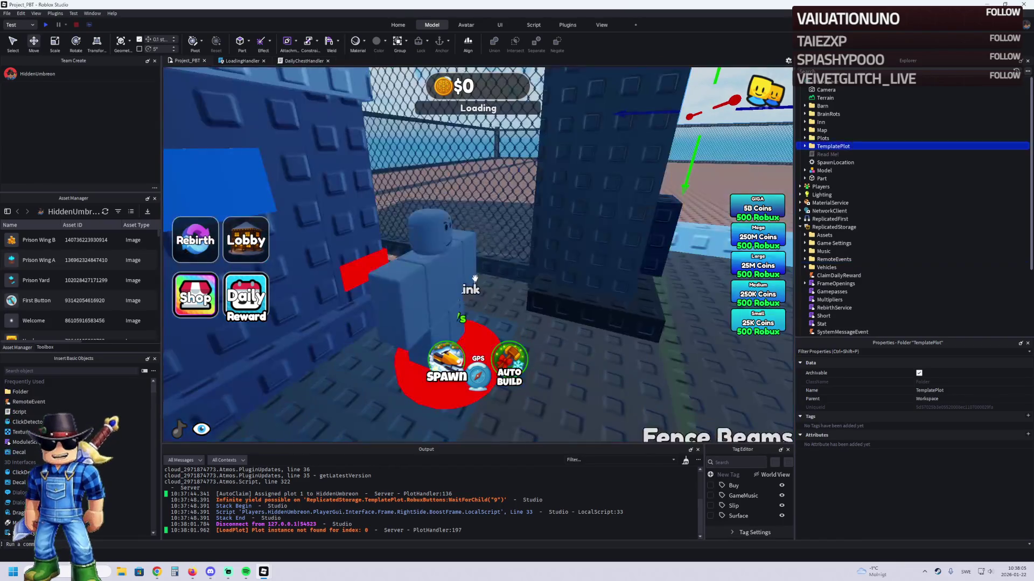
Focus on the guard's policeman hat and inspect the guard's Humanoid properties.
{"action": "left_click", "coordinate": [439, 267]}
{"action": "key", "text": "f"}
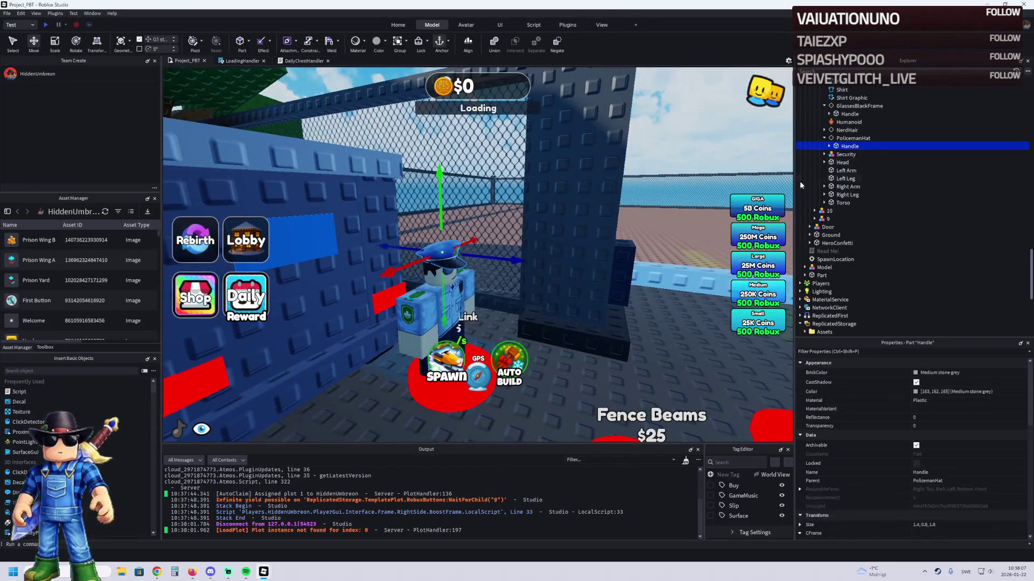
{"action": "left_click", "coordinate": [842, 123]}
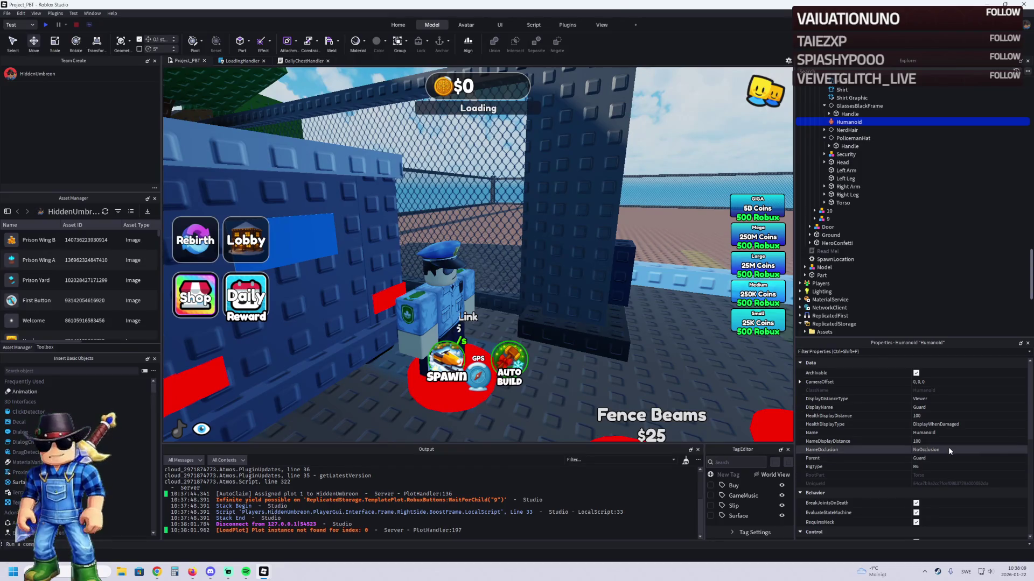
{"action": "scroll", "coordinate": [948, 442], "scroll_direction": "down", "scroll_amount": 10}
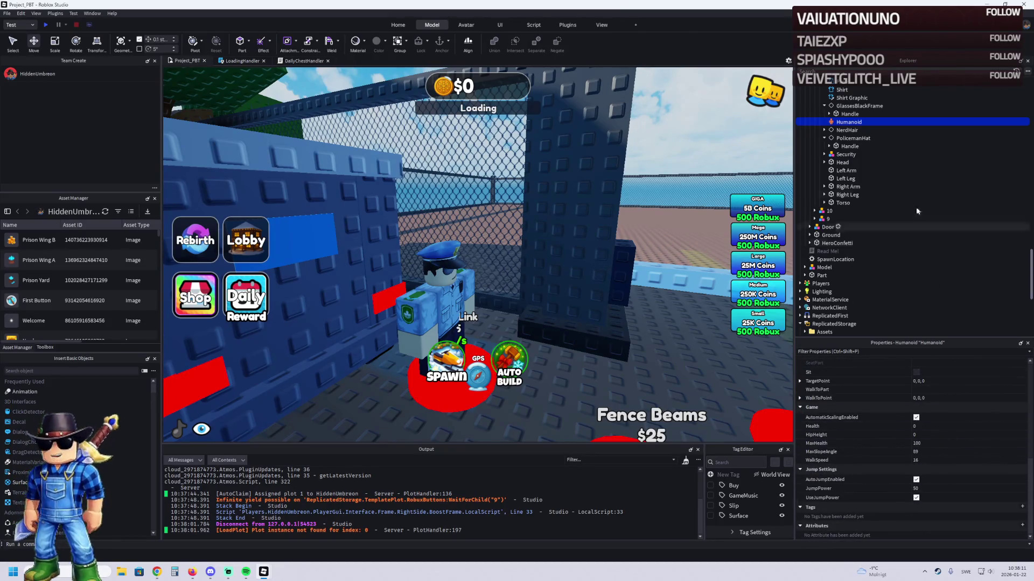
{"action": "scroll", "coordinate": [900, 185], "scroll_direction": "up", "scroll_amount": 4}
Delete and restore the guard's Security name-tag model, then collapse upgrade 19.
{"action": "left_click", "coordinate": [846, 244]}
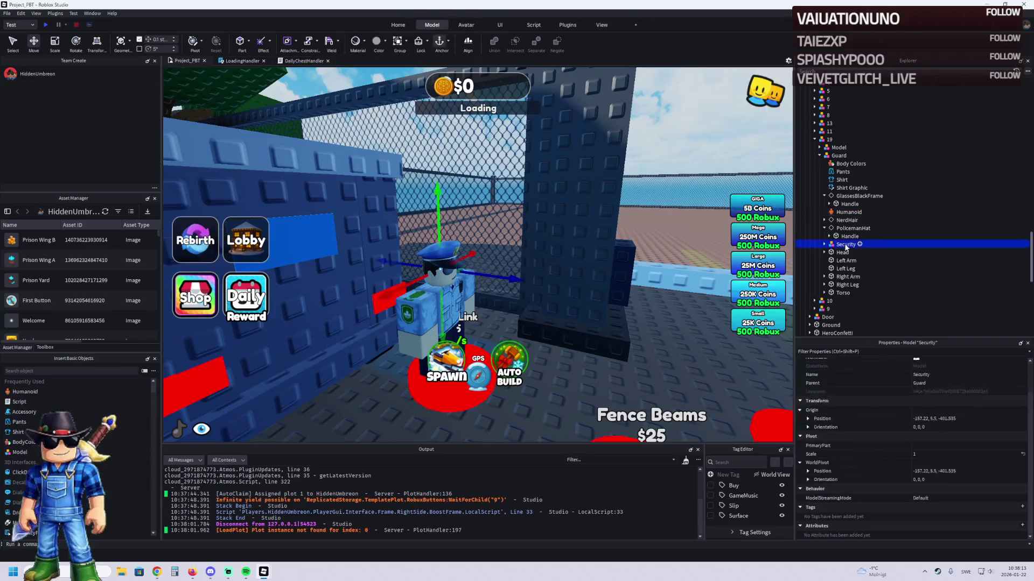
{"action": "left_click", "coordinate": [824, 244]}
{"action": "left_click", "coordinate": [849, 253]}
{"action": "left_click", "coordinate": [845, 245]}
{"action": "key", "text": "Delete"}
{"action": "key", "text": "ctrl+z"}
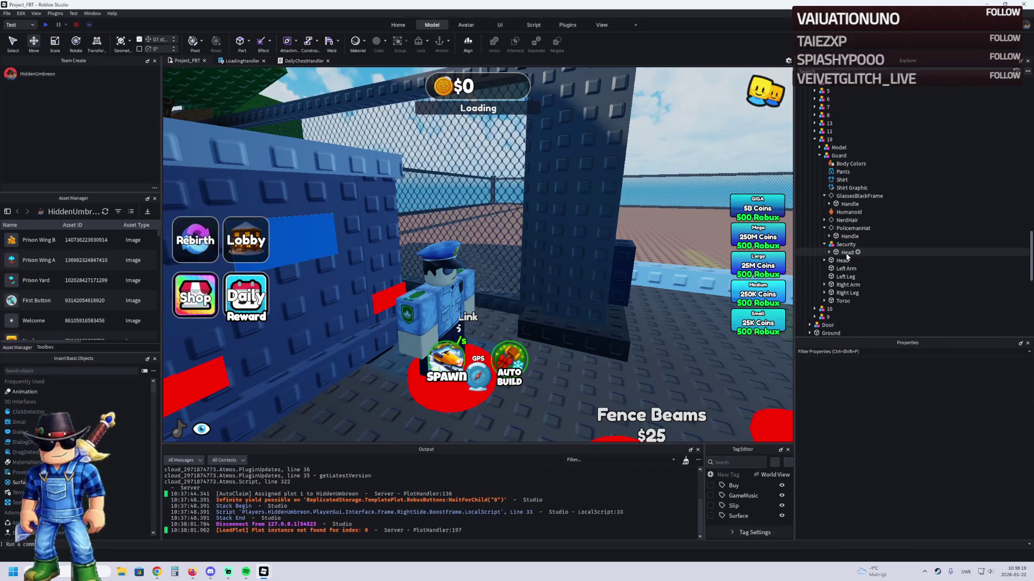
{"action": "left_click", "coordinate": [849, 212]}
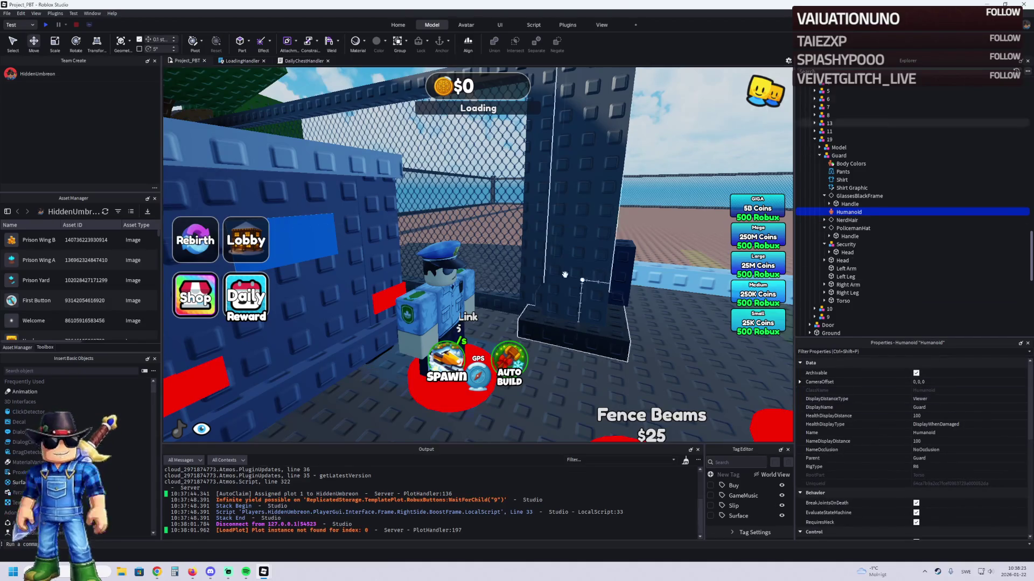
{"action": "scroll", "coordinate": [502, 256], "scroll_direction": "up", "scroll_amount": 1}
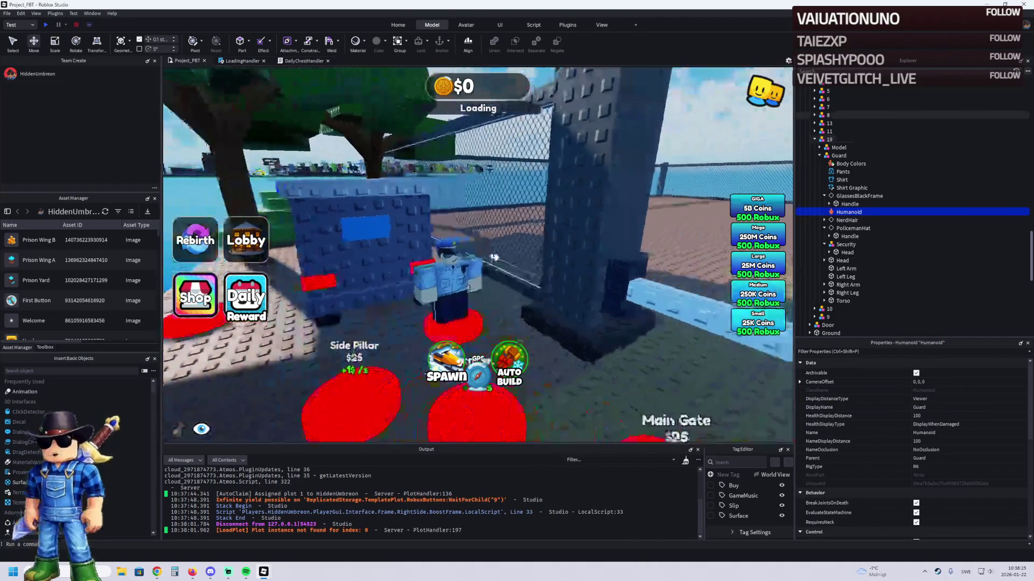
{"action": "double_click", "coordinate": [831, 139]}
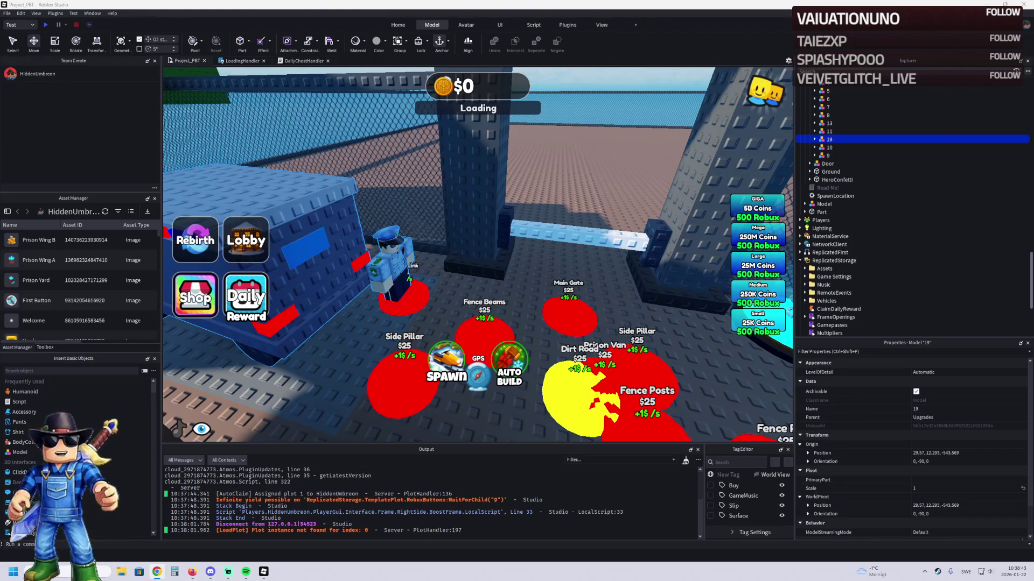
{"action": "scroll", "coordinate": [915, 189], "scroll_direction": "up", "scroll_amount": 5}
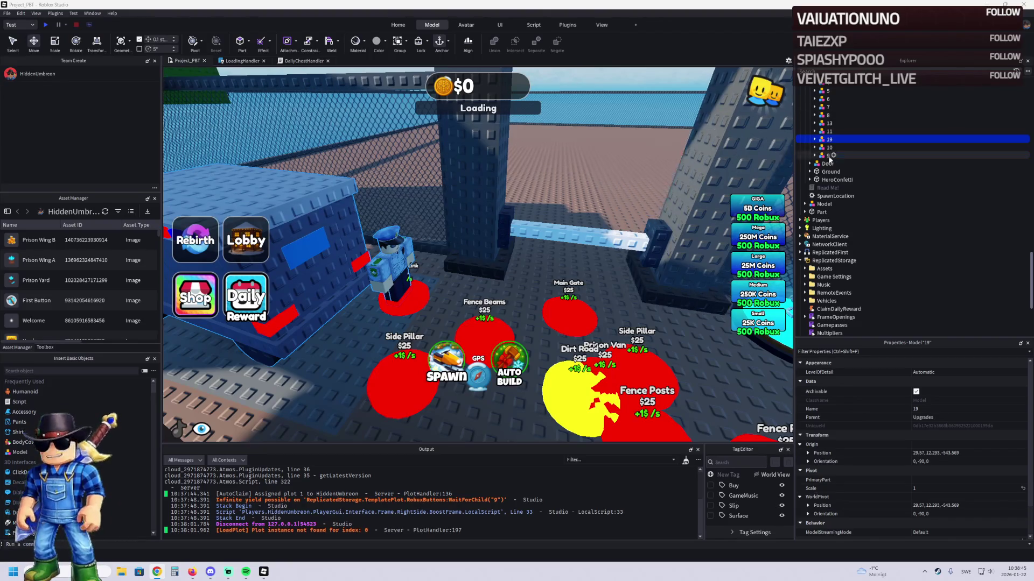
Rename the duplicate upgrade 19 to 20 and delete its extra Model.
{"action": "left_click", "coordinate": [947, 147]}
{"action": "key", "text": "F2"}
{"action": "type", "text": "20"}
{"action": "key", "text": "Return"}
{"action": "left_click", "coordinate": [390, 253]}
{"action": "left_click", "coordinate": [838, 162]}
{"action": "key", "text": "Delete"}
Delete the Guard from inside upgrade 19.
{"action": "left_click", "coordinate": [827, 267]}
{"action": "left_click", "coordinate": [827, 259]}
{"action": "left_click", "coordinate": [814, 259]}
{"action": "left_click", "coordinate": [838, 275]}
{"action": "key", "text": "Delete"}
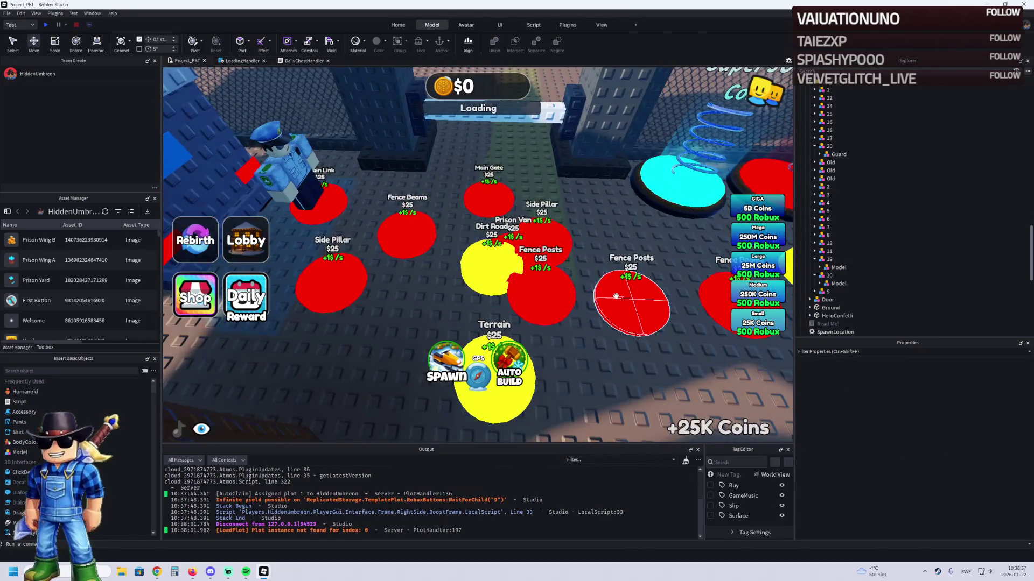
Duplicate purchase button 19 to create button 20.
{"action": "key", "text": "d"}
{"action": "left_click", "coordinate": [503, 237]}
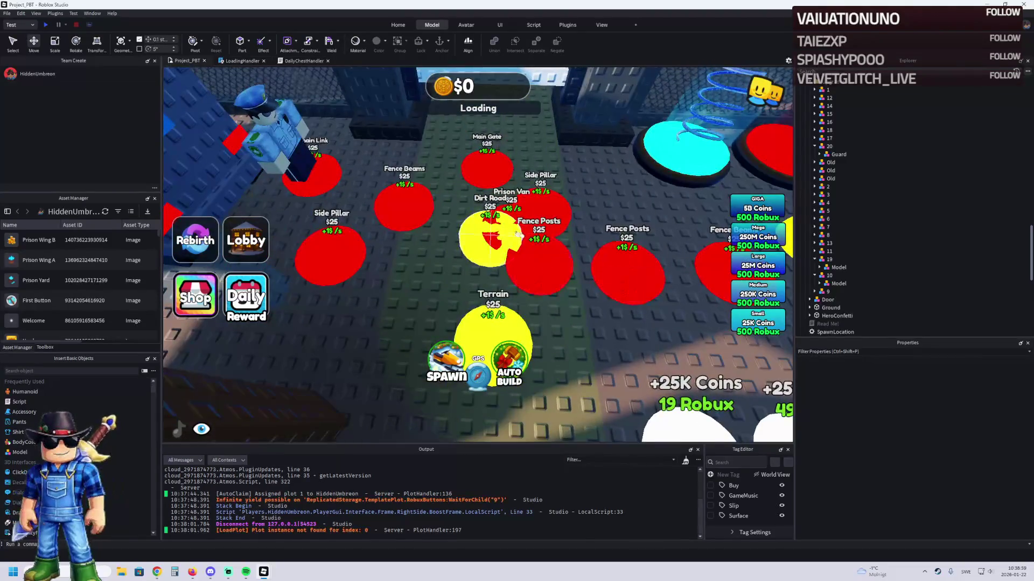
{"action": "key", "text": "ctrl+d"}
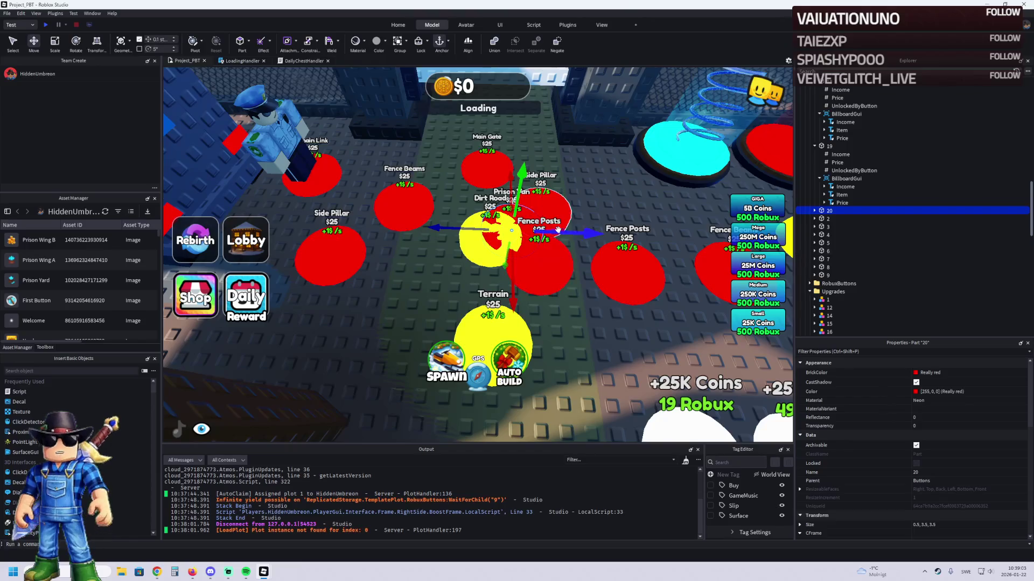
Slide the new button 20 sideways onto free ground beside Fence Beams.
{"action": "left_click_drag", "start_coordinate": [552, 233], "coordinate": [470, 232]}
{"action": "left_click_drag", "start_coordinate": [425, 281], "coordinate": [575, 290]}
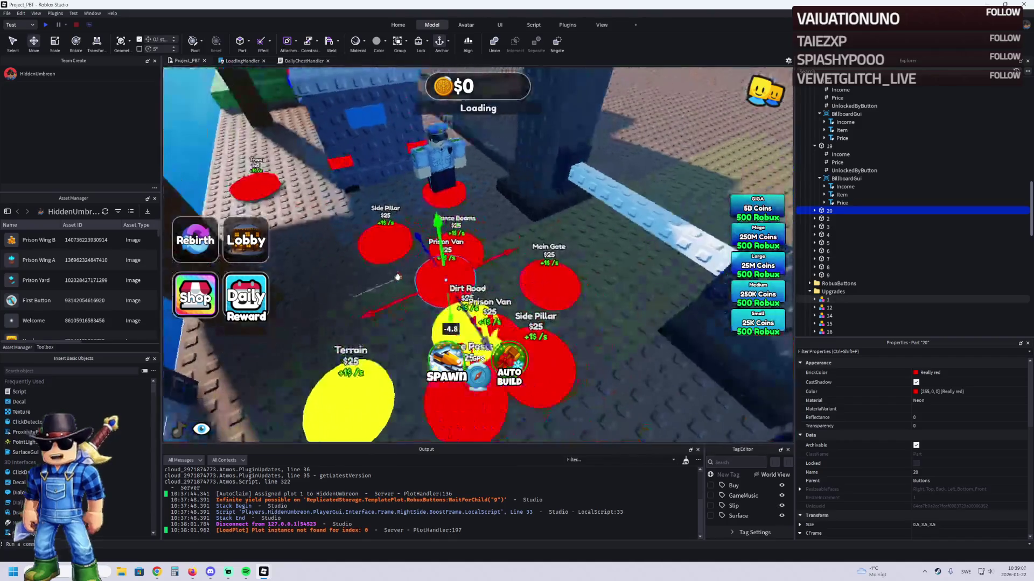
{"action": "left_click", "coordinate": [814, 210]}
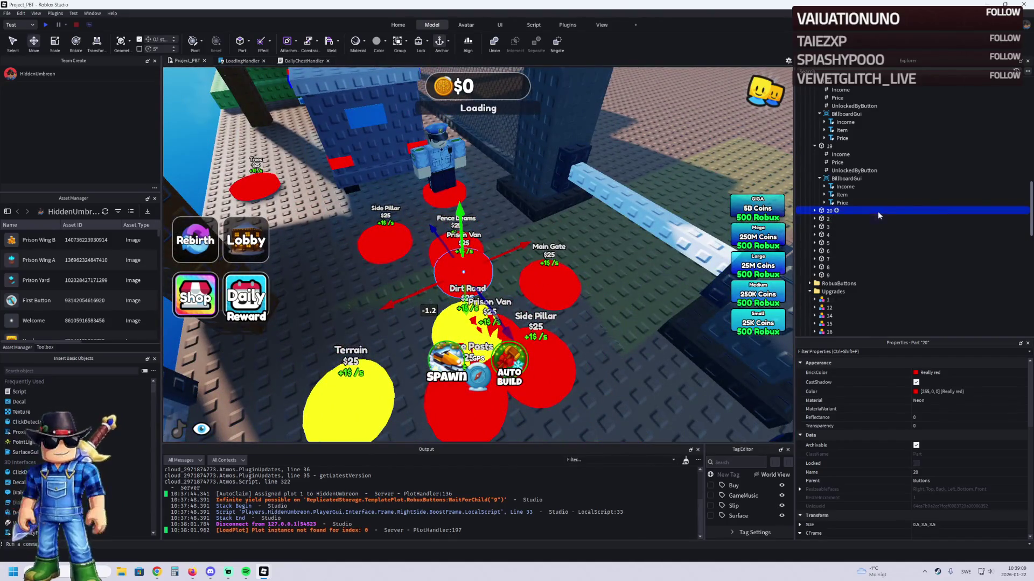
Change the button's Item label text from Prison Van to Prison Guard.
{"action": "left_click", "coordinate": [846, 242]}
{"action": "left_click", "coordinate": [842, 259]}
{"action": "scroll", "coordinate": [941, 493], "scroll_direction": "down", "scroll_amount": 10}
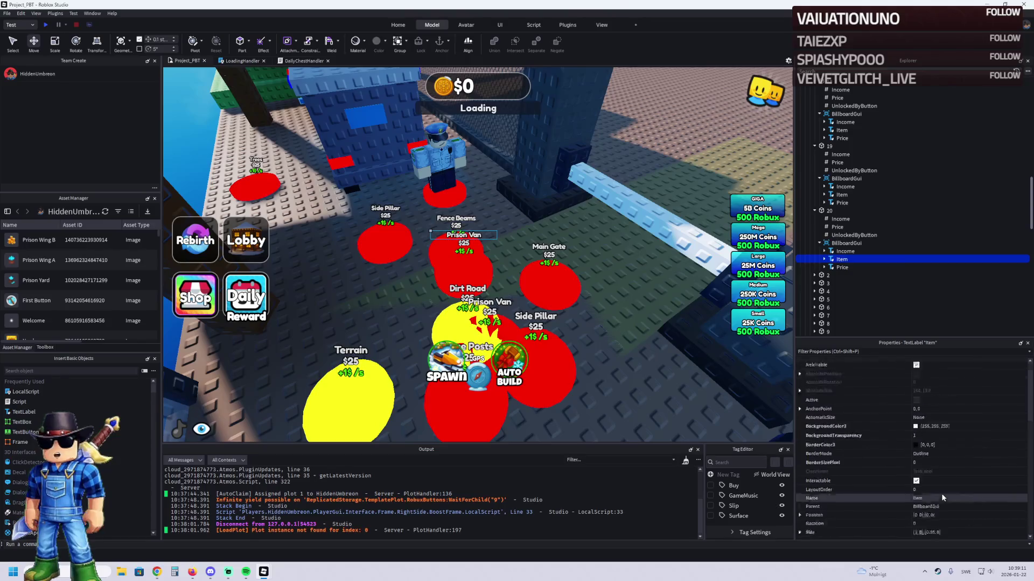
{"action": "left_click", "coordinate": [957, 474]}
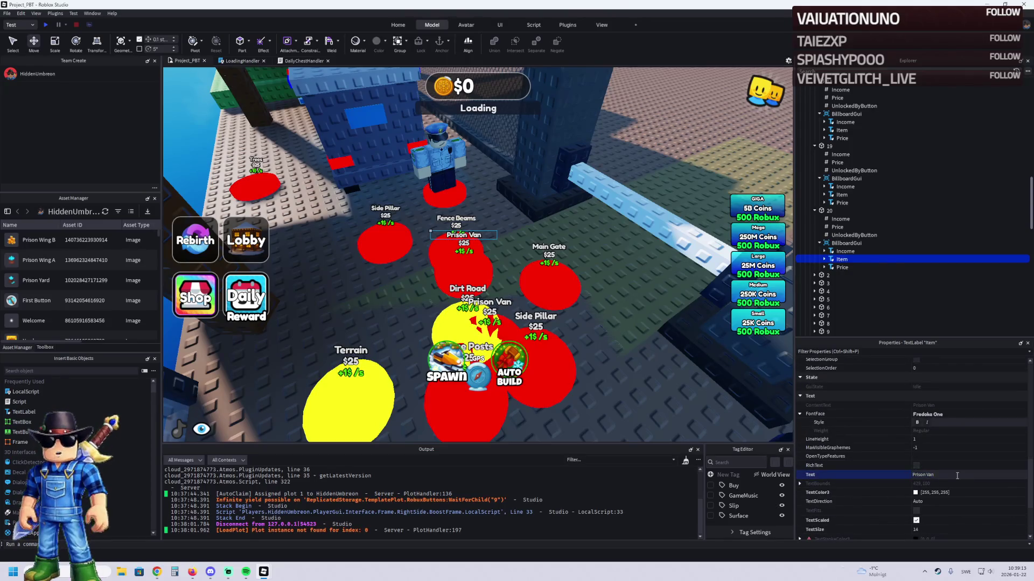
{"action": "key", "text": "BackSpace"}
{"action": "key", "text": "BackSpace"}
{"action": "key", "text": "BackSpace"}
{"action": "type", "text": "Guard"}
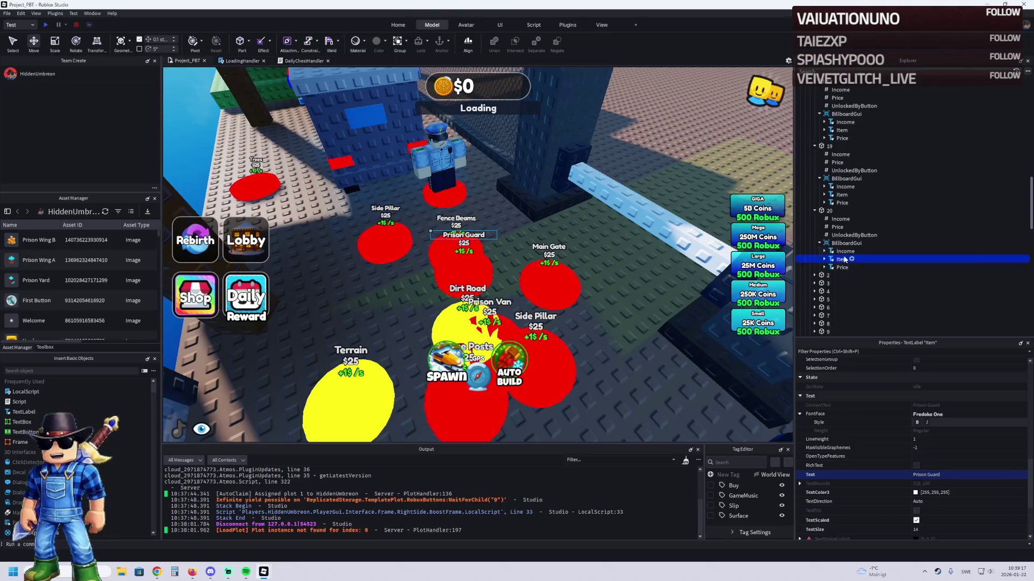
{"action": "key", "text": "alt+Tab"}
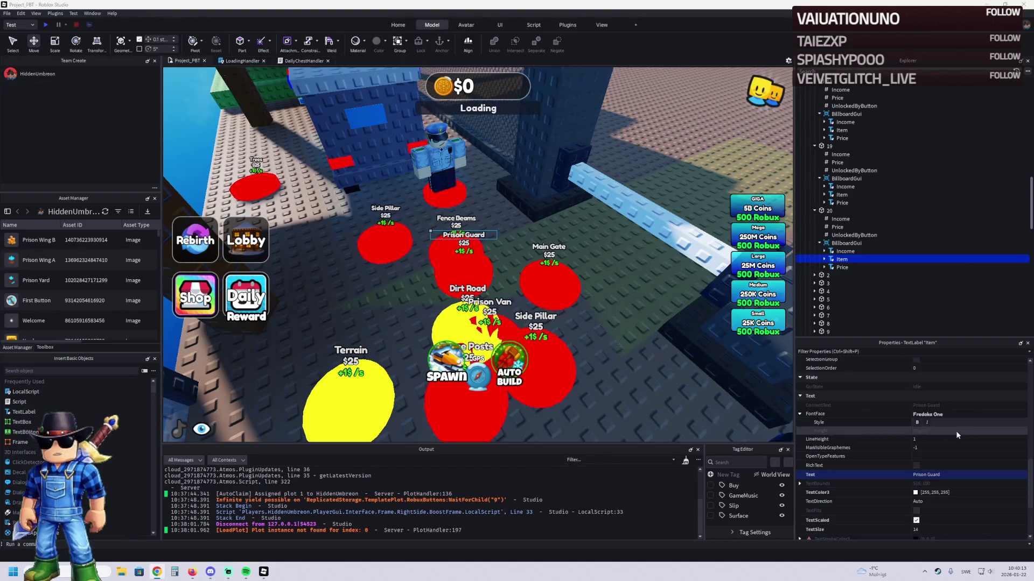
Set button 20's BrickColor to Gold.
{"action": "left_click", "coordinate": [829, 211]}
{"action": "scroll", "coordinate": [917, 384], "scroll_direction": "up", "scroll_amount": 4}
{"action": "left_click", "coordinate": [926, 373]}
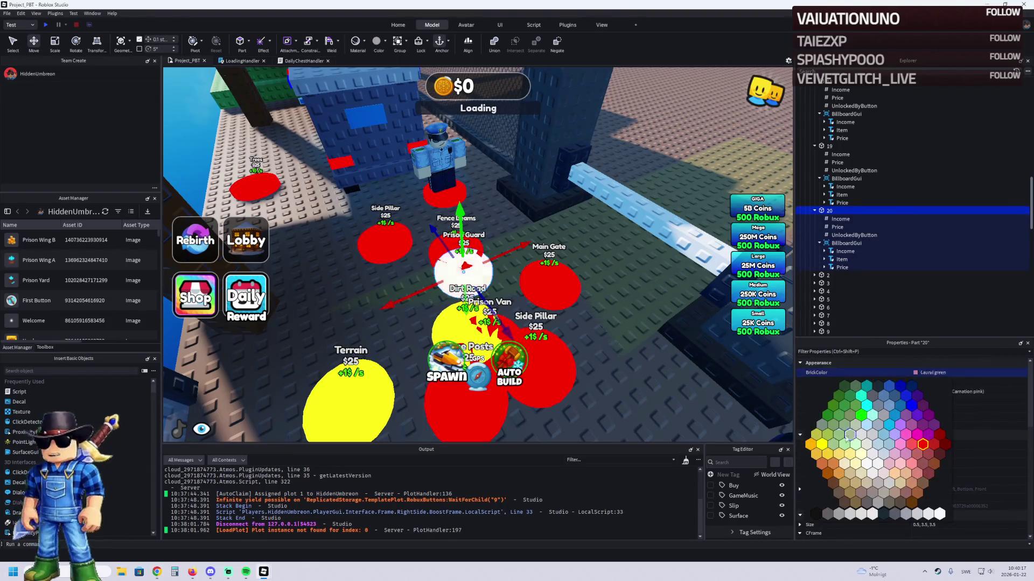
{"action": "left_click", "coordinate": [816, 453]}
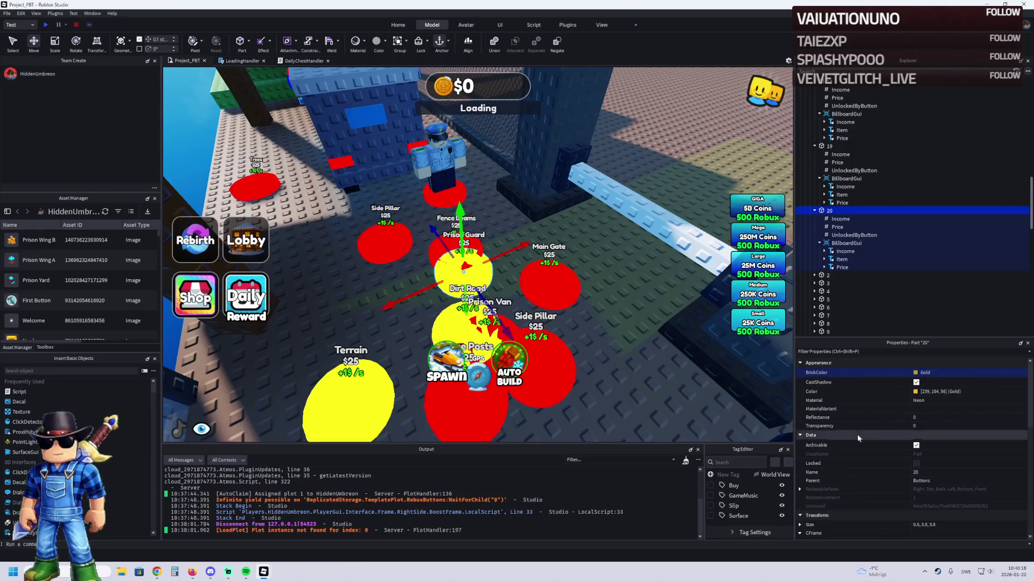
Set the button's Price value to 100 and begin editing its Income value.
{"action": "left_click", "coordinate": [836, 227]}
{"action": "left_click", "coordinate": [933, 416]}
{"action": "type", "text": "79"}
{"action": "key", "text": "BackSpace"}
{"action": "key", "text": "BackSpace"}
{"action": "type", "text": "100"}
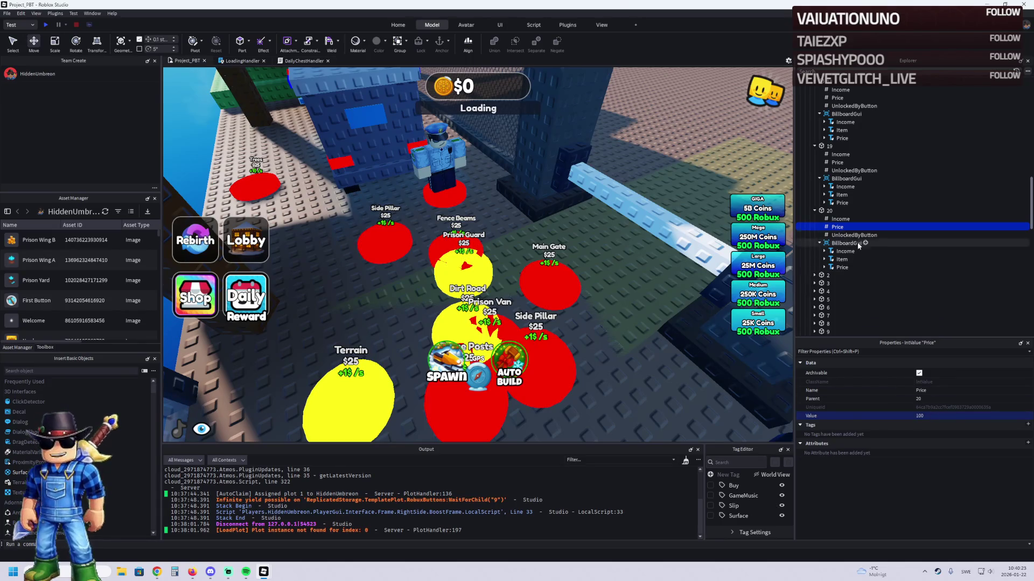
{"action": "left_click", "coordinate": [840, 219]}
{"action": "left_click", "coordinate": [931, 415]}
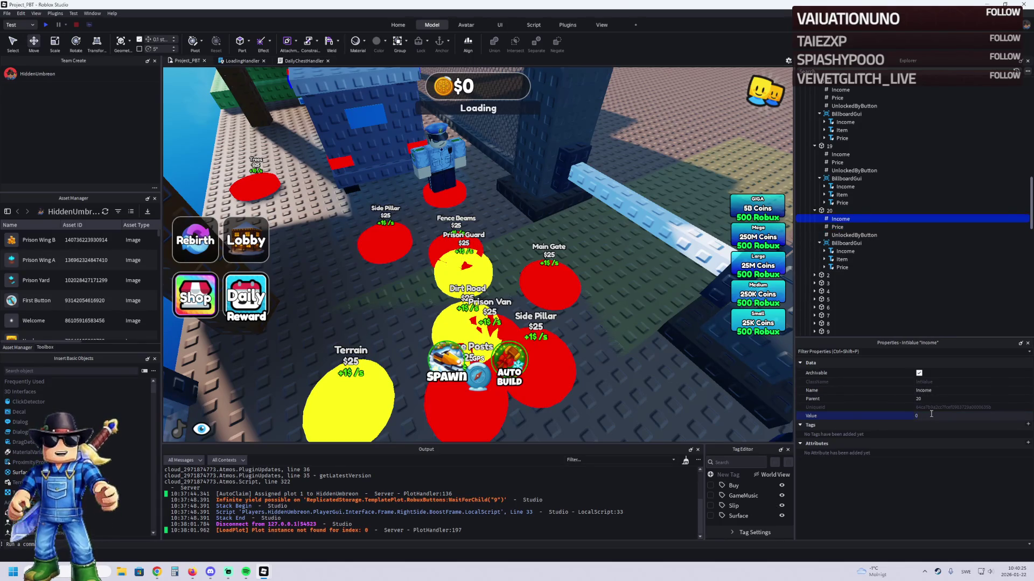